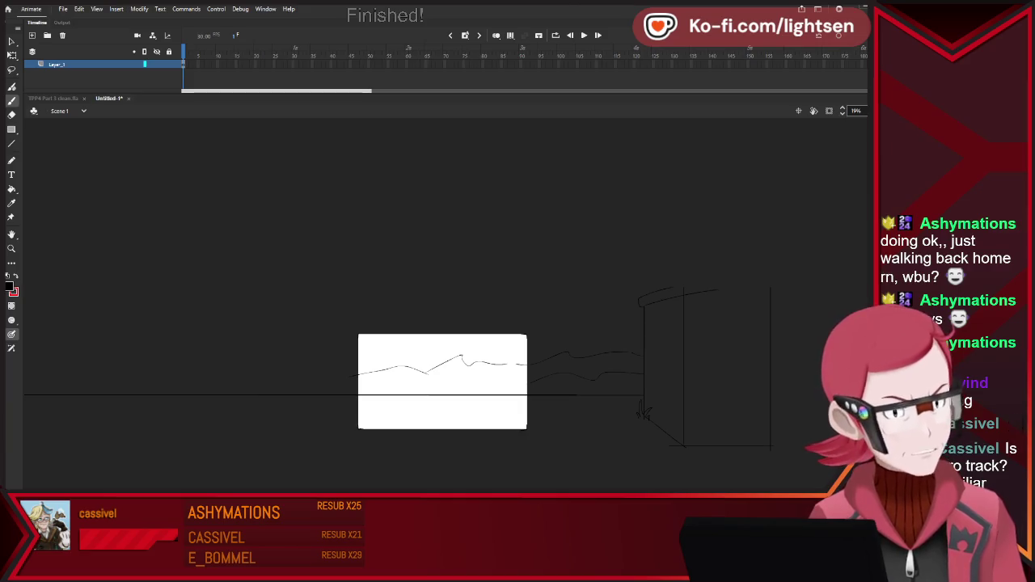
- Select the left stretch of the horizontal ground line in the Animate sketch and delete it
scroll(455, 160, "down", 3)
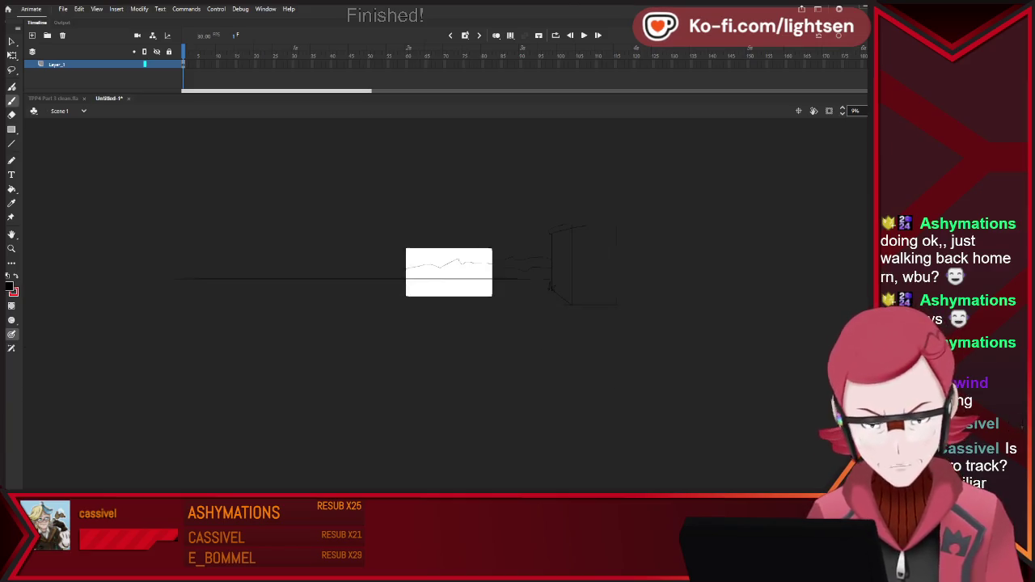
key("v")
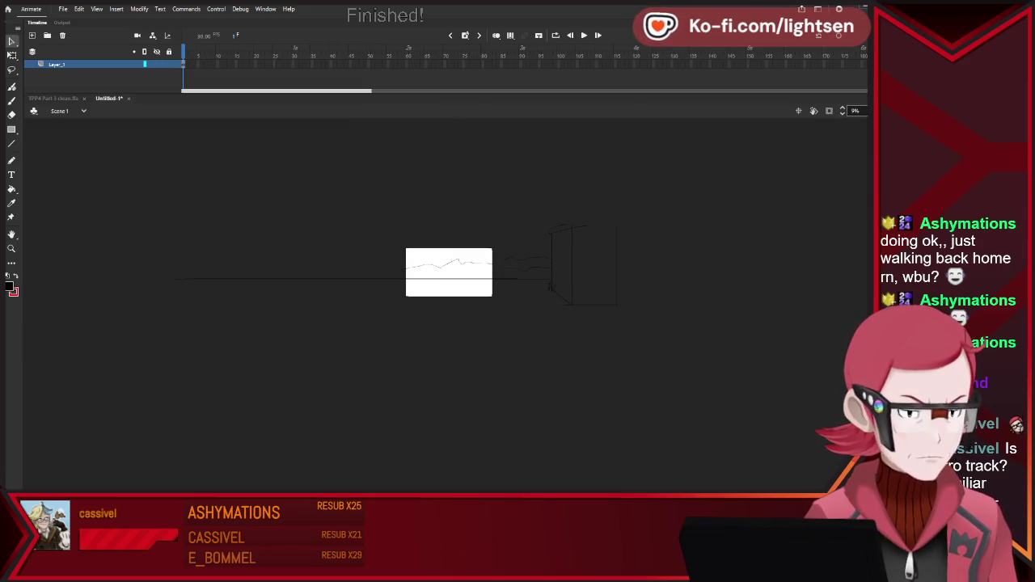
left_click_drag(134, 199, 286, 359)
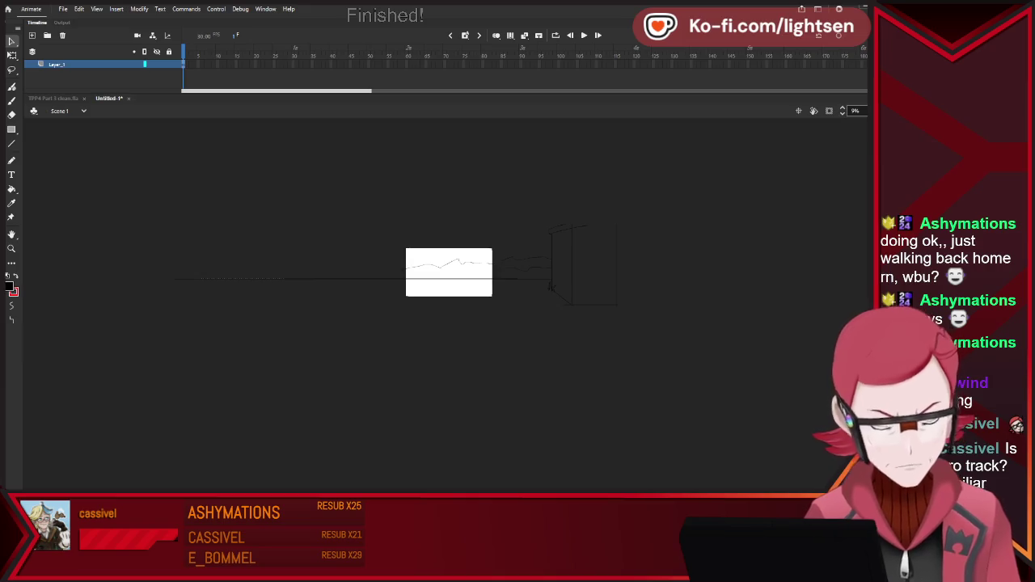
key("Delete")
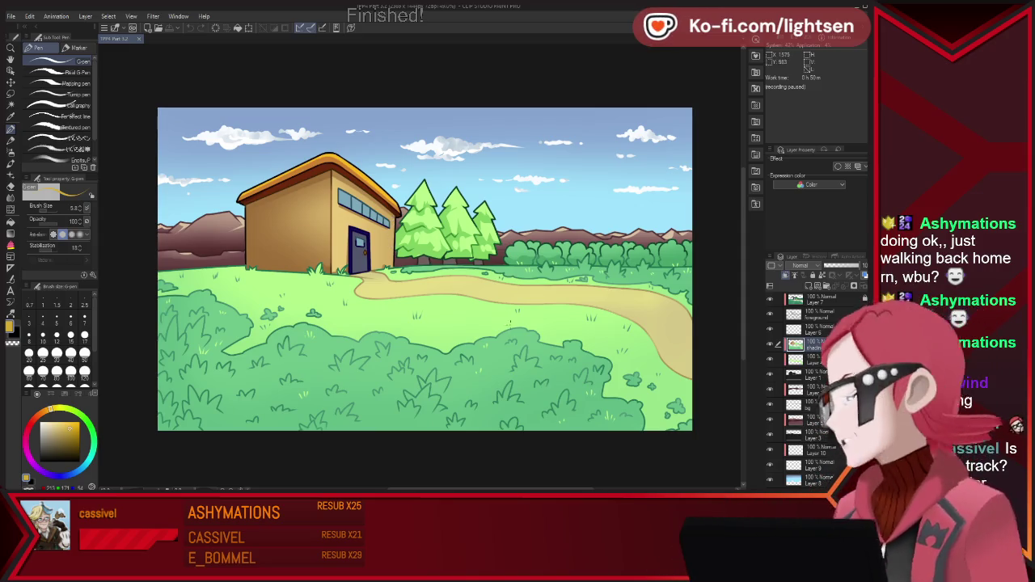
- Zoom the newly opened rough landscape sketch canvas to fit the view
scroll(424, 269, "down", 2)
scroll(425, 270, "up", 1)
scroll(425, 269, "up", 1)
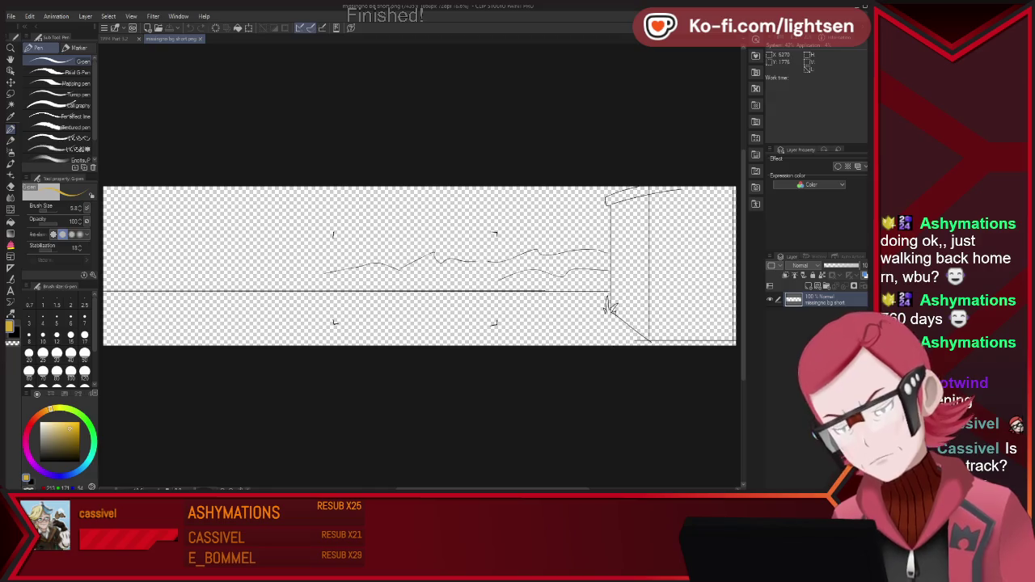
- Add a new layer beneath the sketch and extend the canvas size to the left
key("ctrl+shift+n")
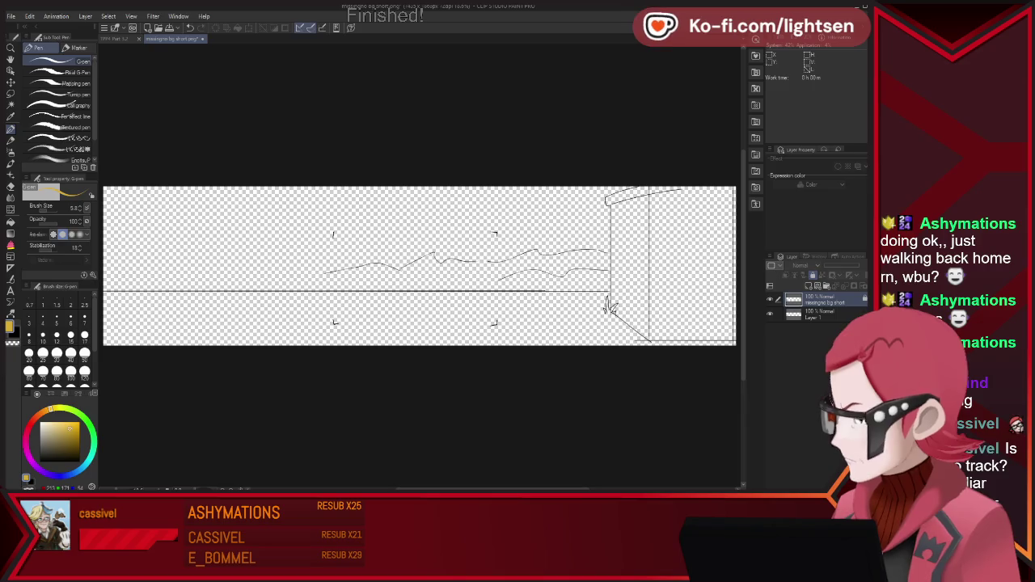
key("ctrl+bracketleft")
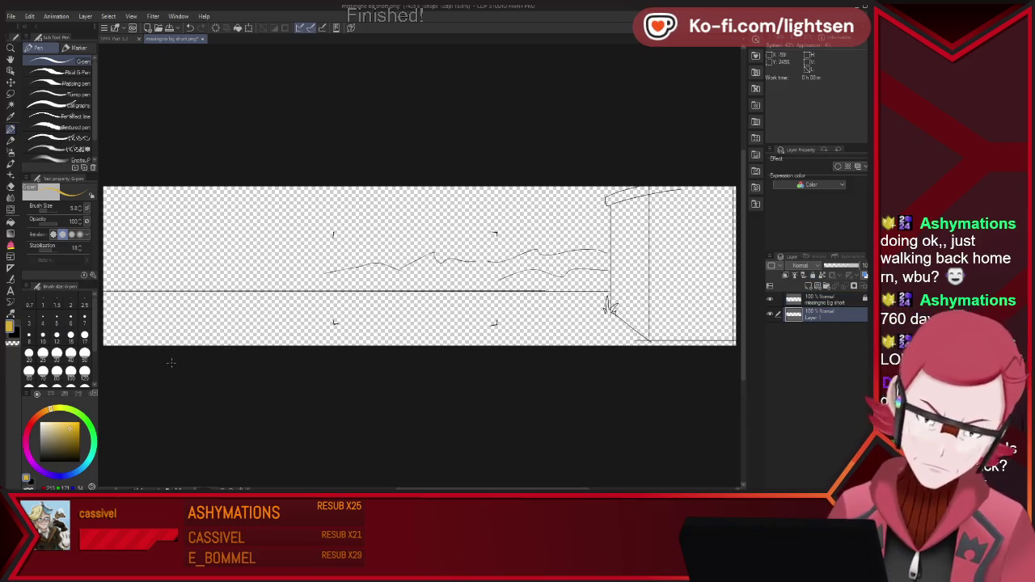
scroll(610, 307, "down", 3)
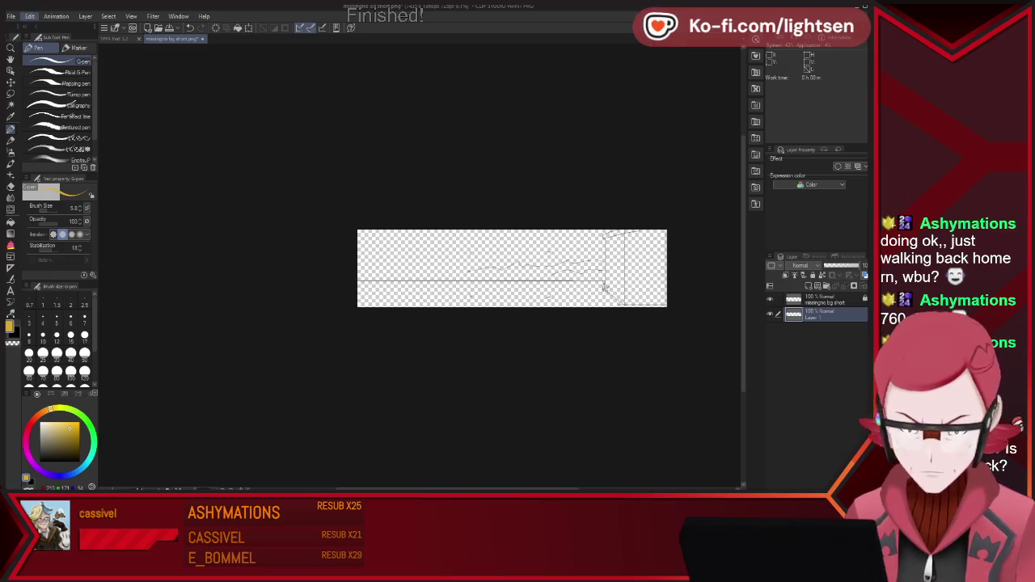
key("ctrl+alt+c")
left_click_drag(353, 267, 152, 268)
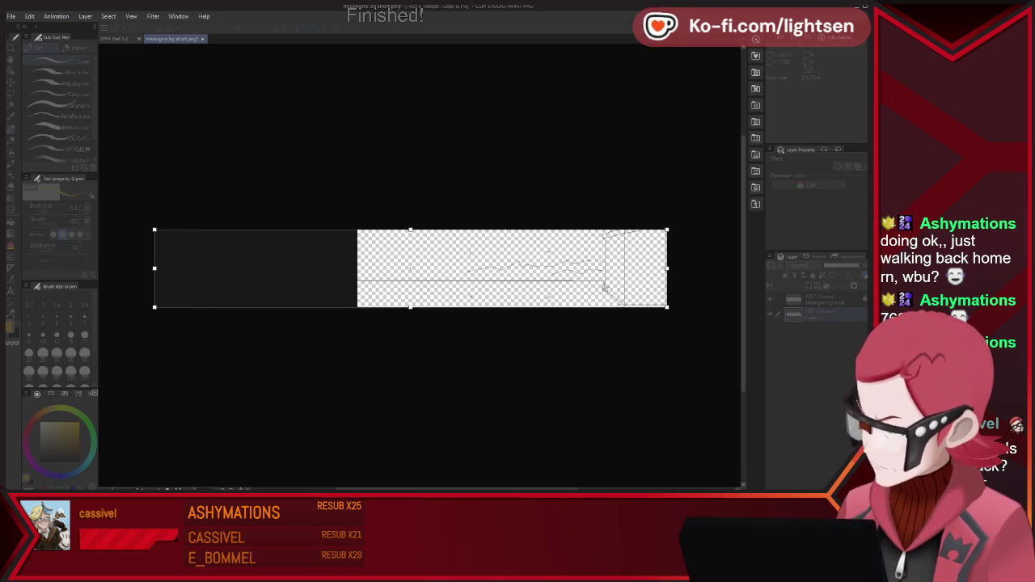
key("Return")
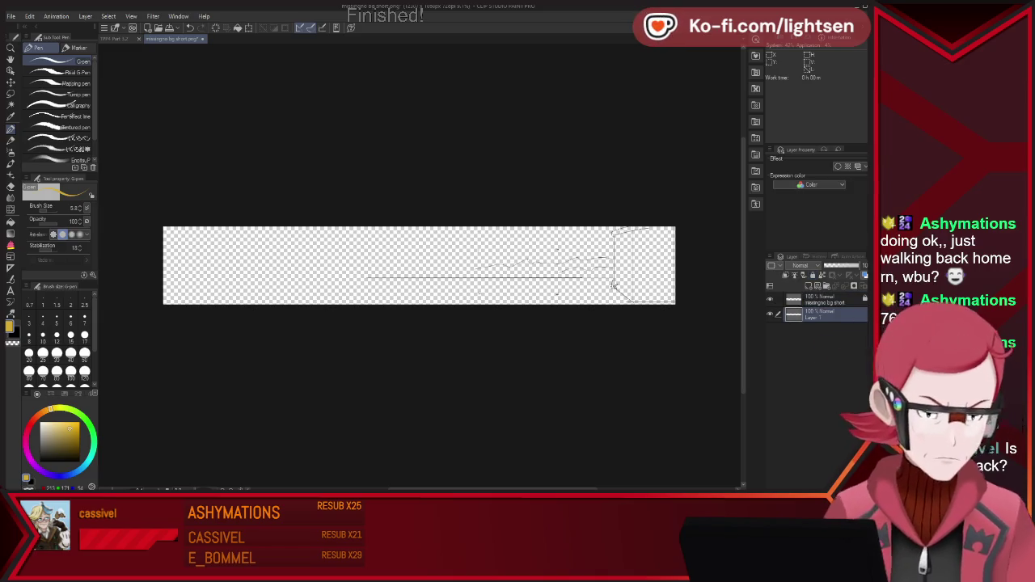
- Fill the new background layer with solid white
key("x")
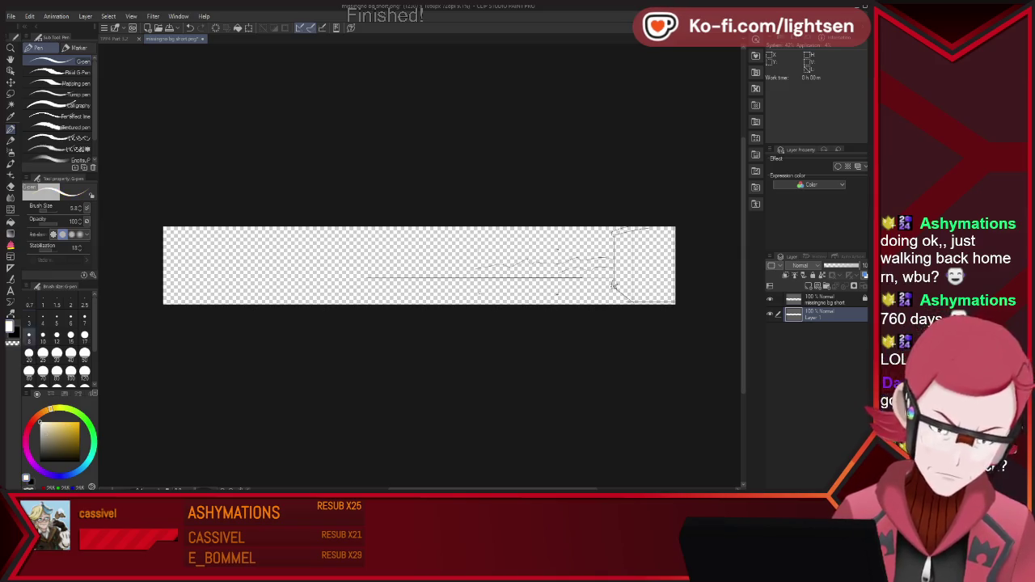
key("g")
left_click_drag(150, 211, 666, 361)
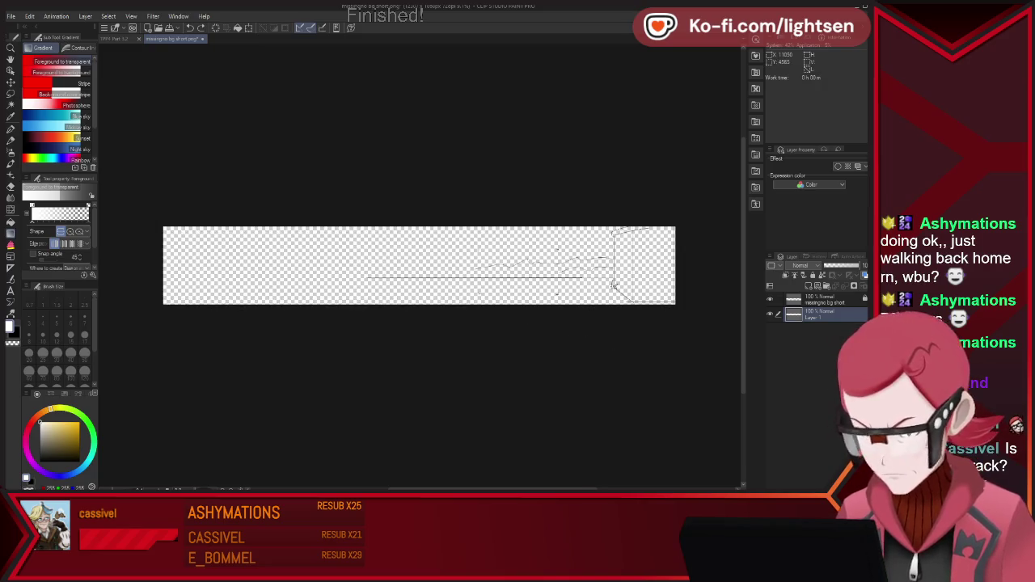
key("p")
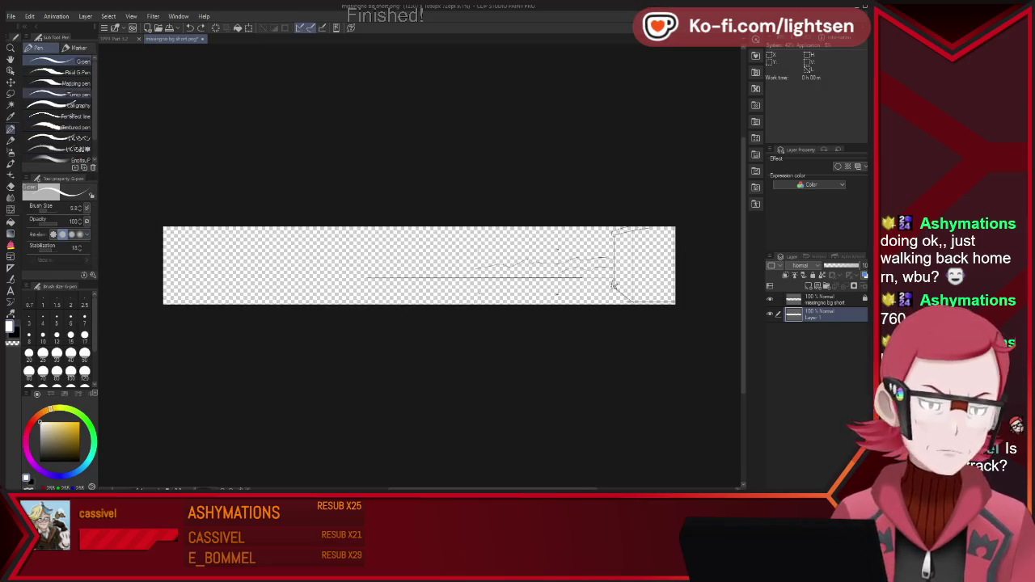
mouse_move(170, 242)
left_mouse_down()
mouse_move(686, 257)
mouse_move(467, 296)
mouse_move(157, 324)
left_mouse_up()
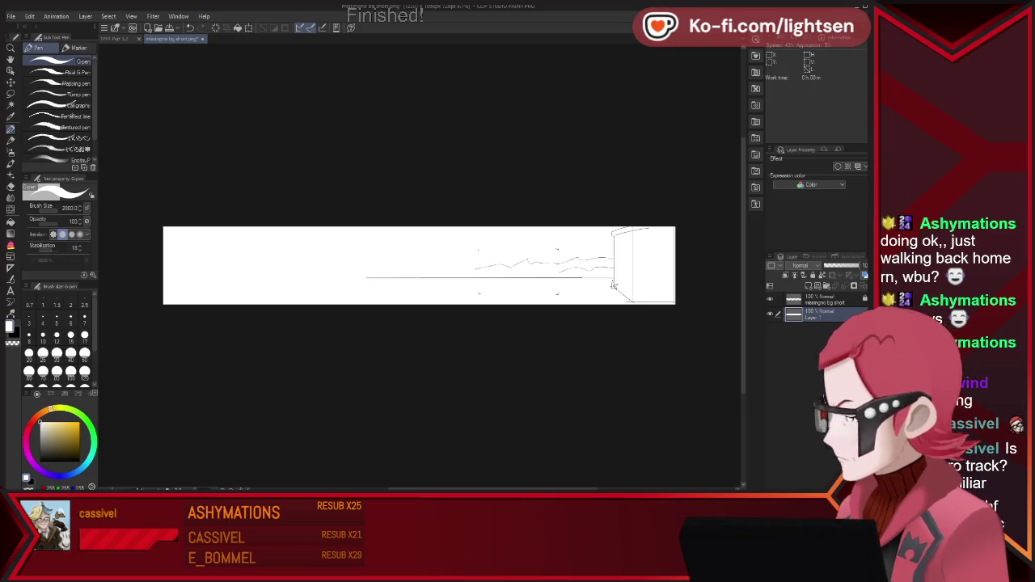
- Lower the sketch layer to 33% opacity and add a new inking layer above it
left_click(825, 299)
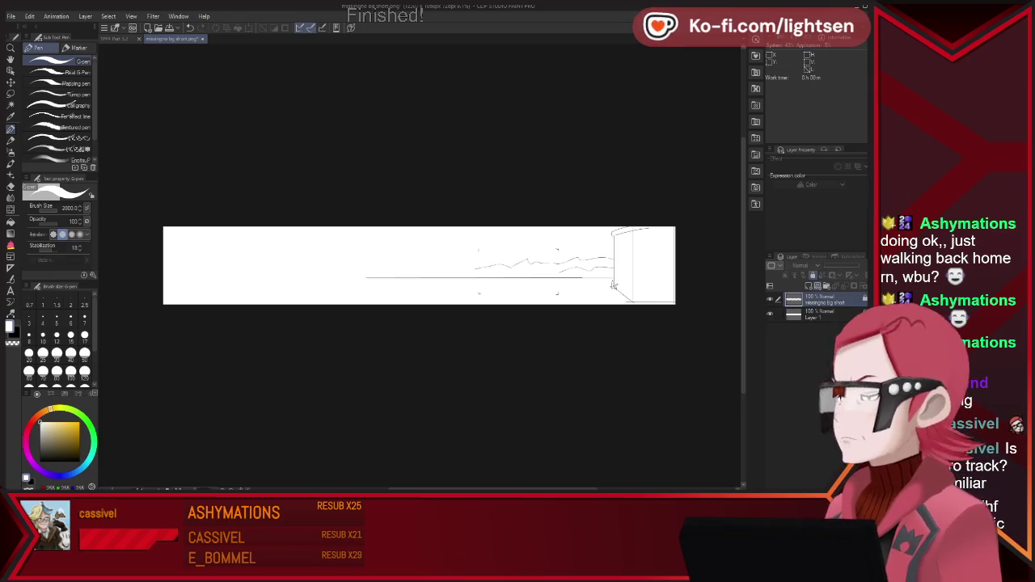
left_click(836, 265)
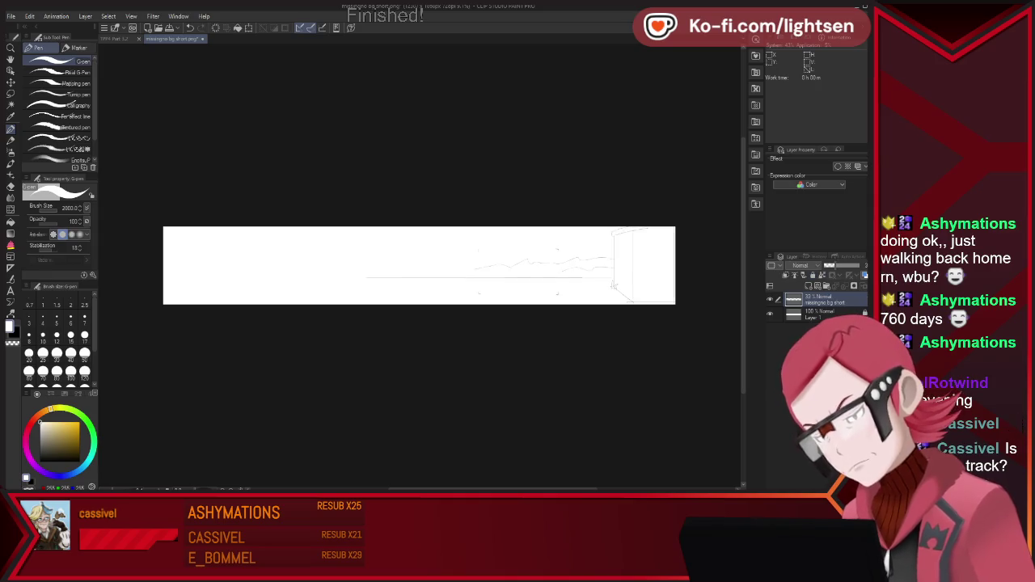
key("ctrl+shift+n")
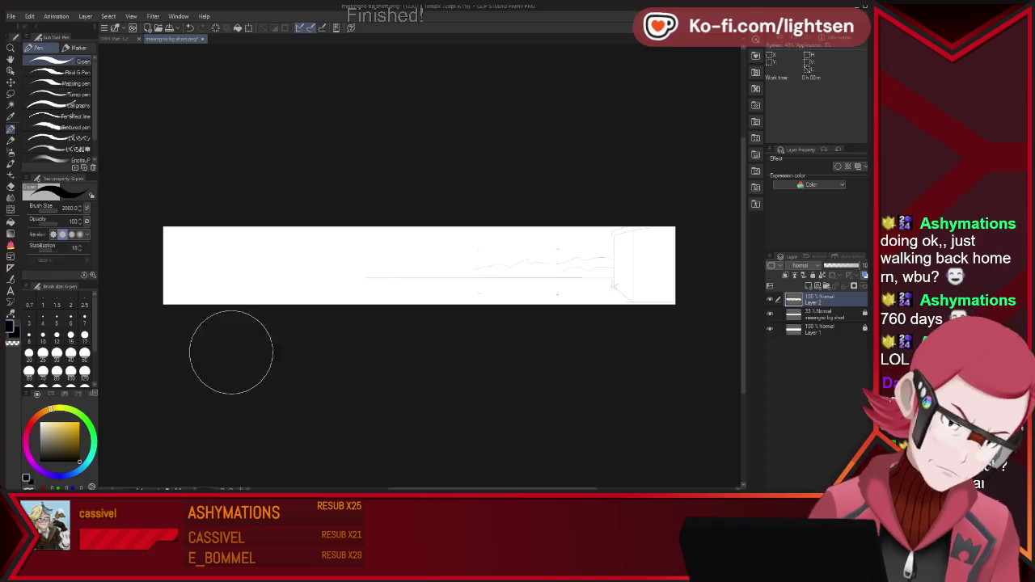
- Set black at brush size 7, test and undo strokes, then switch to the house scene
key("x")
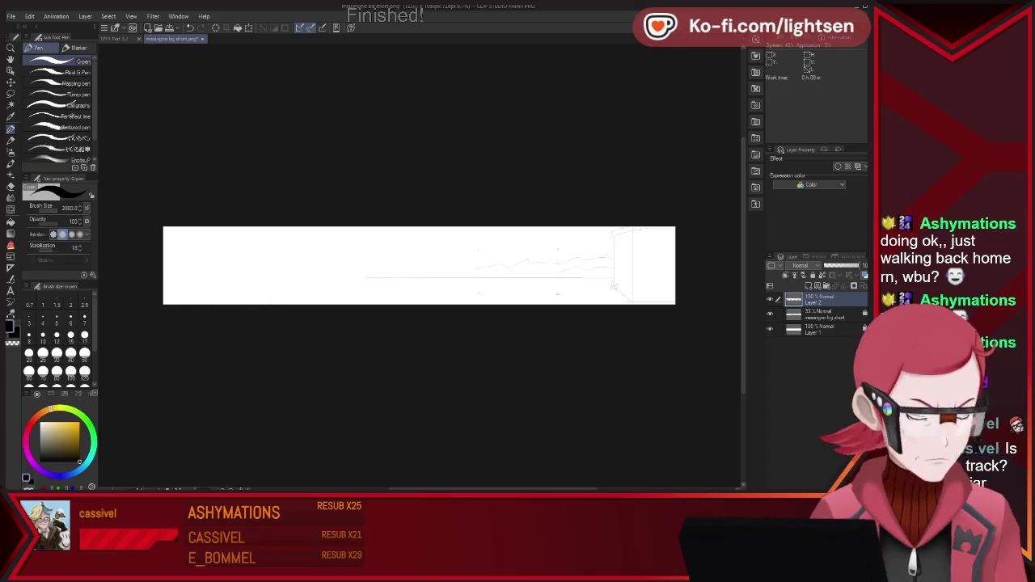
left_click(85, 317)
left_click_drag(405, 270, 601, 259)
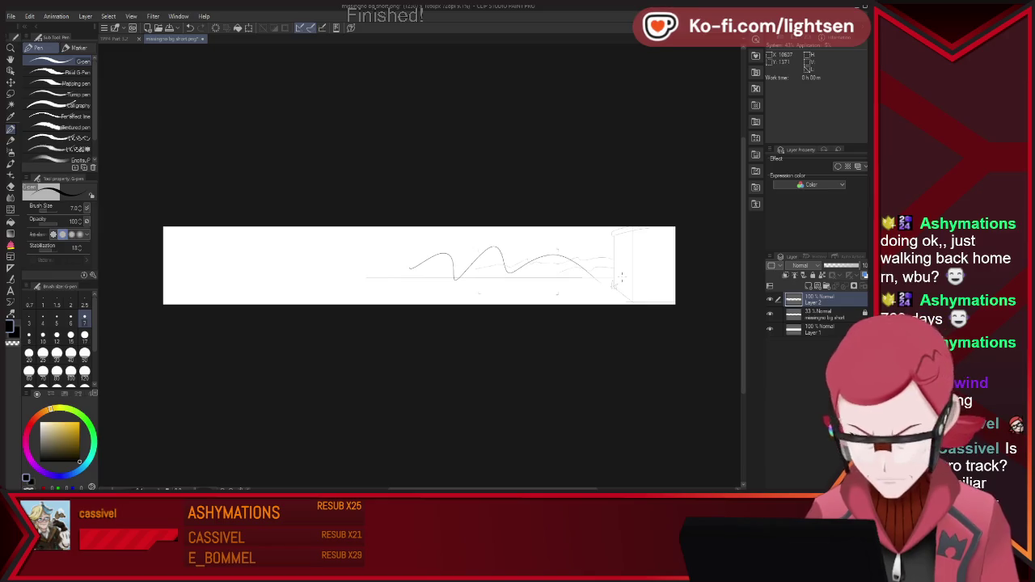
key("ctrl+z")
scroll(622, 268, "up", 5)
scroll(622, 257, "up", 2)
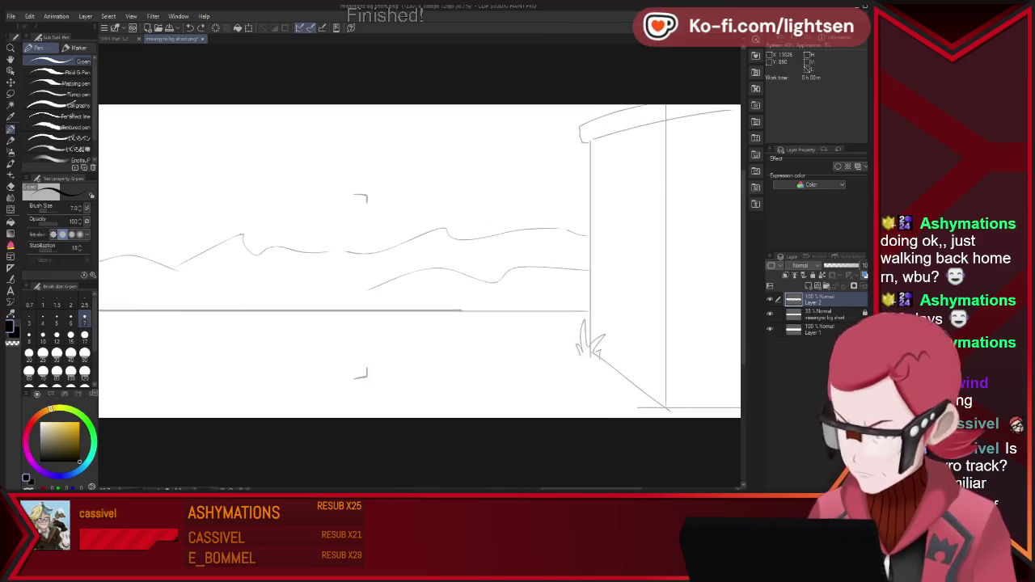
left_click_drag(535, 277, 526, 301)
left_click_drag(547, 244, 534, 304)
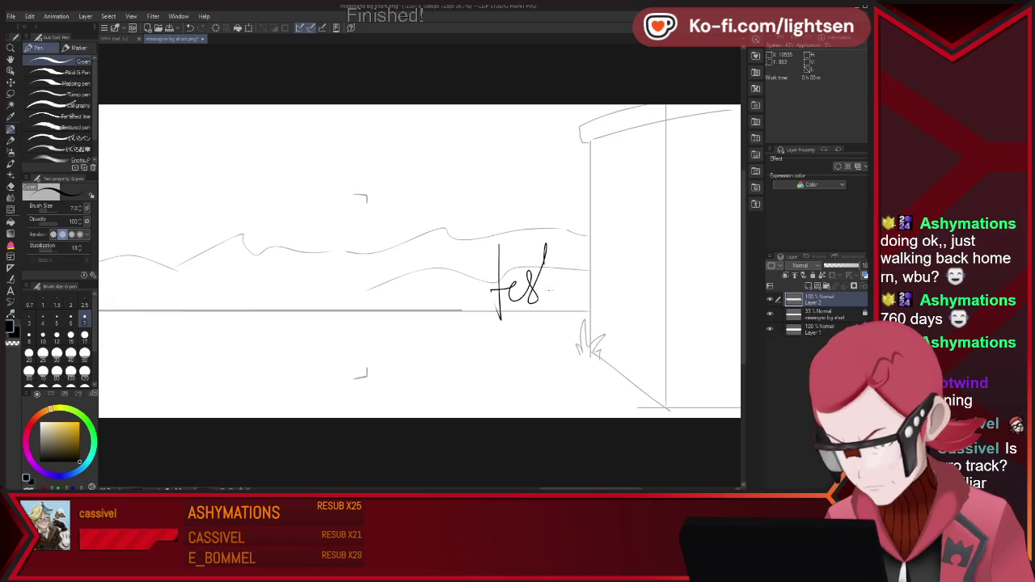
key("ctrl+z")
key("ctrl+z")
key("ctrl+z")
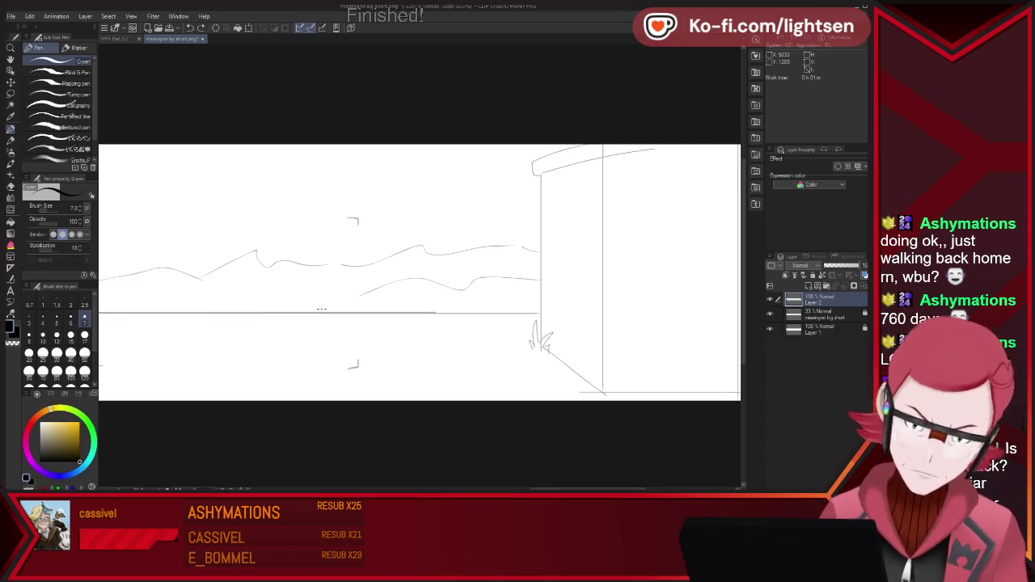
key("ctrl+Tab")
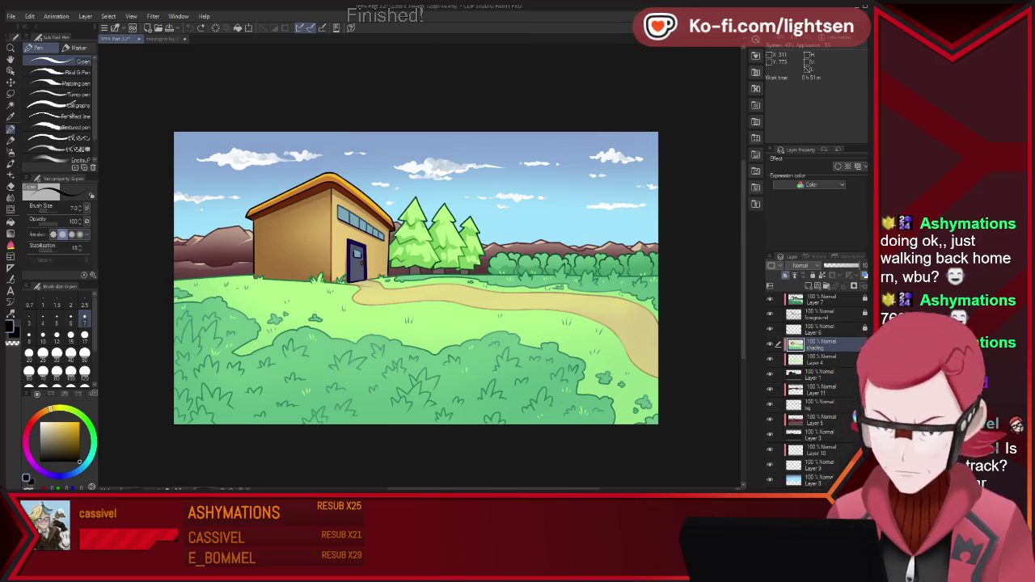
- Toggle between the two documents, ending on the landscape sketch
key("ctrl+Tab")
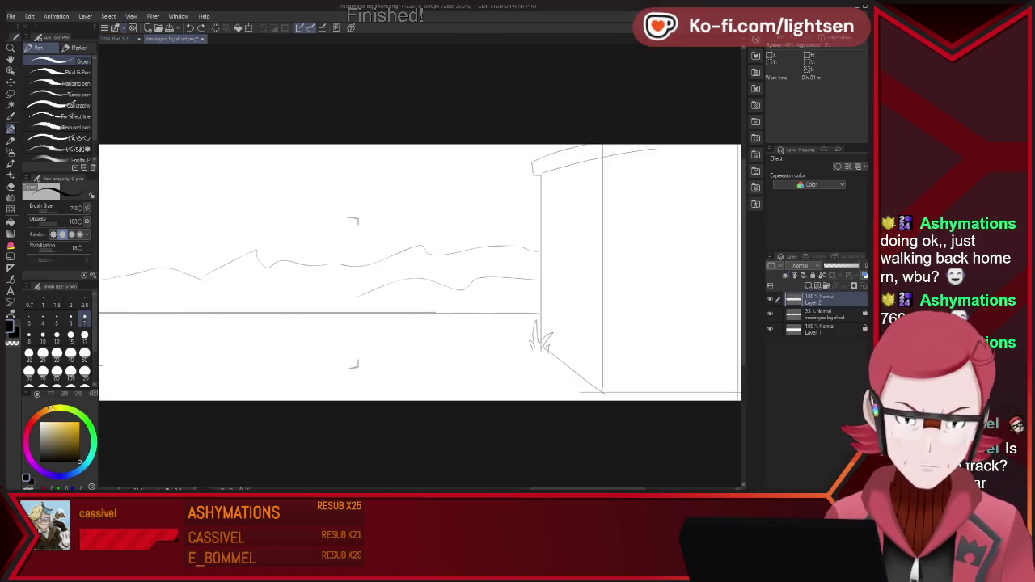
key("ctrl+Tab")
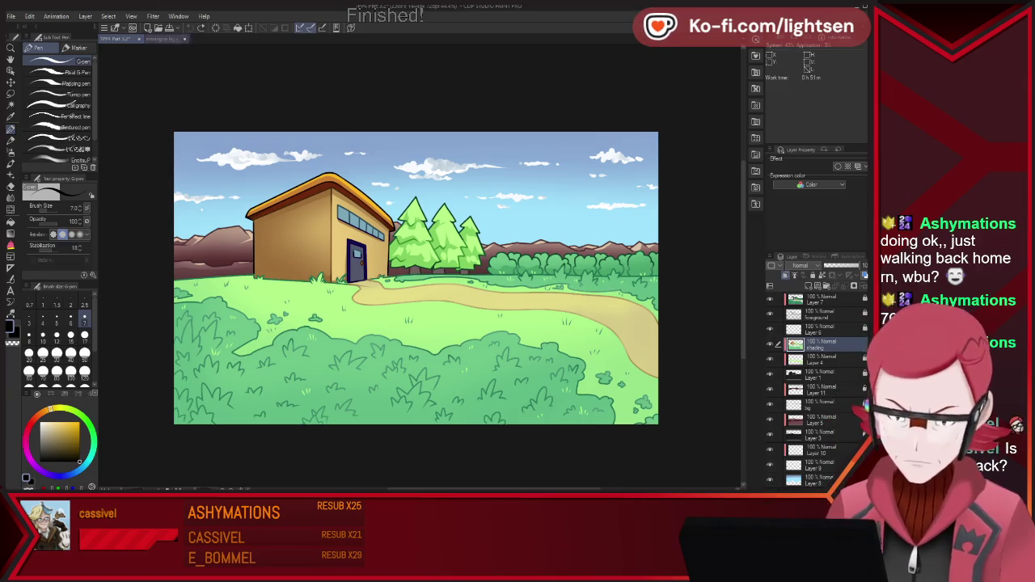
left_click(166, 39)
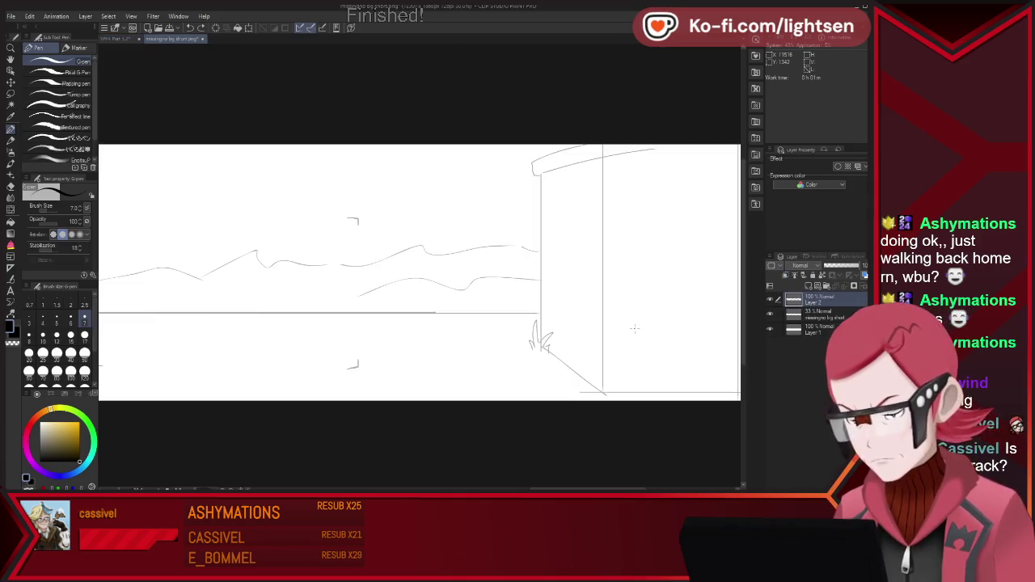
- Ink the wavy ground line leftward across the whole panorama
scroll(634, 327, "down", 2)
scroll(634, 328, "down", 2)
scroll(432, 321, "up", 2)
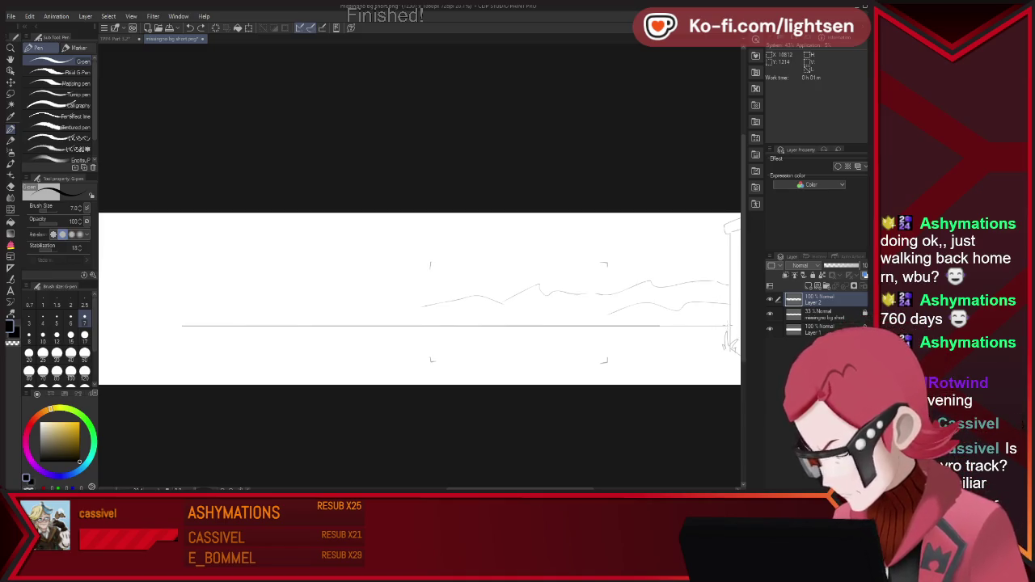
left_click_drag(702, 326, 109, 324)
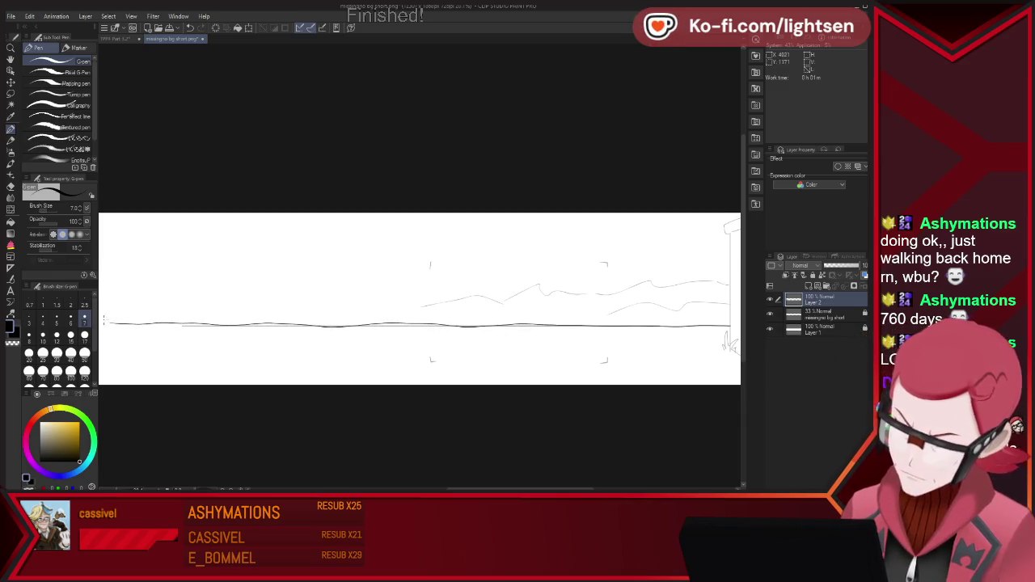
scroll(388, 299, "down", 2)
scroll(388, 299, "down", 1)
scroll(388, 299, "up", 1)
scroll(388, 299, "up", 2)
scroll(359, 307, "down", 3)
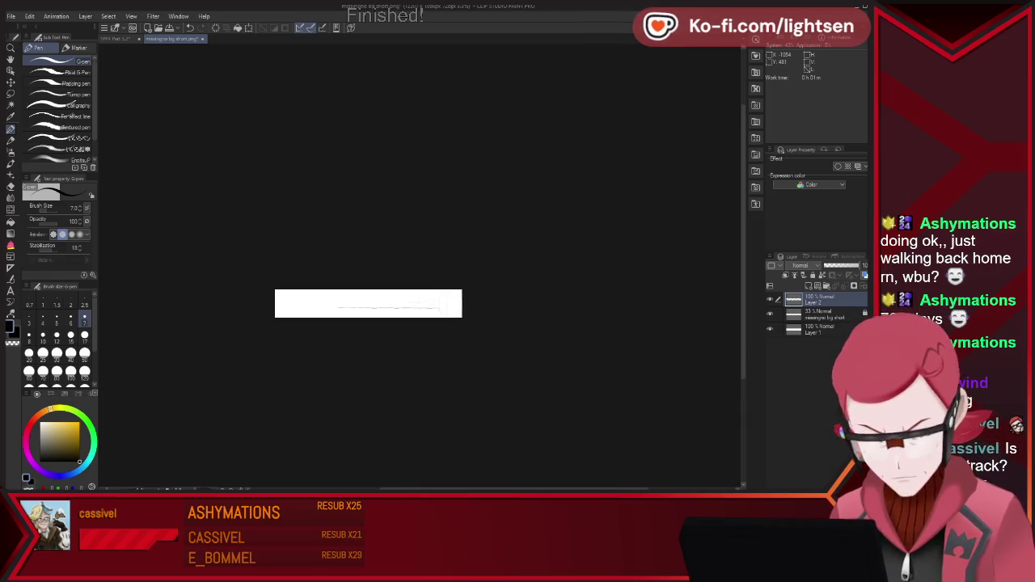
scroll(275, 295, "up", 2)
scroll(274, 295, "up", 1)
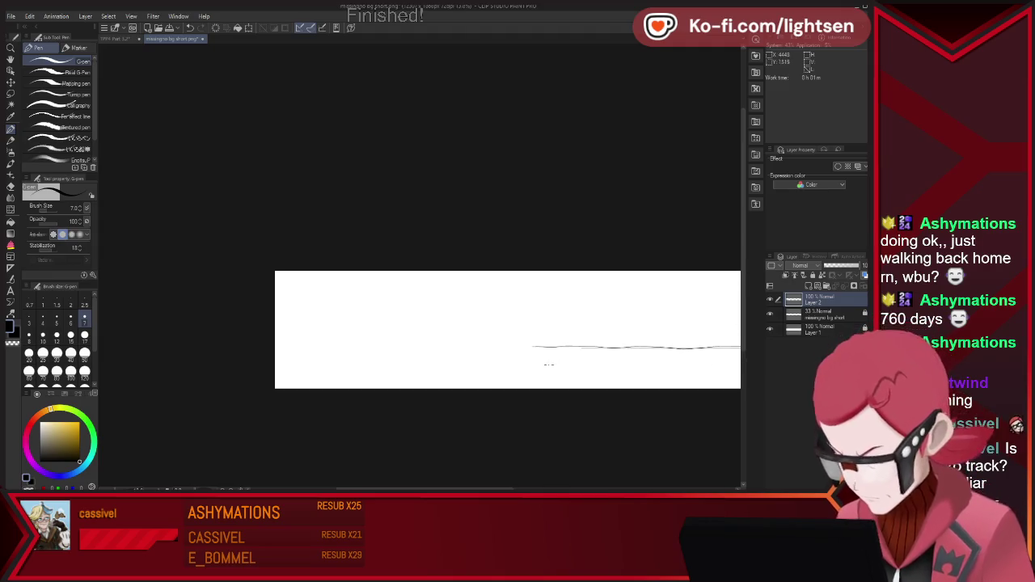
scroll(164, 329, "up", 1)
scroll(165, 329, "up", 1)
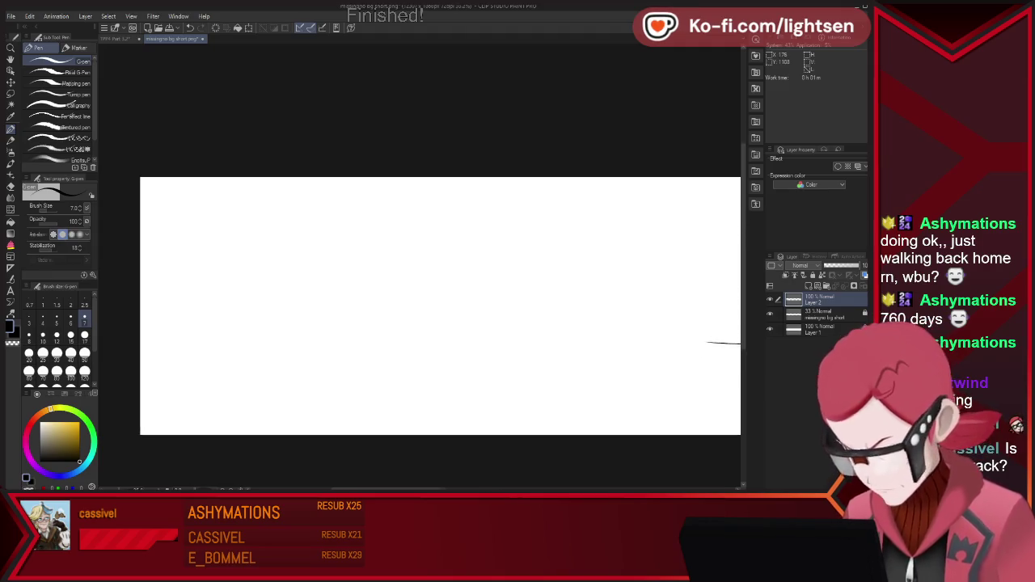
scroll(164, 330, "up", 1)
scroll(164, 330, "down", 1)
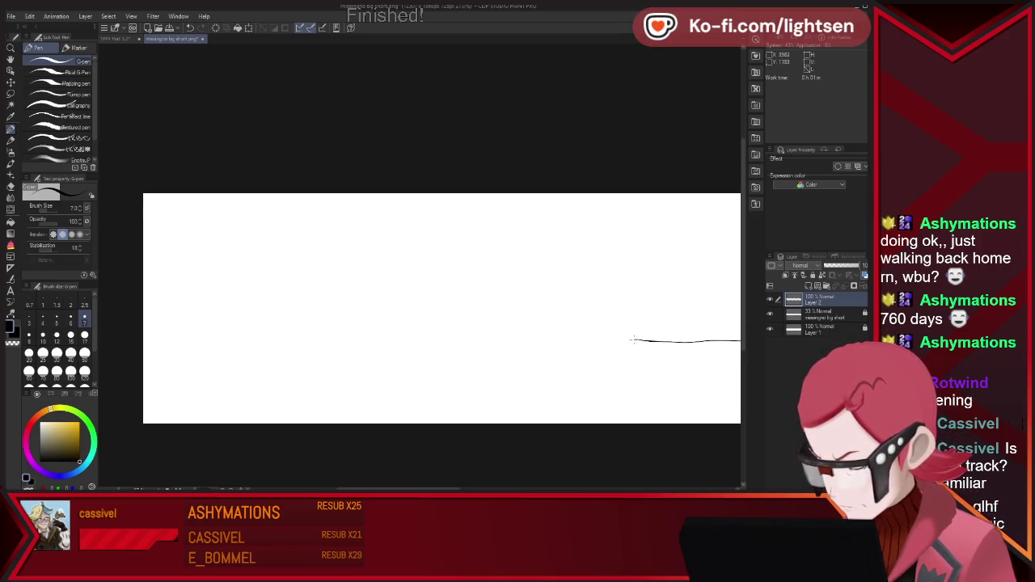
left_click_drag(633, 340, 142, 338)
- Lock Layer 2 and add a layer above it, then undo both changes
scroll(317, 331, "down", 4)
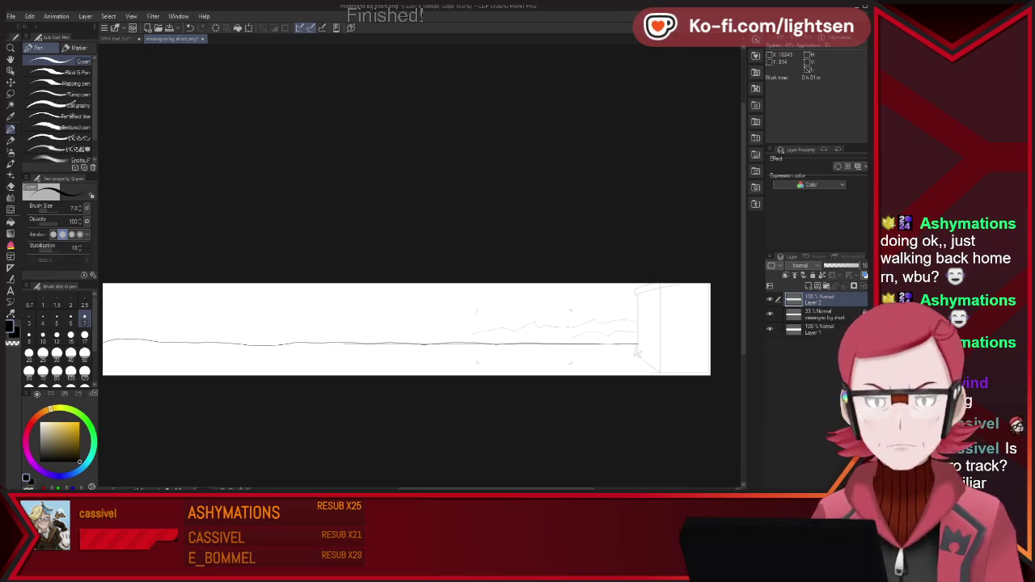
scroll(302, 324, "up", 1)
scroll(297, 343, "up", 1)
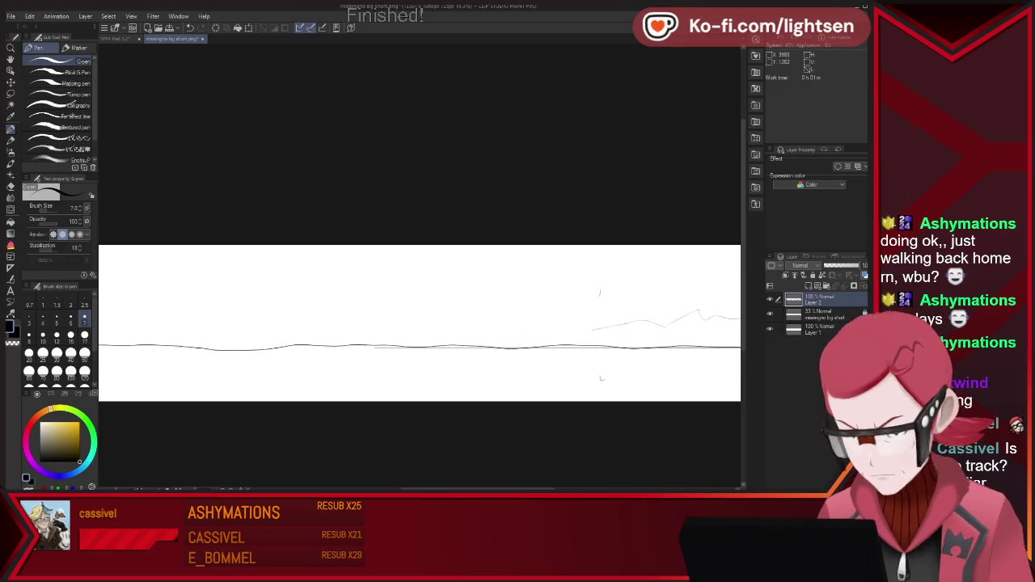
scroll(296, 342, "up", 1)
scroll(296, 343, "up", 1)
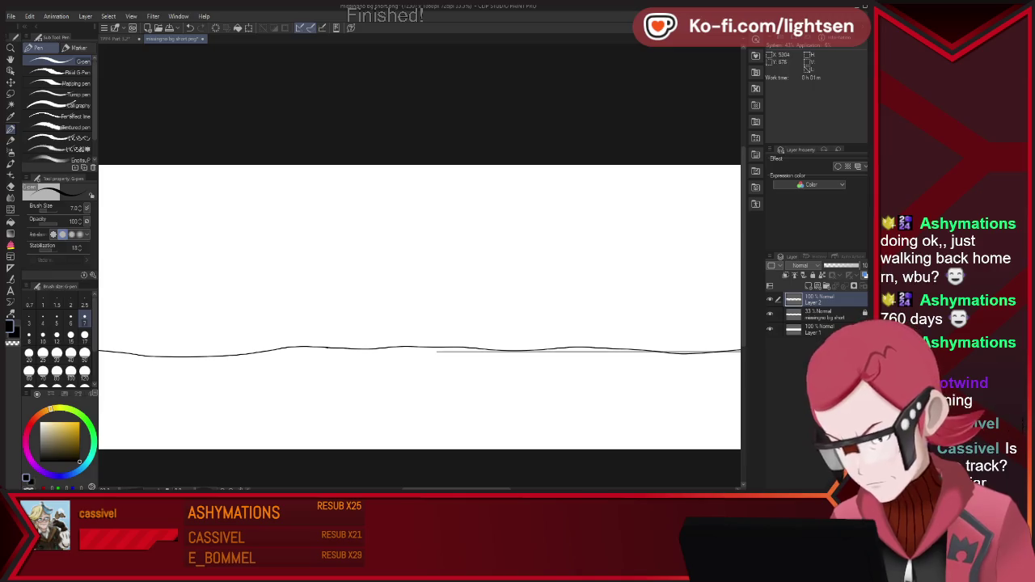
scroll(649, 278, "down", 1)
scroll(649, 279, "down", 1)
scroll(649, 278, "down", 1)
scroll(649, 278, "up", 1)
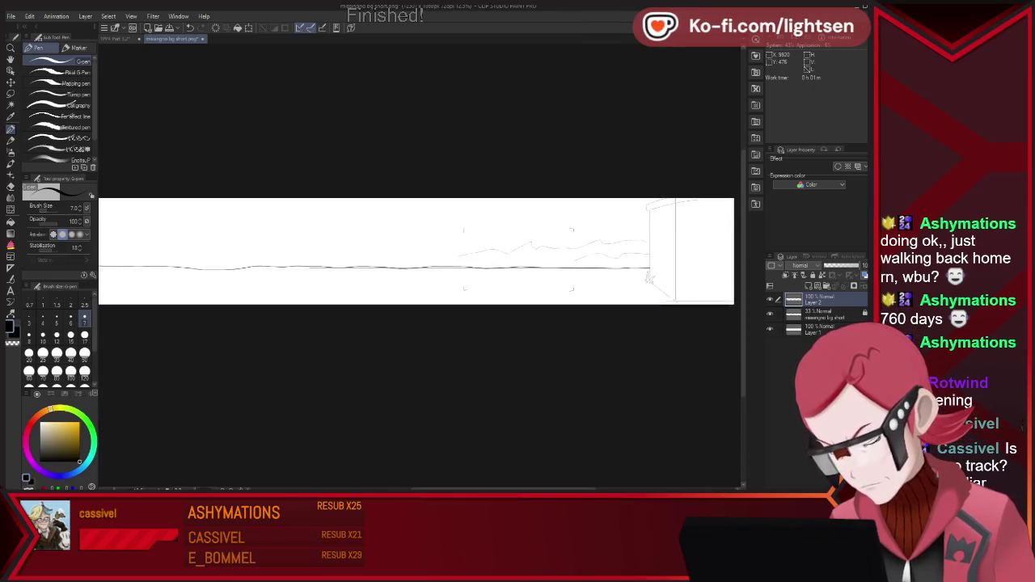
scroll(650, 278, "up", 1)
scroll(429, 256, "up", 1)
scroll(429, 257, "up", 1)
scroll(430, 256, "up", 1)
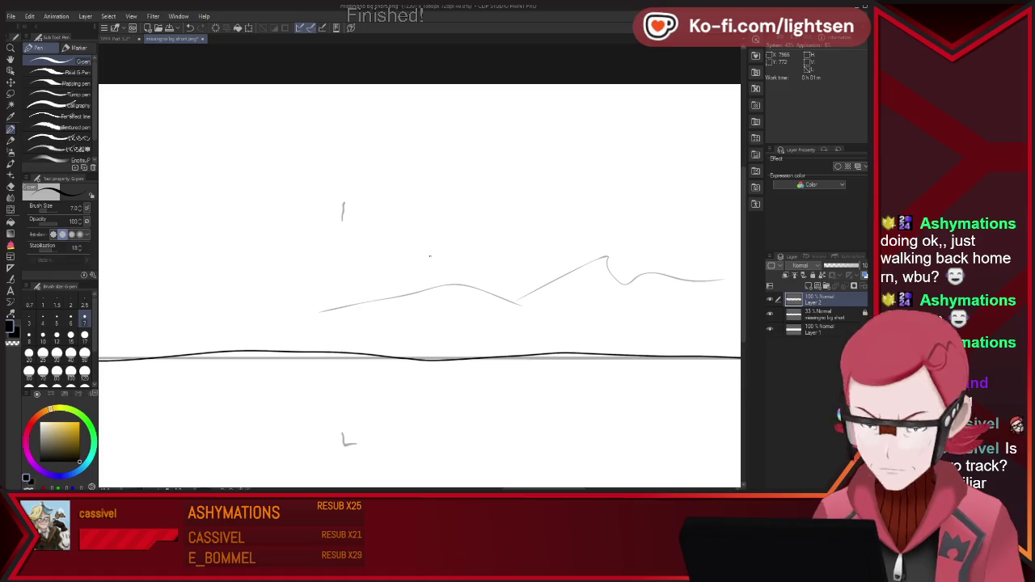
left_click(813, 274)
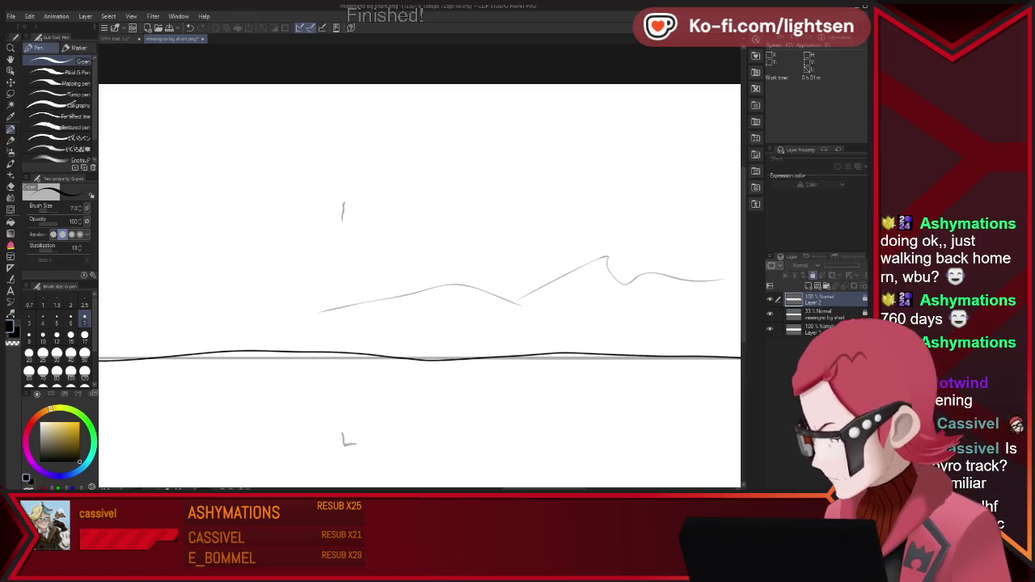
key("ctrl+shift+n")
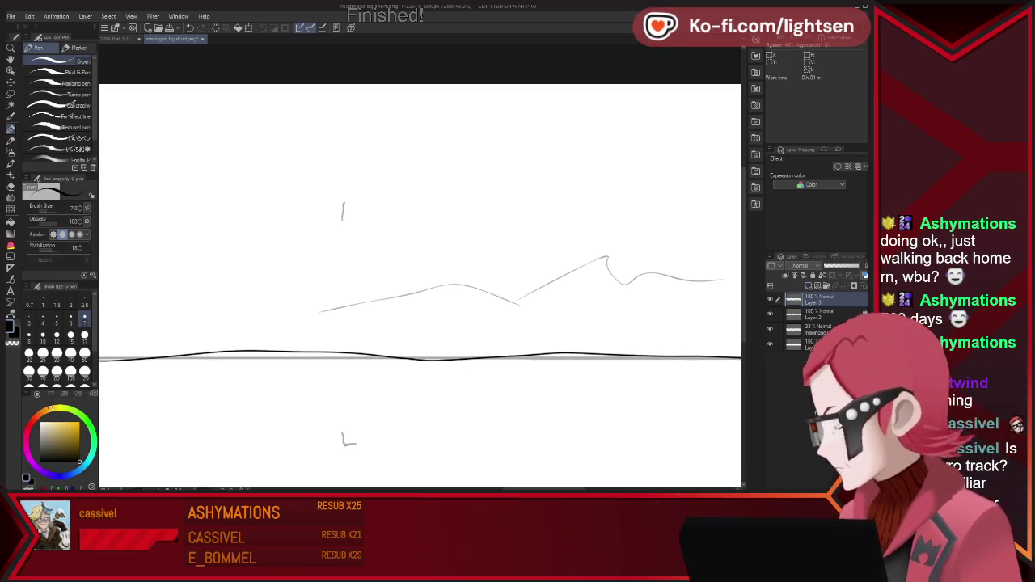
key("ctrl+z")
key("ctrl+z")
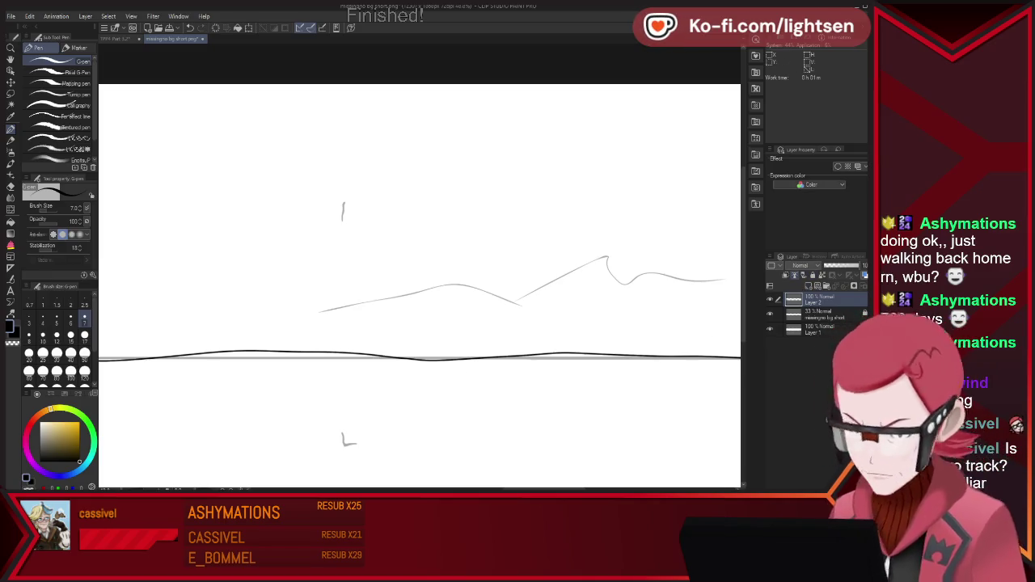
key("ctrl+z")
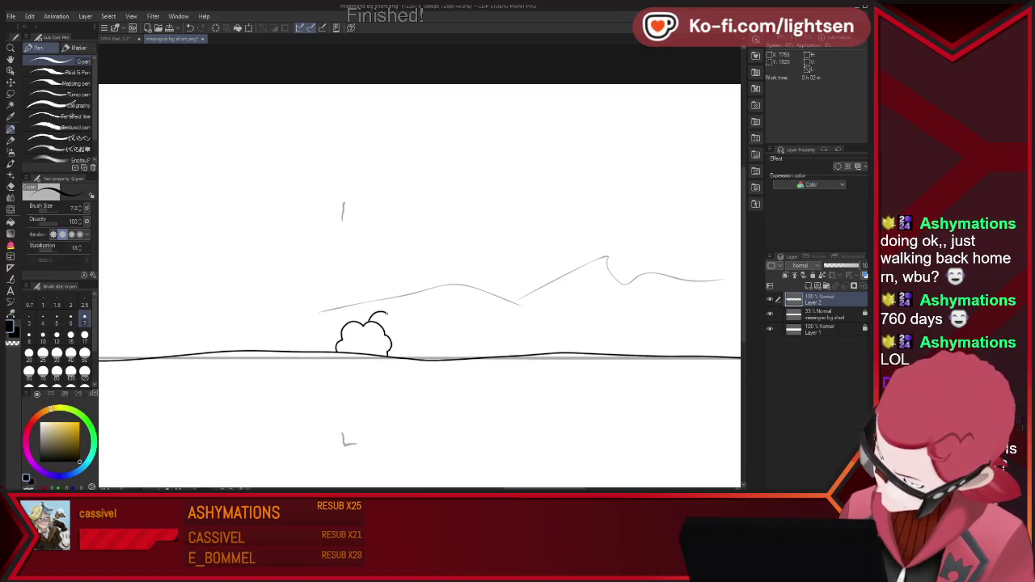
- Draw two small bushes on the ground line, undoing a stray stroke
left_click_drag(369, 318, 400, 312)
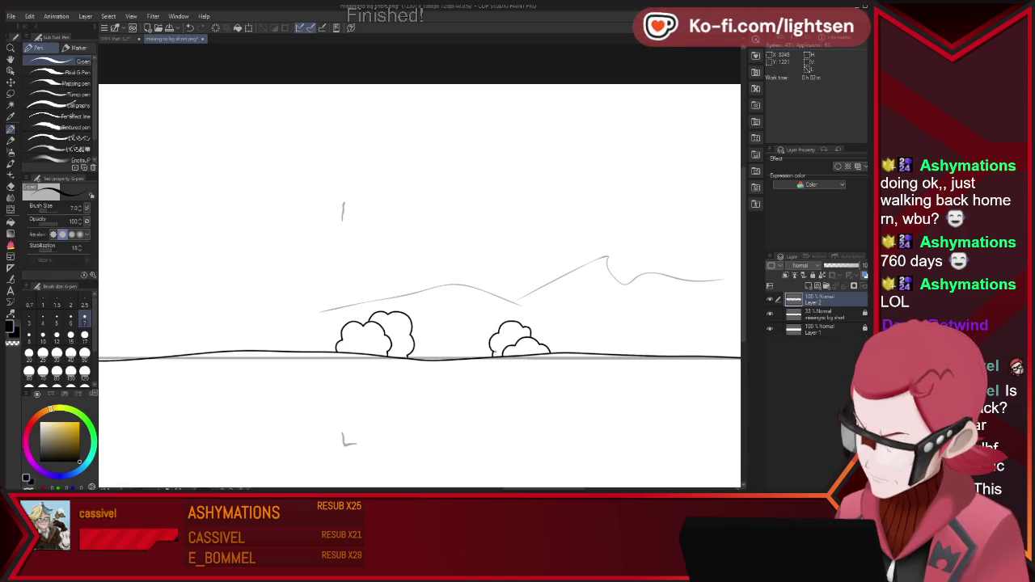
key("ctrl+z")
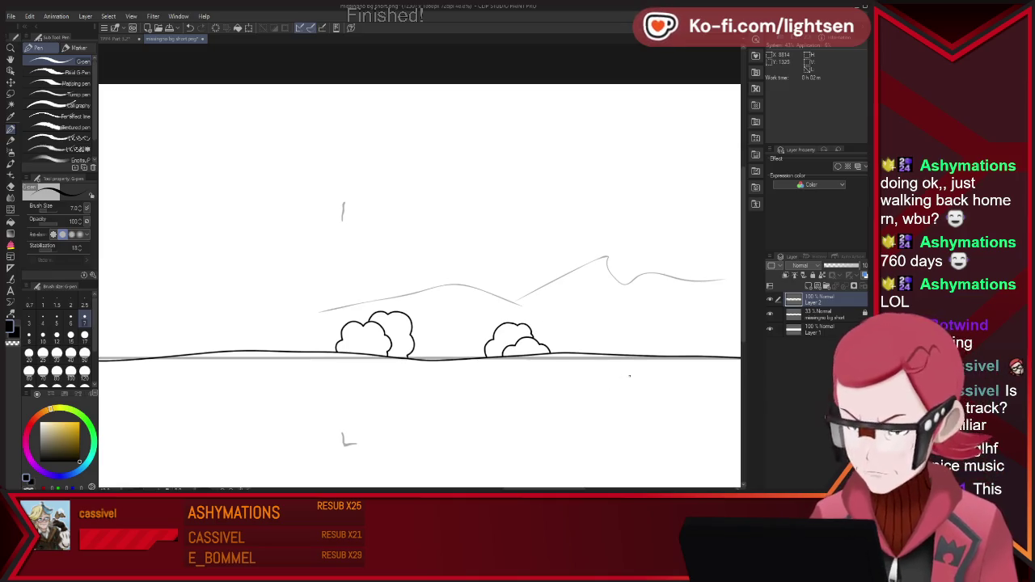
scroll(631, 336, "down", 1)
- Ink a mid-ground bush with an extra lump and begin a bush beside the building's left edge
scroll(630, 335, "down", 2)
scroll(647, 356, "down", 1)
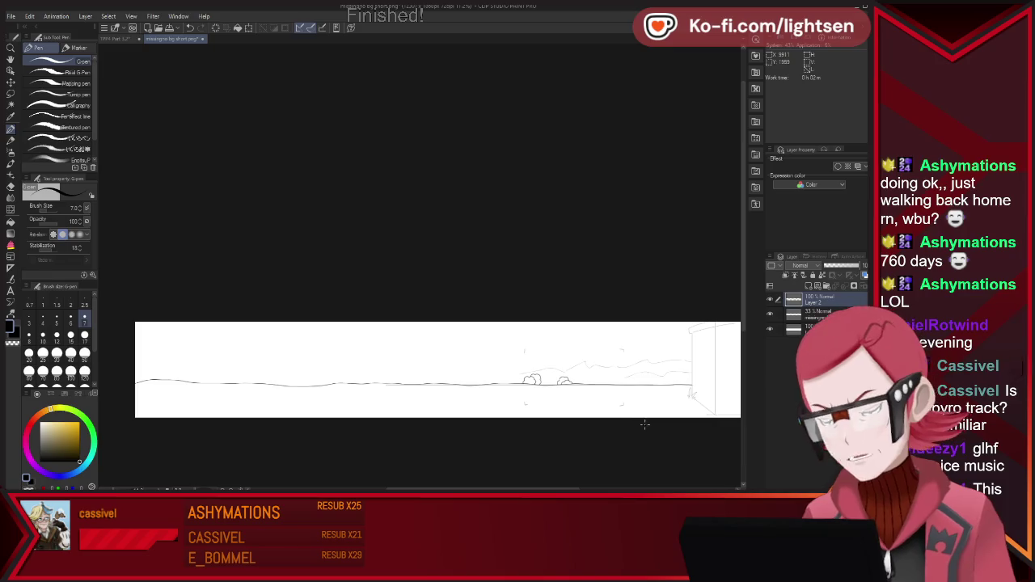
scroll(696, 397, "up", 1)
scroll(711, 406, "up", 2)
scroll(712, 406, "up", 2)
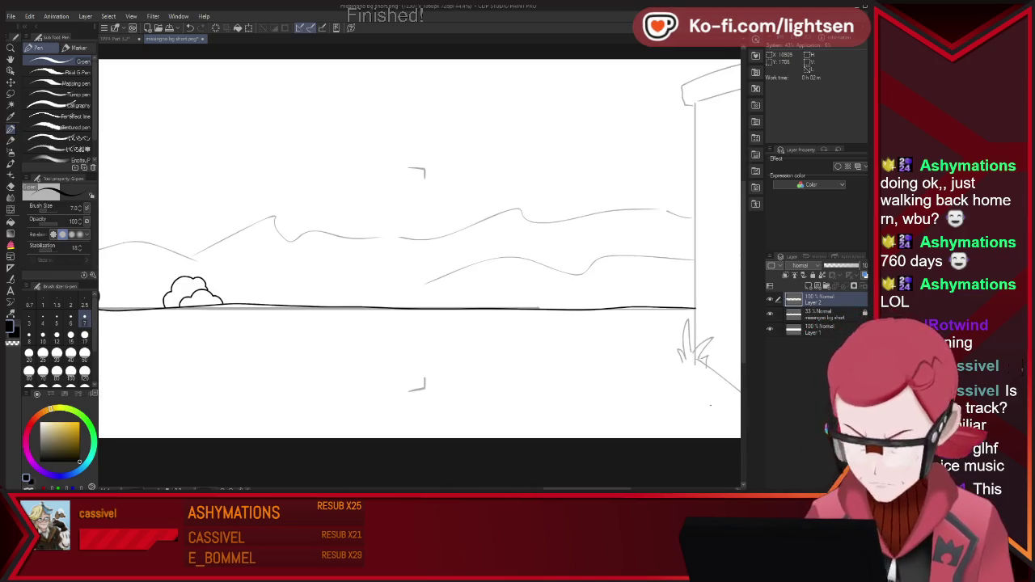
left_click_drag(456, 306, 476, 292)
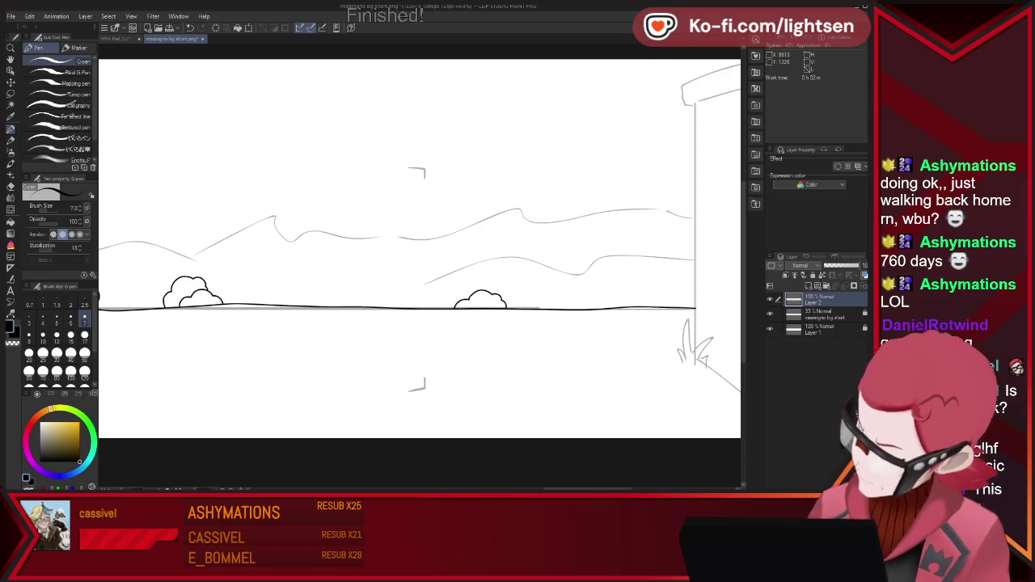
key("ctrl+z")
left_click_drag(476, 285, 505, 306)
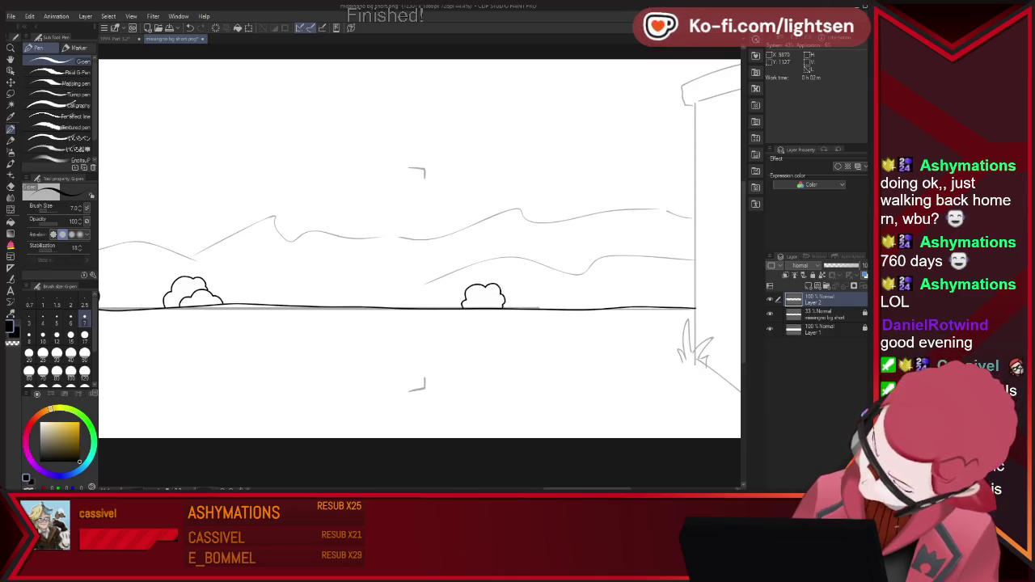
left_click_drag(506, 284, 510, 302)
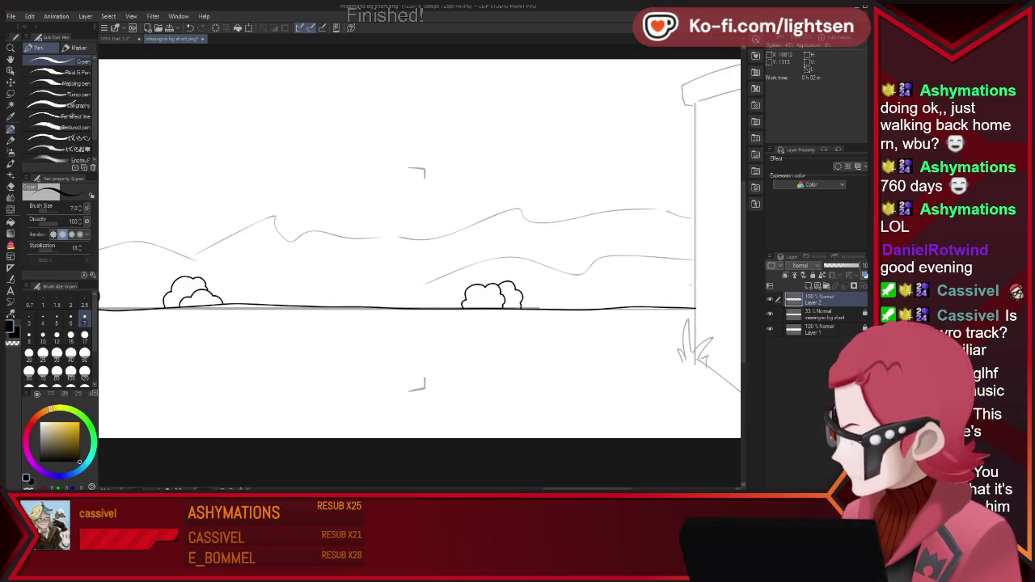
left_click_drag(682, 280, 693, 270)
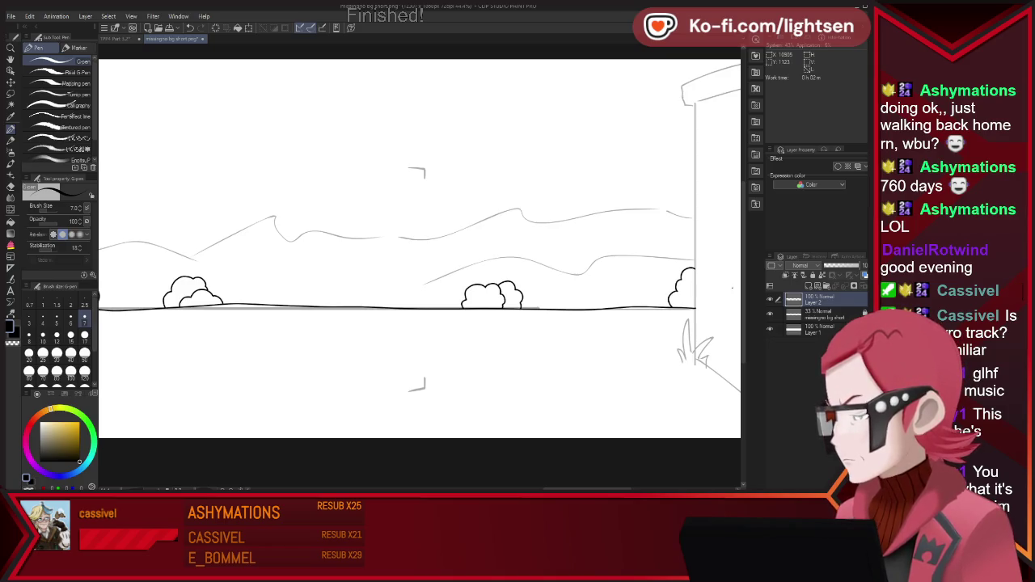
scroll(578, 327, "down", 2)
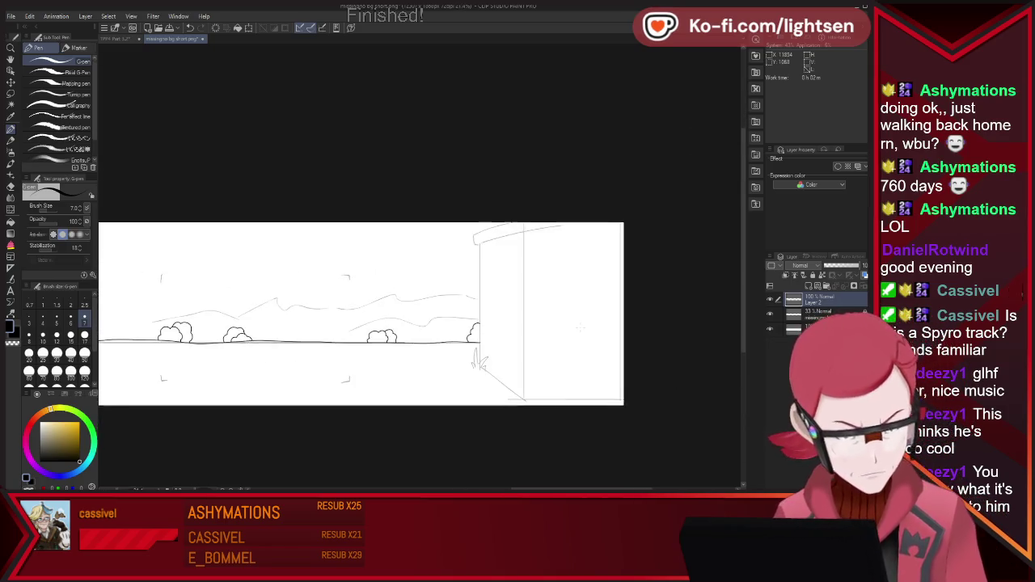
scroll(579, 327, "up", 2)
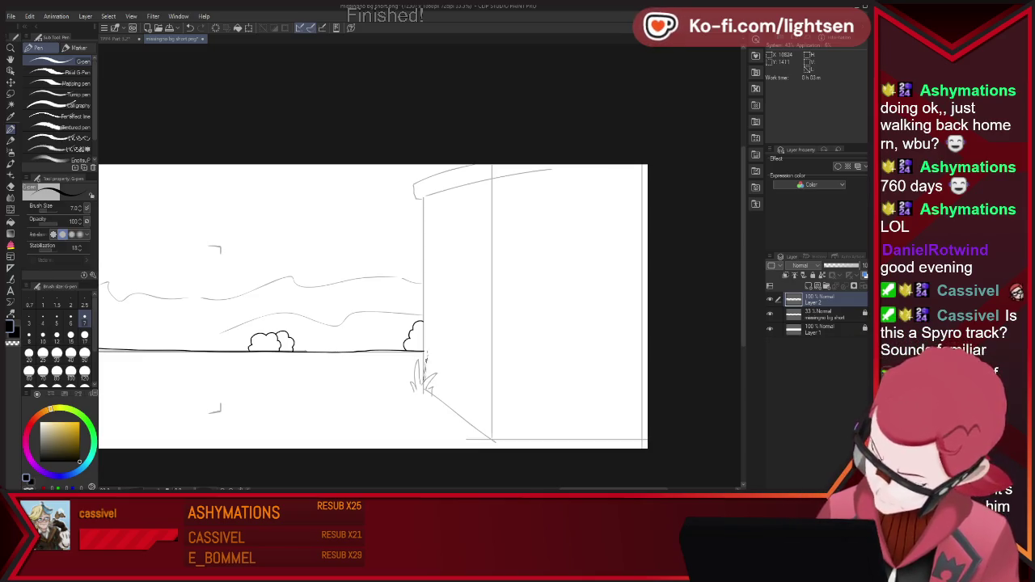
- Ink the building's left and right vertical edges, bottom edge and roof line
left_click_drag(426, 355, 424, 196)
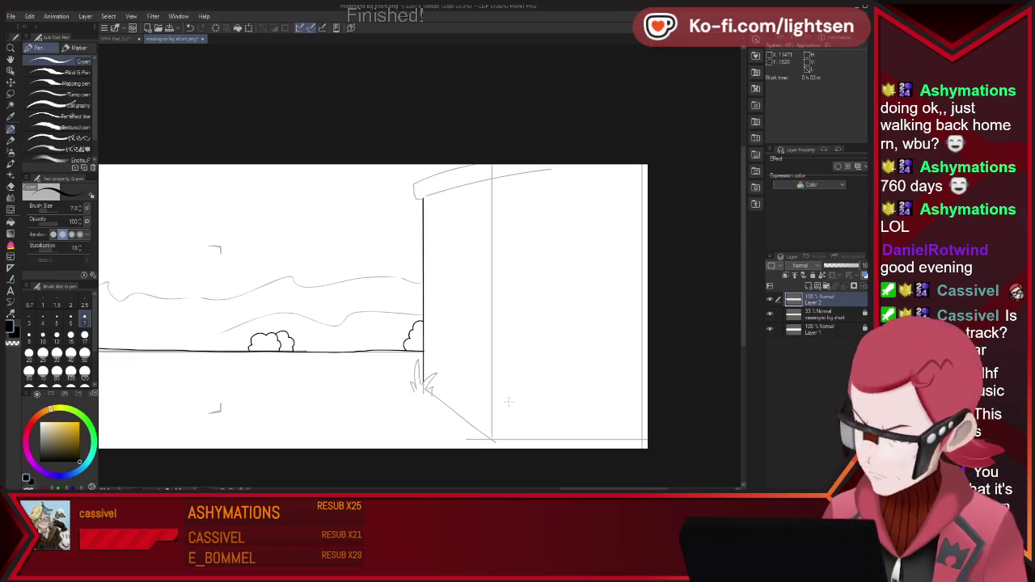
left_click_drag(490, 178, 492, 441)
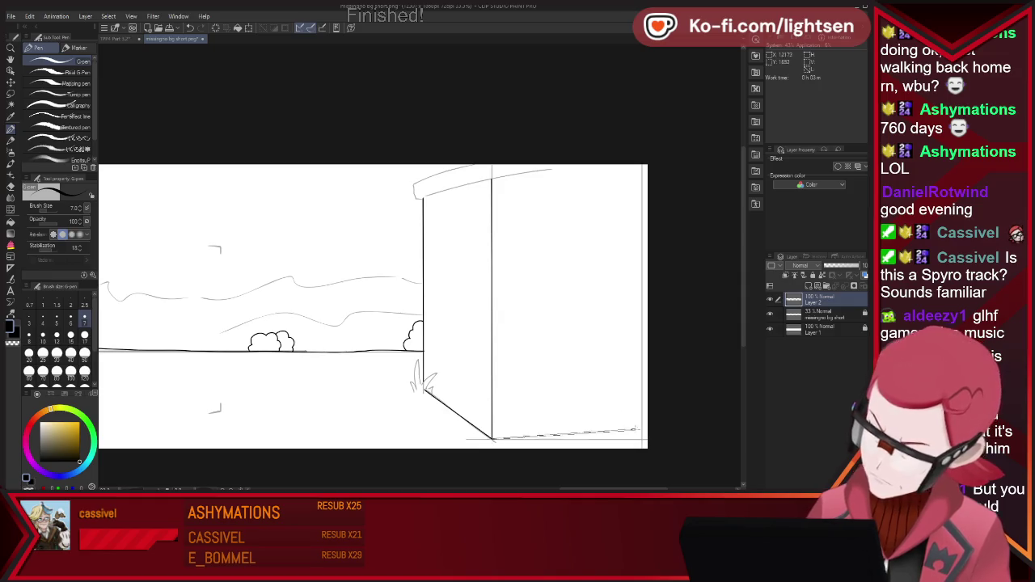
left_click_drag(634, 429, 649, 441)
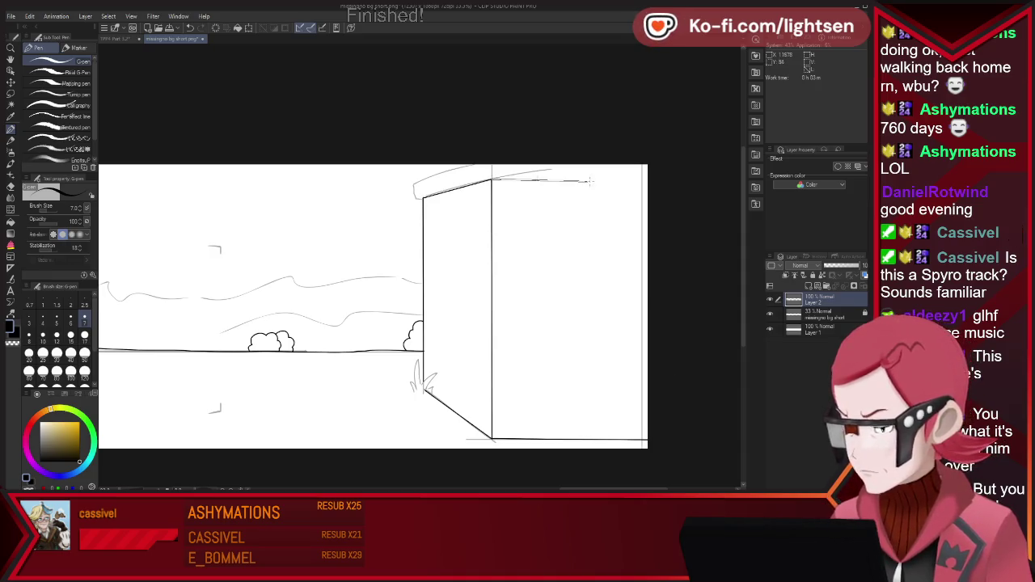
left_click_drag(590, 181, 680, 182)
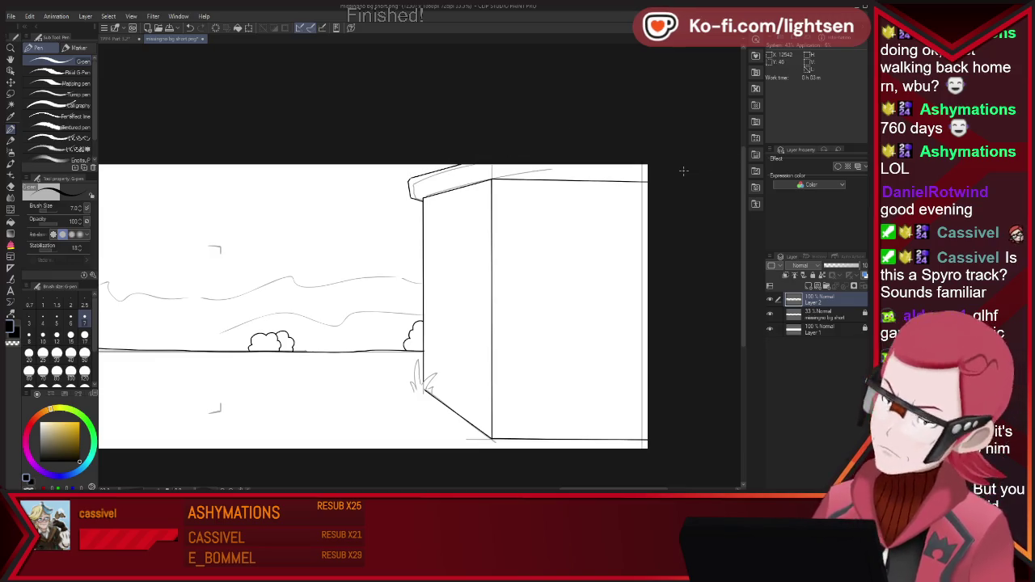
scroll(508, 149, "up", 1)
scroll(408, 190, "up", 3)
scroll(396, 202, "up", 3)
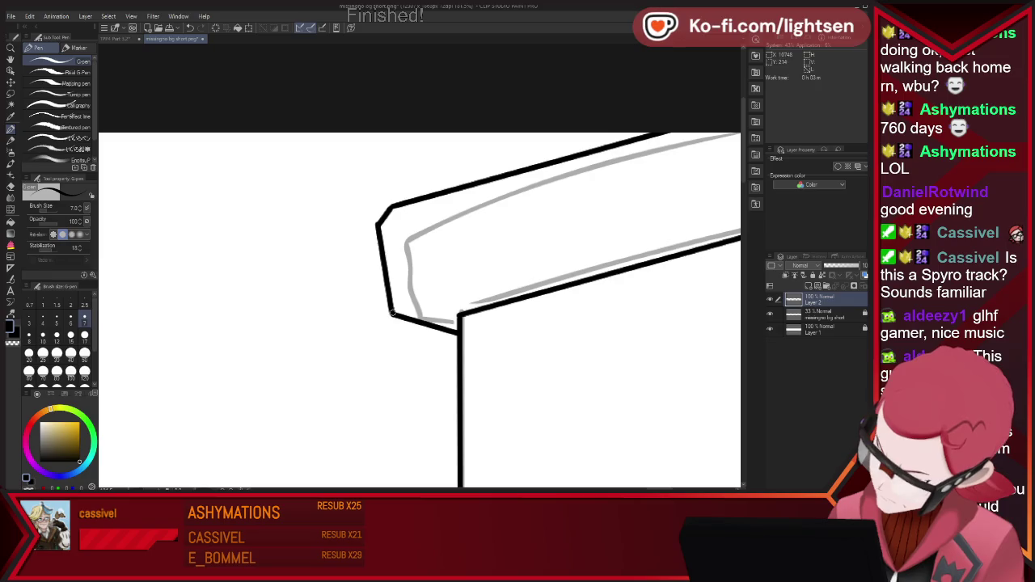
key("e")
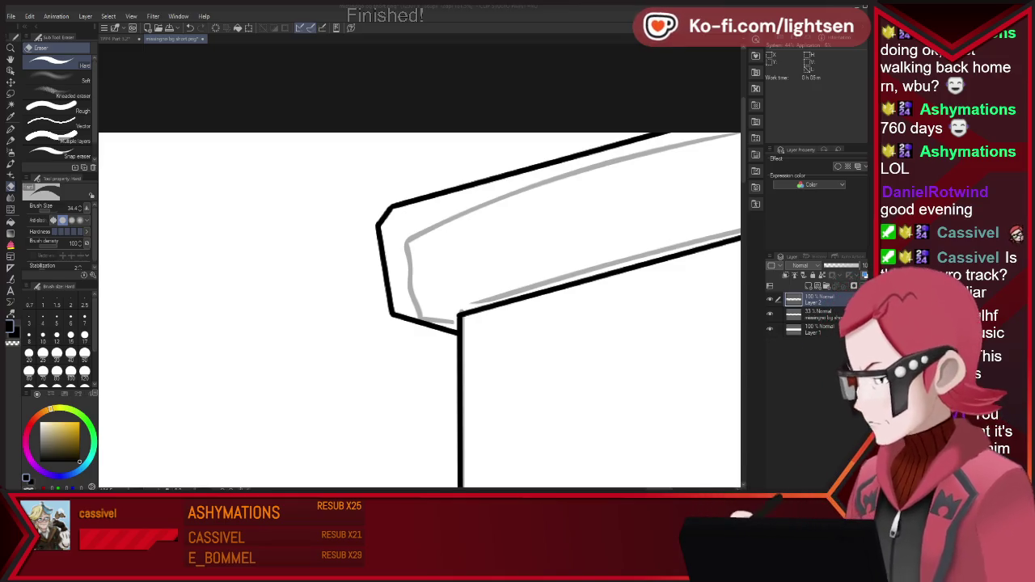
key("p")
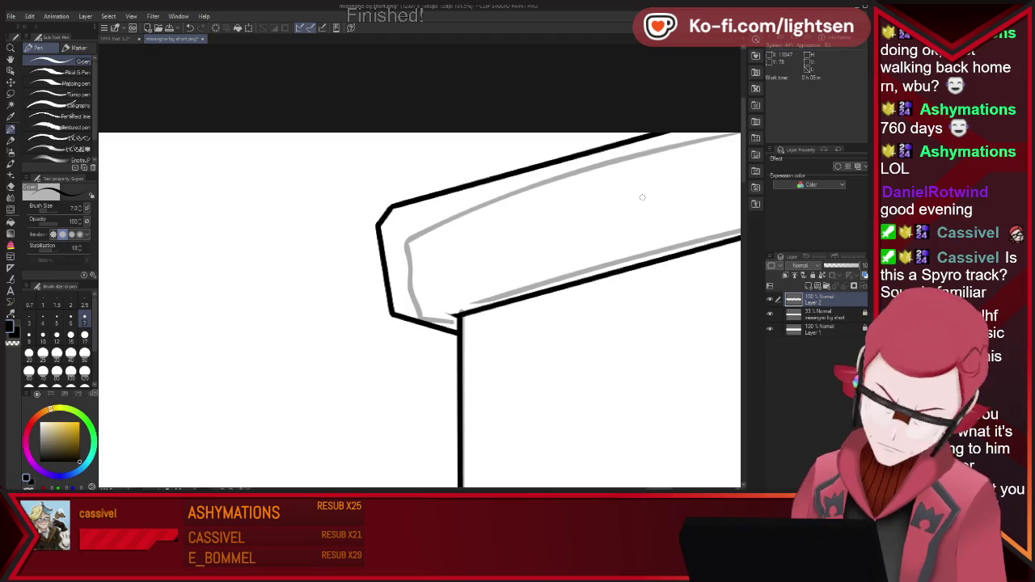
scroll(212, 221, "down", 5)
- Draw two bumpy bush outlines on the left part of the ground line
scroll(211, 221, "down", 3)
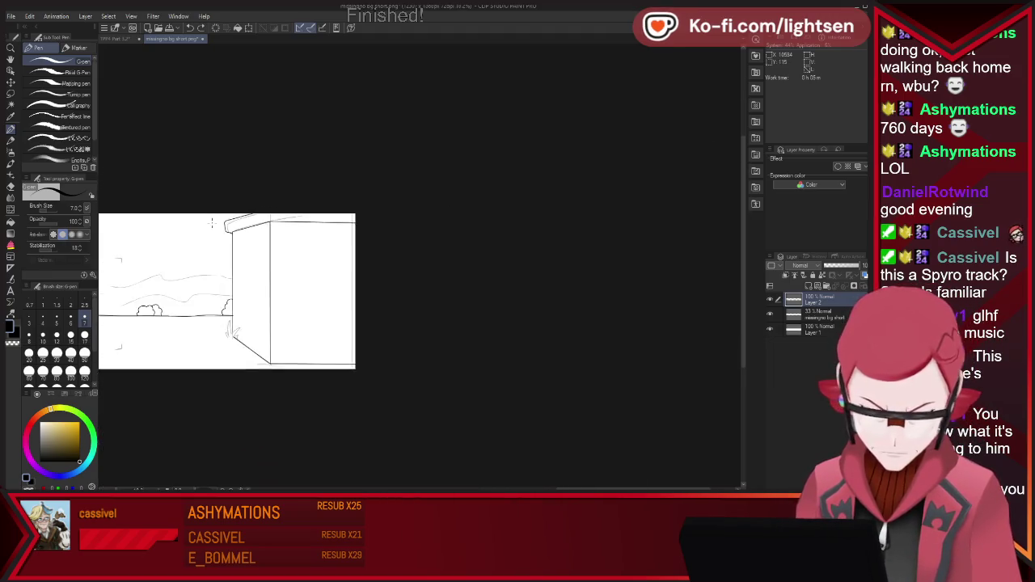
scroll(186, 220, "down", 3)
scroll(162, 220, "down", 2)
scroll(129, 221, "down", 1)
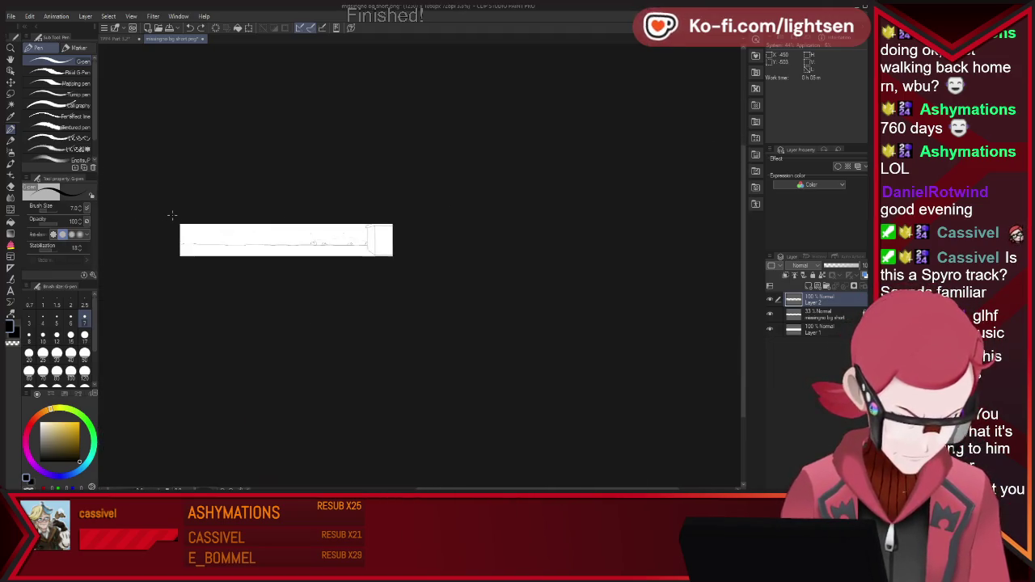
scroll(334, 263, "up", 2)
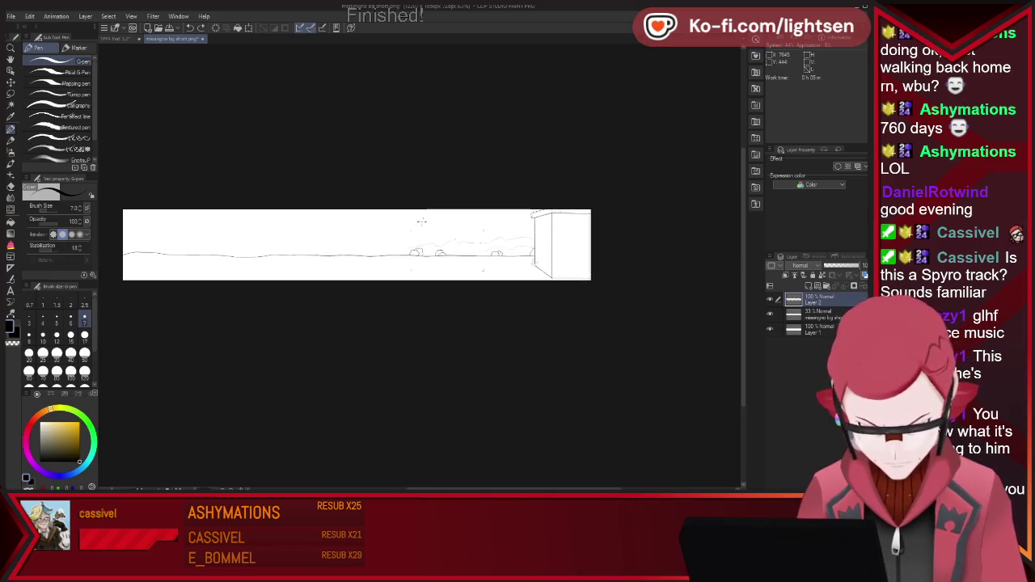
scroll(334, 264, "up", 1)
scroll(584, 234, "up", 2)
scroll(427, 248, "up", 1)
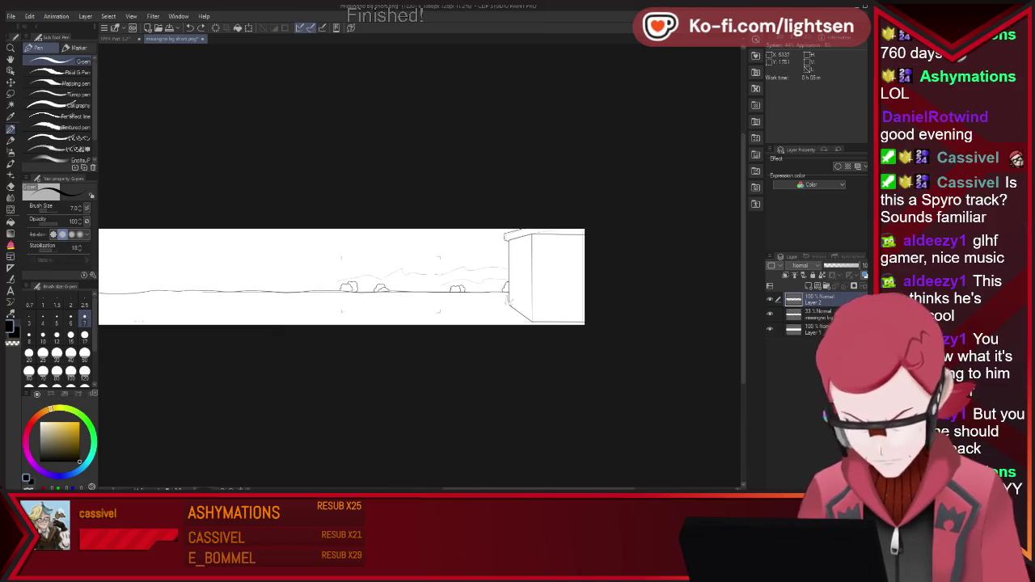
scroll(130, 268, "up", 1)
scroll(130, 267, "up", 1)
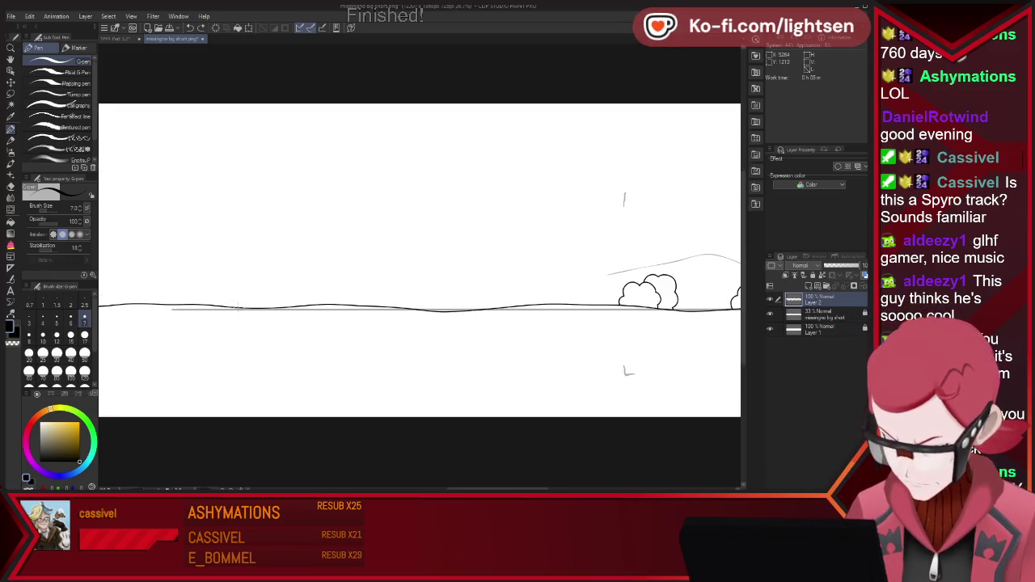
left_click_drag(245, 293, 272, 308)
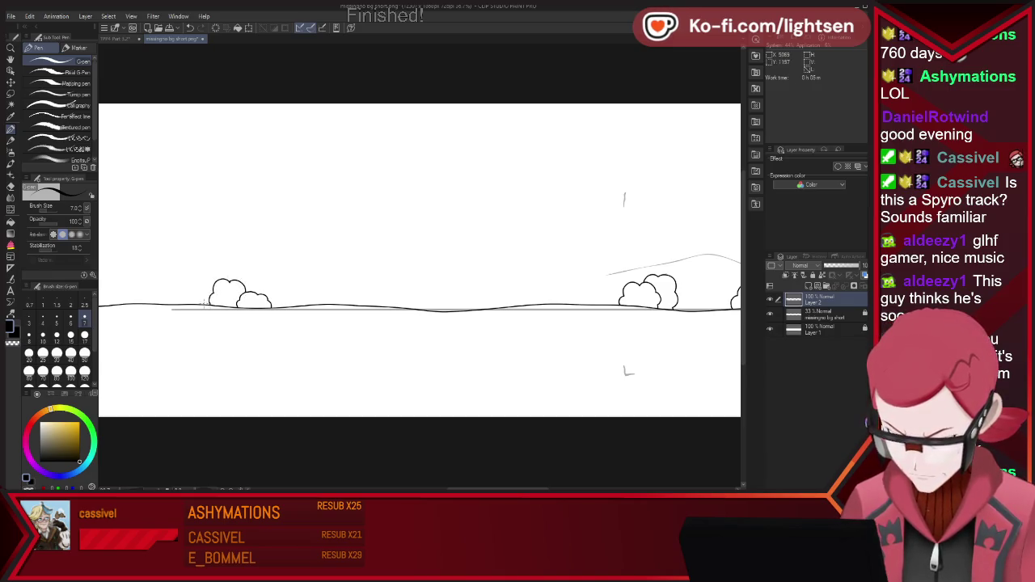
left_click_drag(202, 293, 180, 301)
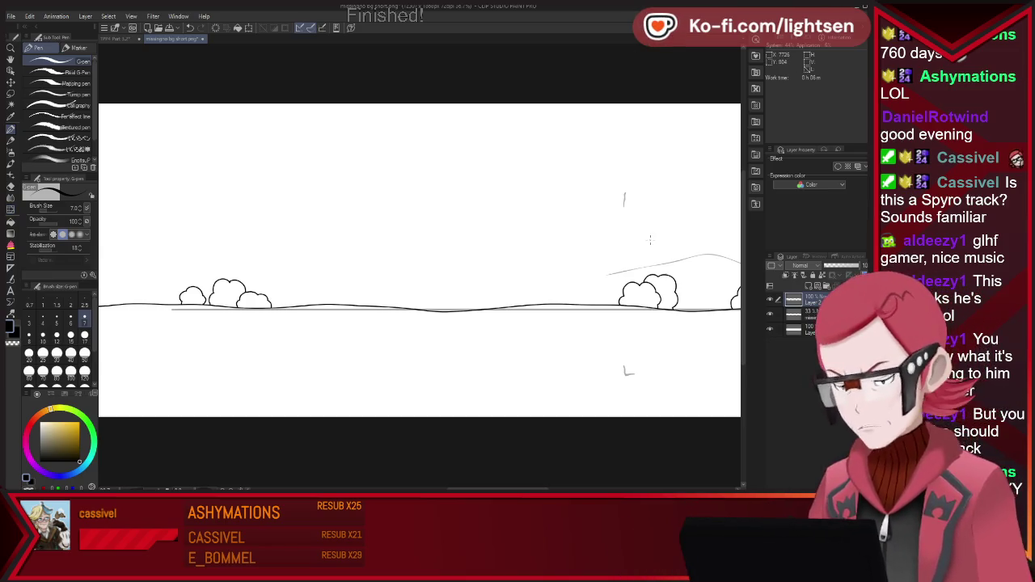
- Complete two central bushes and add new bushes on the left and far left
scroll(635, 253, "up", 1)
scroll(302, 309, "down", 3)
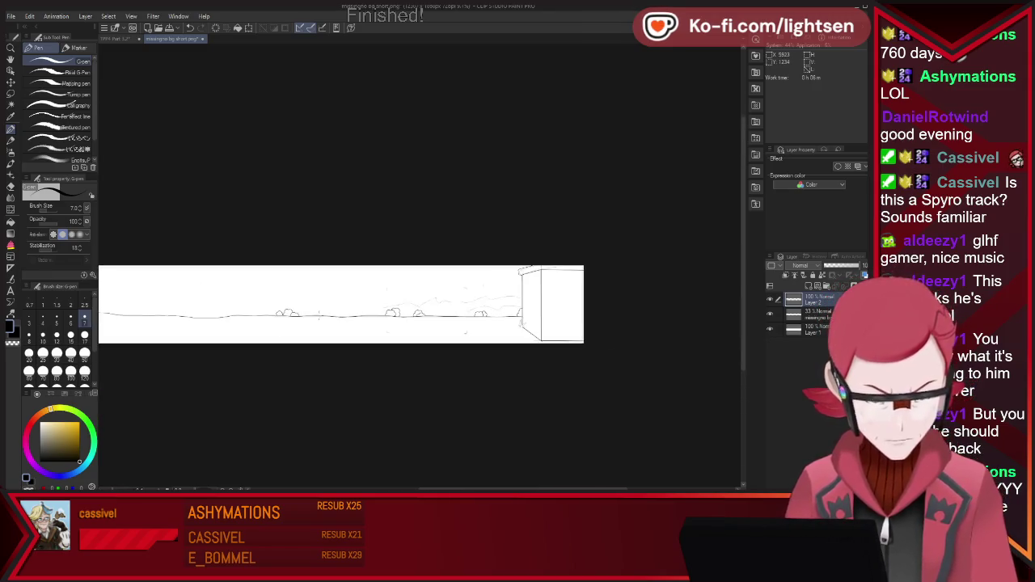
scroll(302, 308, "down", 2)
scroll(549, 441, "up", 3)
scroll(549, 441, "up", 2)
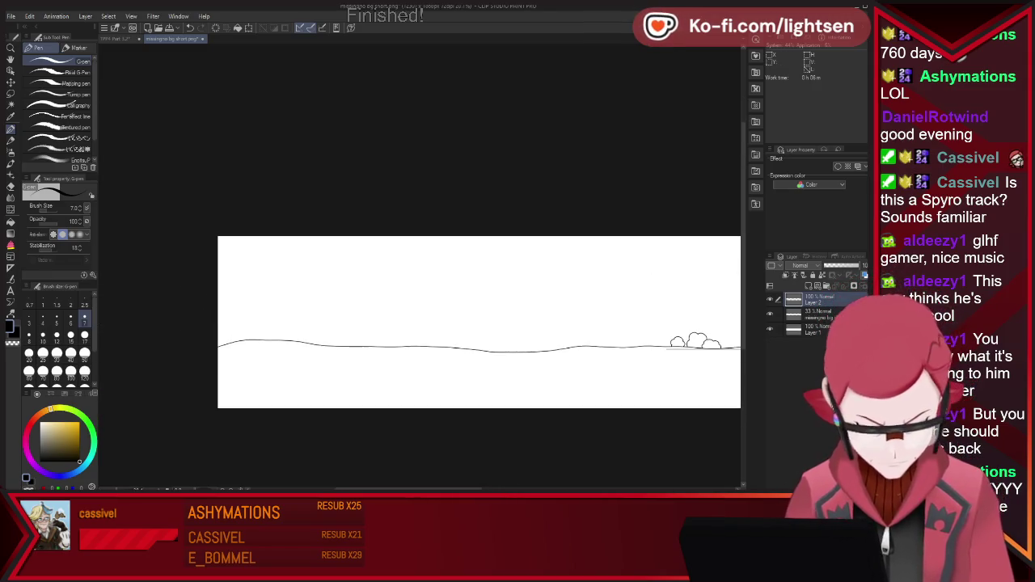
scroll(549, 441, "up", 2)
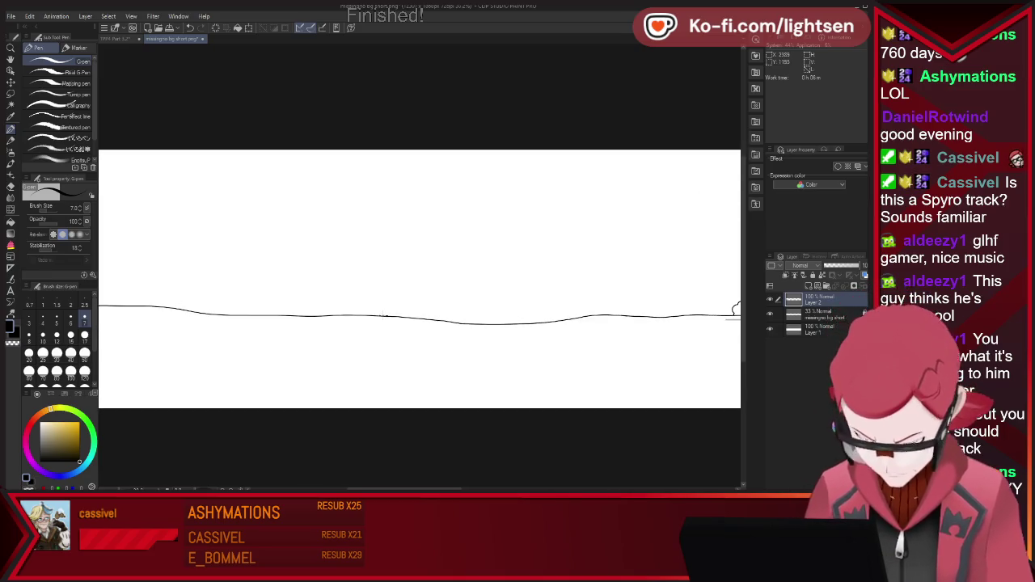
mouse_move(405, 291)
left_mouse_down()
mouse_move(434, 319)
mouse_move(465, 311)
left_mouse_up()
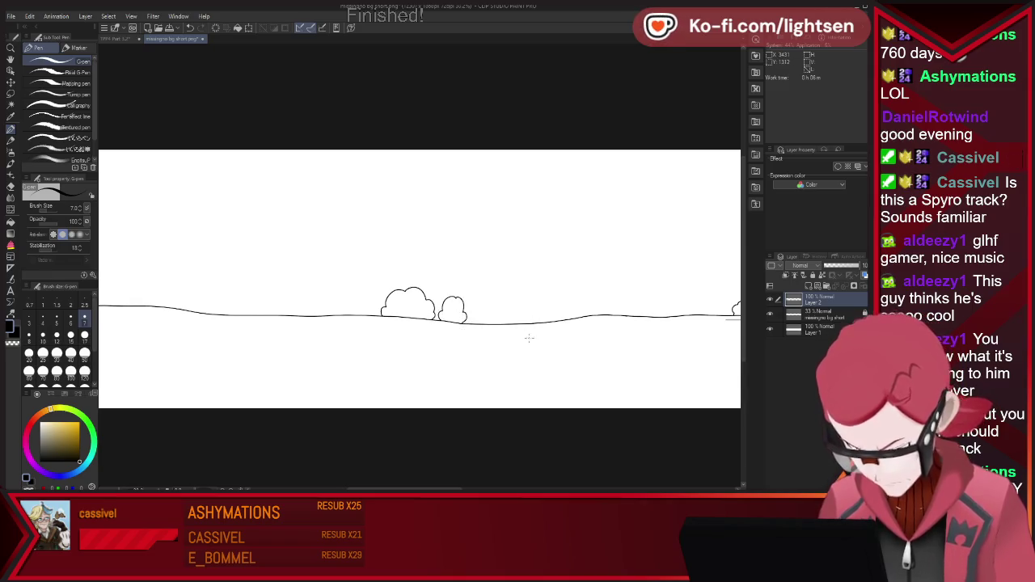
left_click_drag(523, 311, 551, 317)
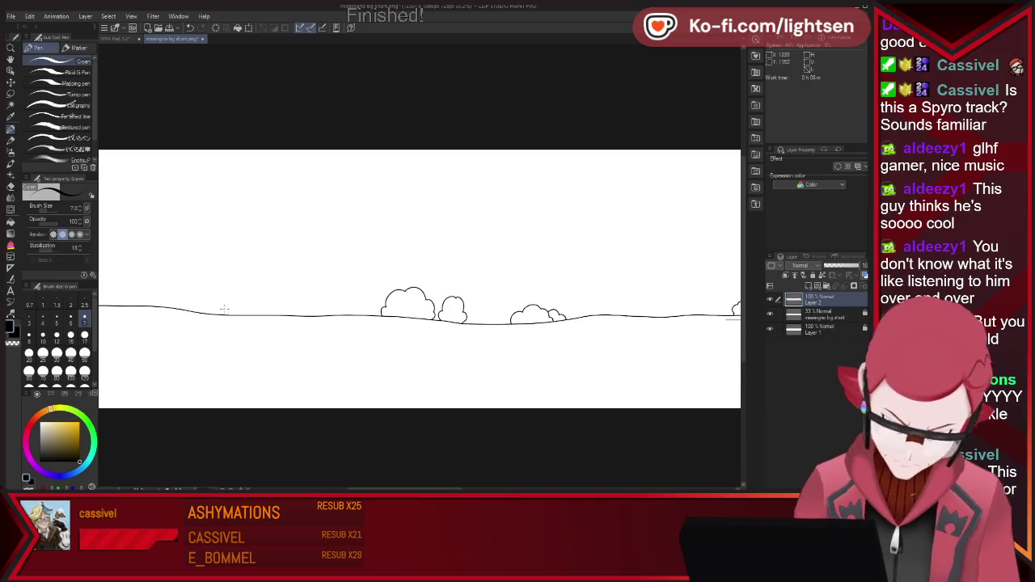
left_click_drag(209, 310, 249, 305)
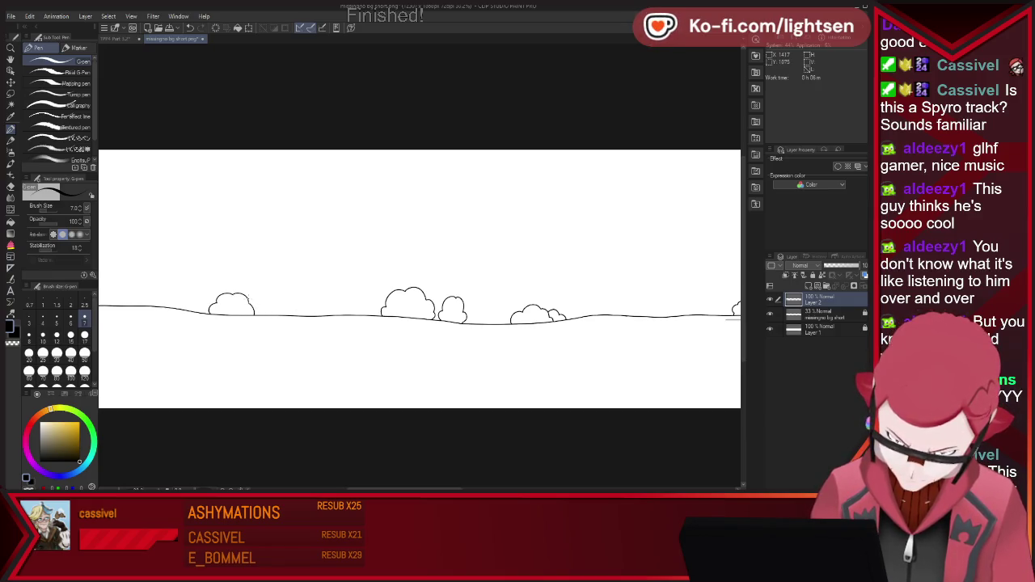
left_click_drag(258, 304, 263, 313)
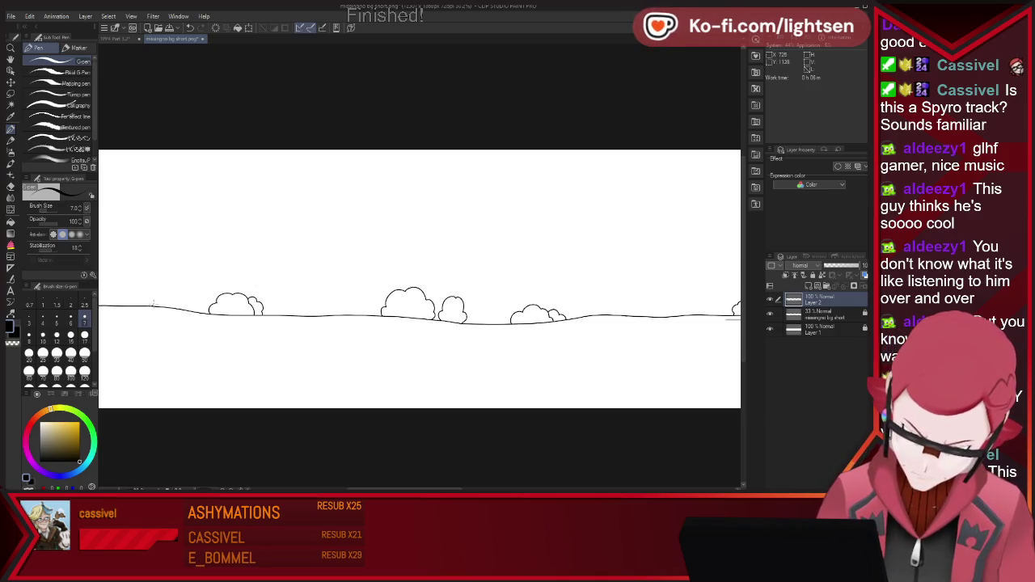
mouse_move(152, 305)
left_mouse_down()
mouse_move(137, 286)
mouse_move(123, 302)
left_mouse_up()
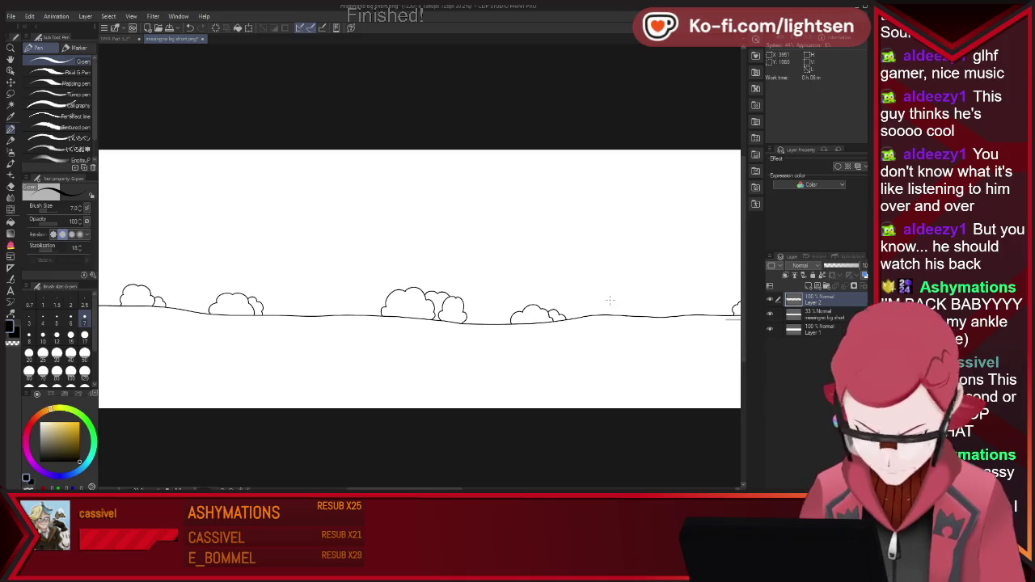
scroll(423, 286, "down", 2)
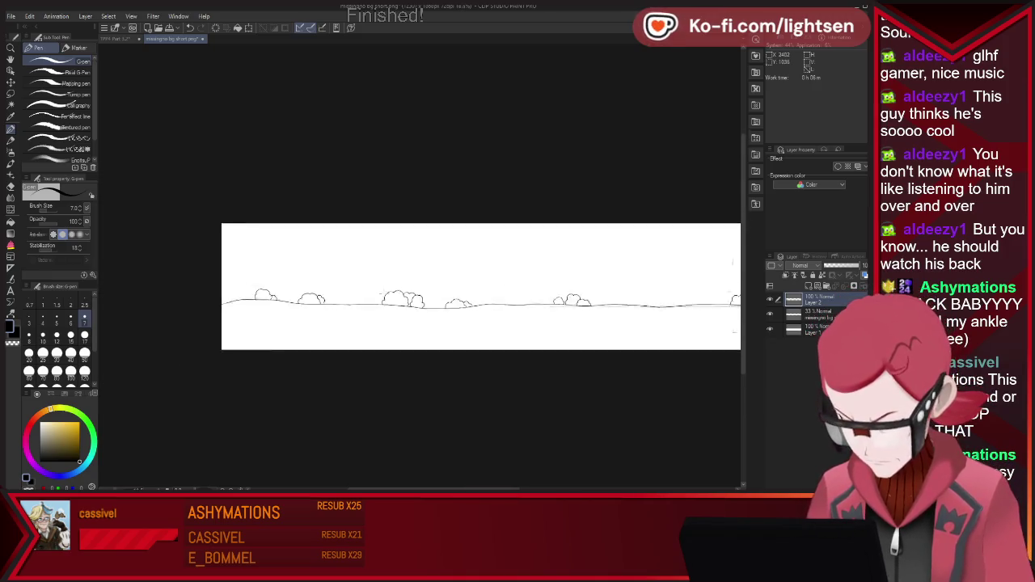
scroll(453, 283, "down", 1)
scroll(501, 274, "down", 3)
scroll(546, 271, "up", 1)
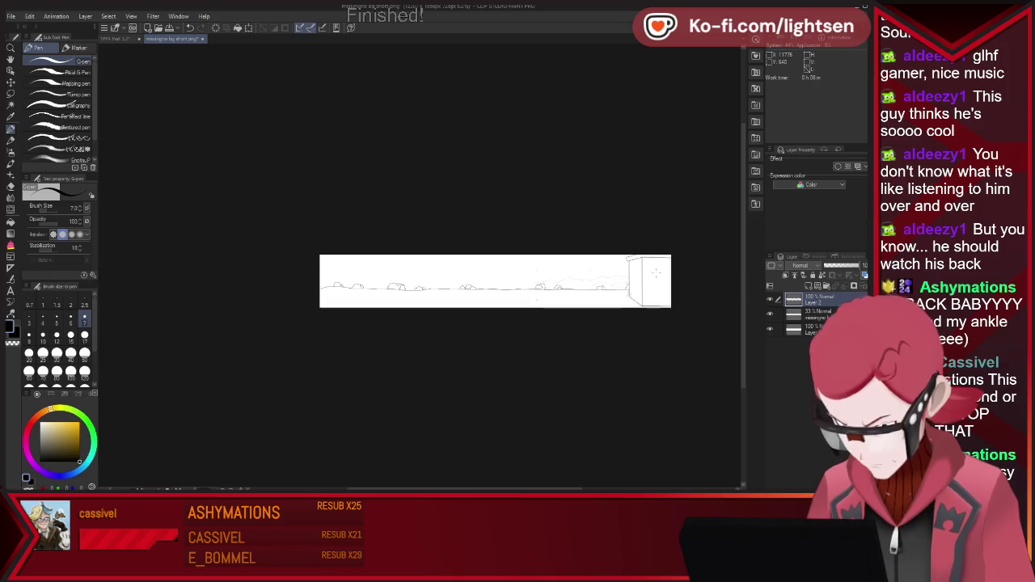
scroll(653, 274, "up", 2)
scroll(651, 273, "up", 1)
scroll(650, 274, "up", 2)
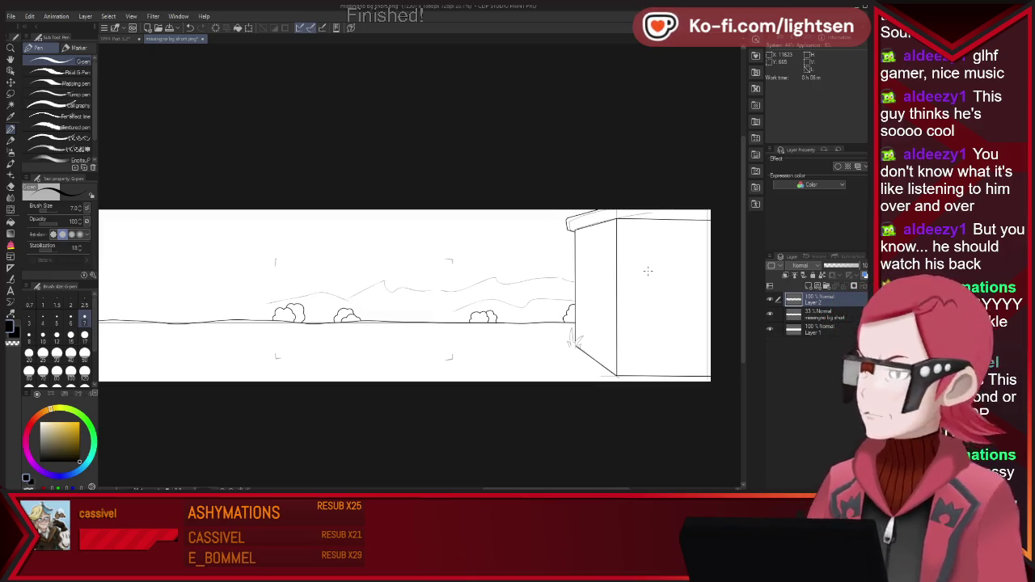
key("ctrl+Tab")
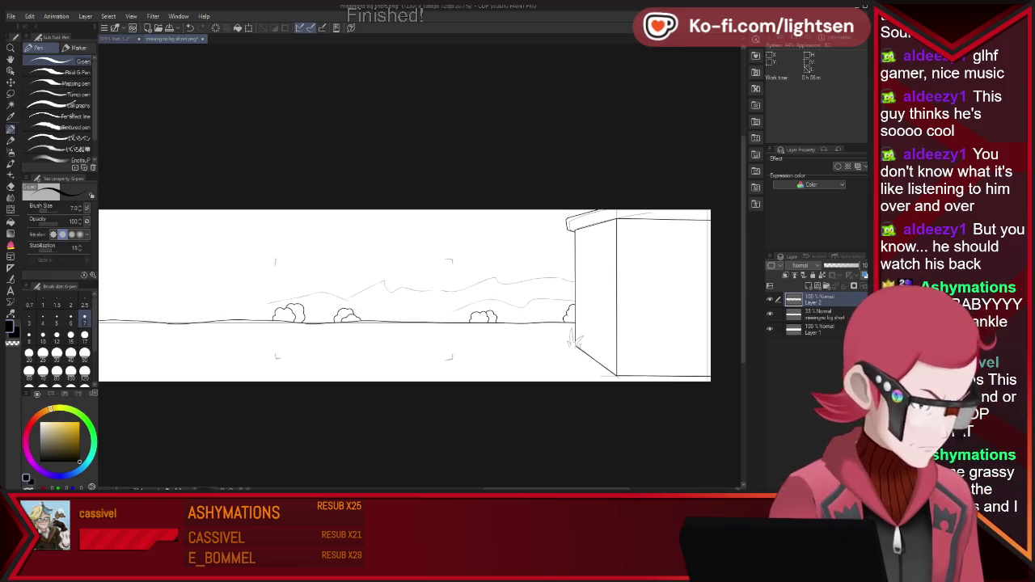
key("ctrl+Tab")
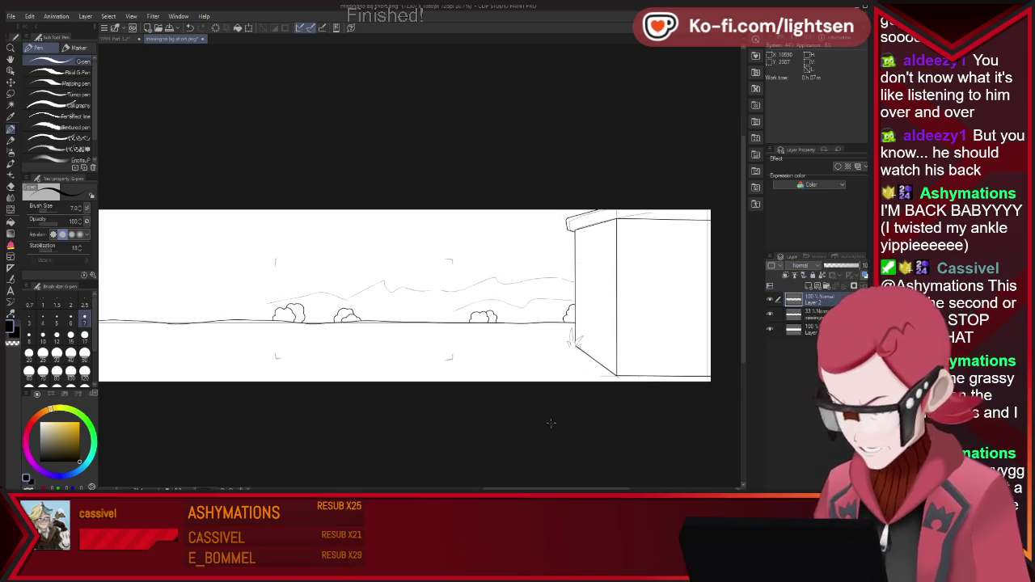
scroll(712, 305, "right", 3)
scroll(651, 313, "right", 1)
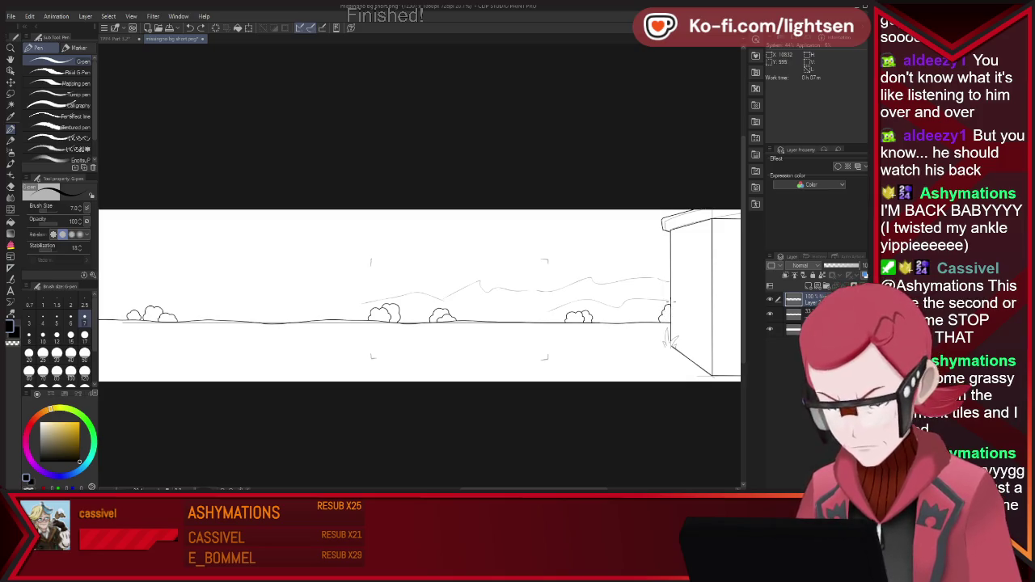
- Ink the mountain ridge from the building to the far-left edge and lock the rough sketch layer
left_click_drag(669, 299, 596, 307)
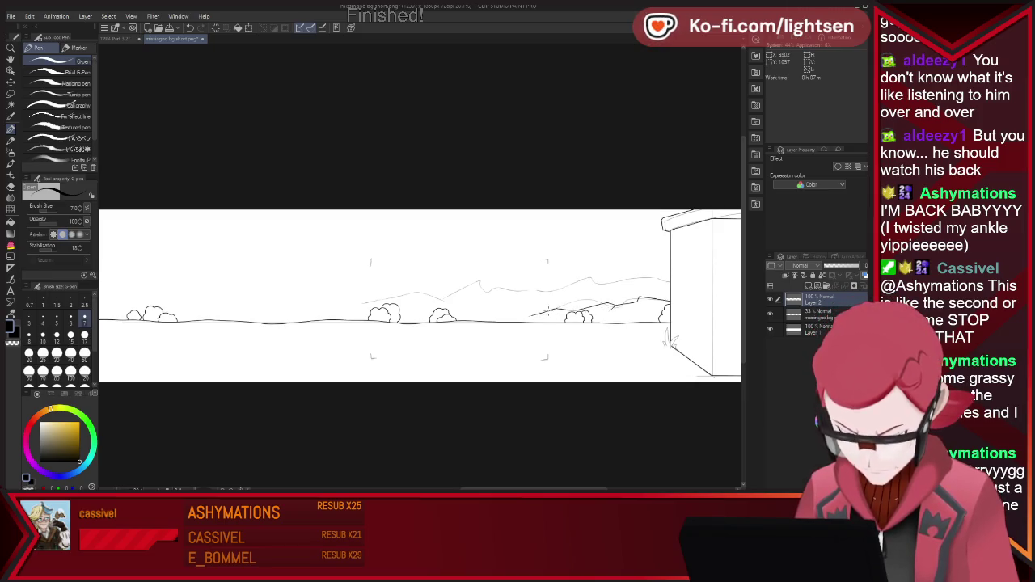
left_click_drag(509, 300, 402, 287)
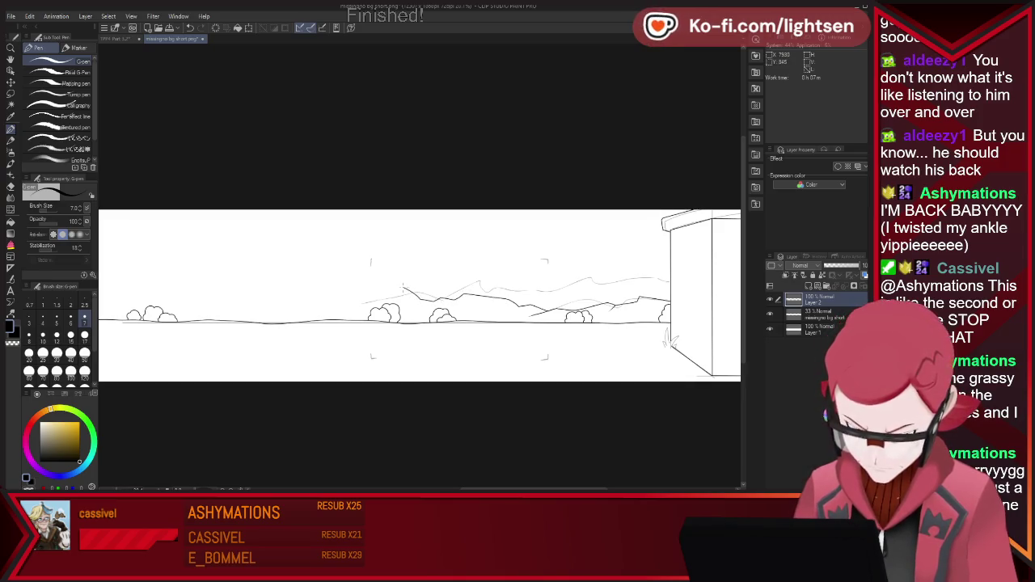
left_click_drag(368, 273, 336, 303)
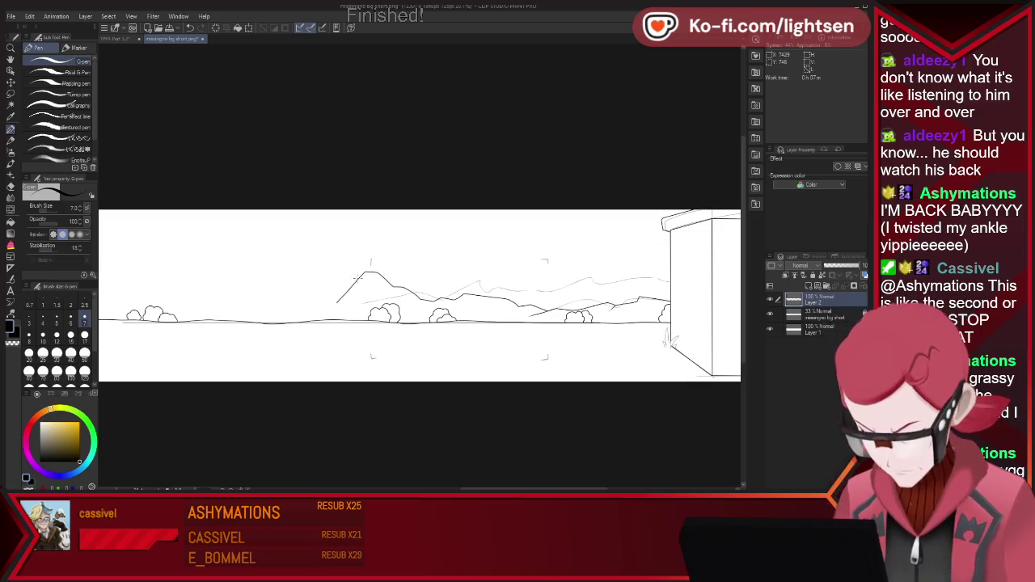
left_click(865, 312)
left_click_drag(355, 277, 312, 293)
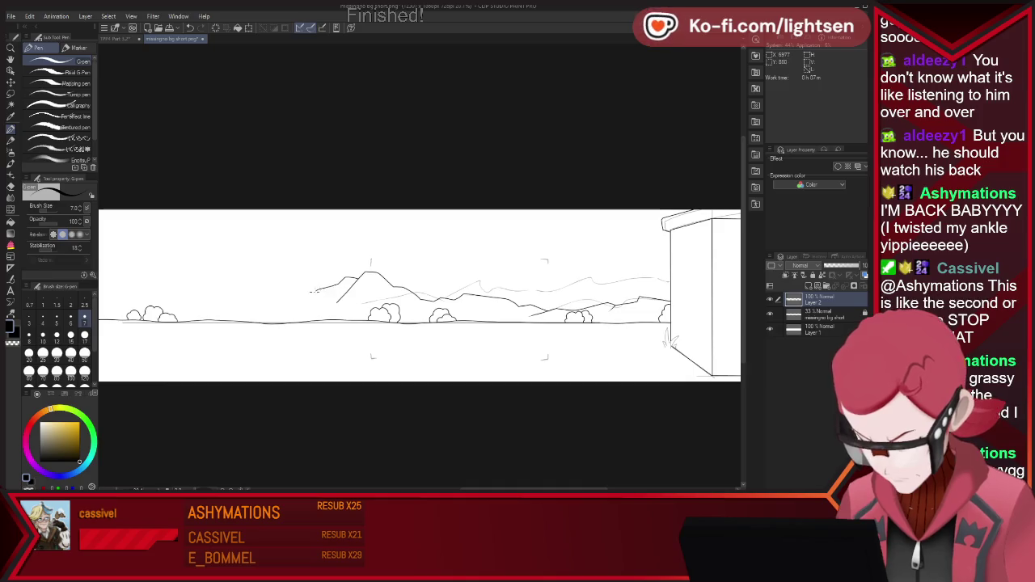
mouse_move(224, 299)
left_mouse_down()
mouse_move(139, 299)
mouse_move(115, 277)
mouse_move(143, 299)
left_mouse_up()
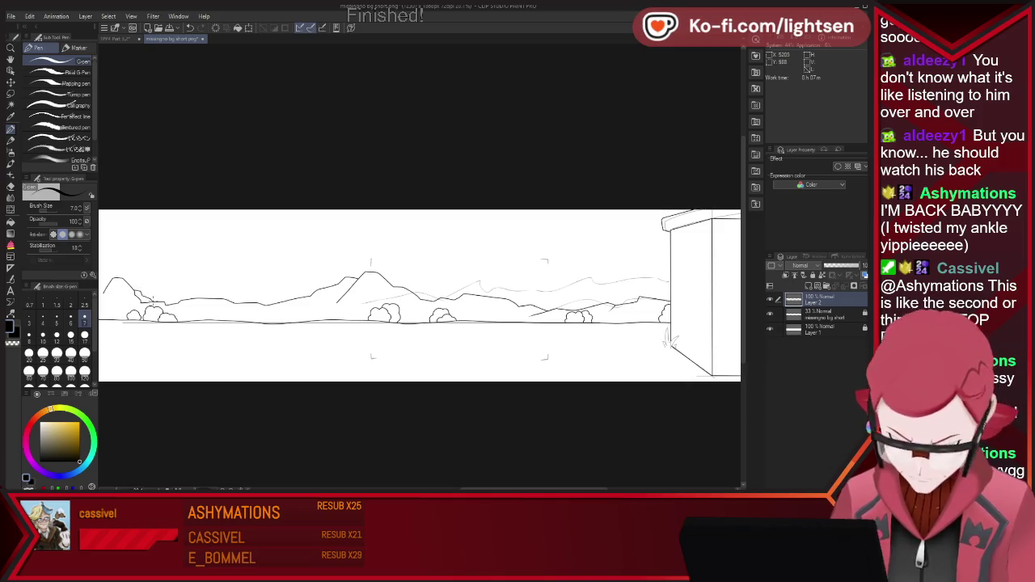
- Ink a second mountain ridge with its own smaller peak across the left side of the panorama
scroll(215, 301, "down", 3)
scroll(216, 300, "down", 2)
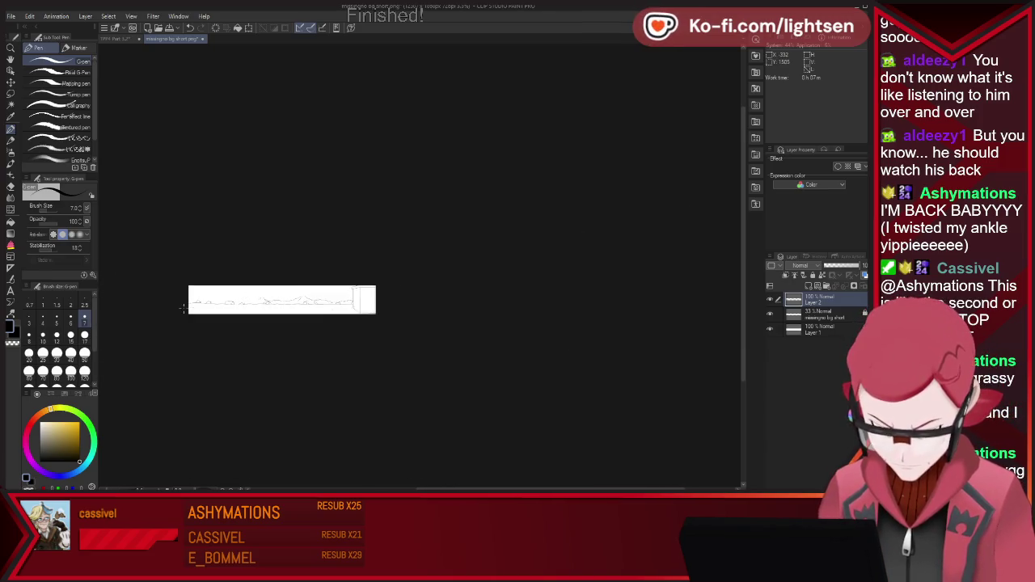
scroll(244, 293, "up", 1)
scroll(244, 294, "up", 2)
scroll(244, 294, "up", 2)
scroll(244, 293, "up", 1)
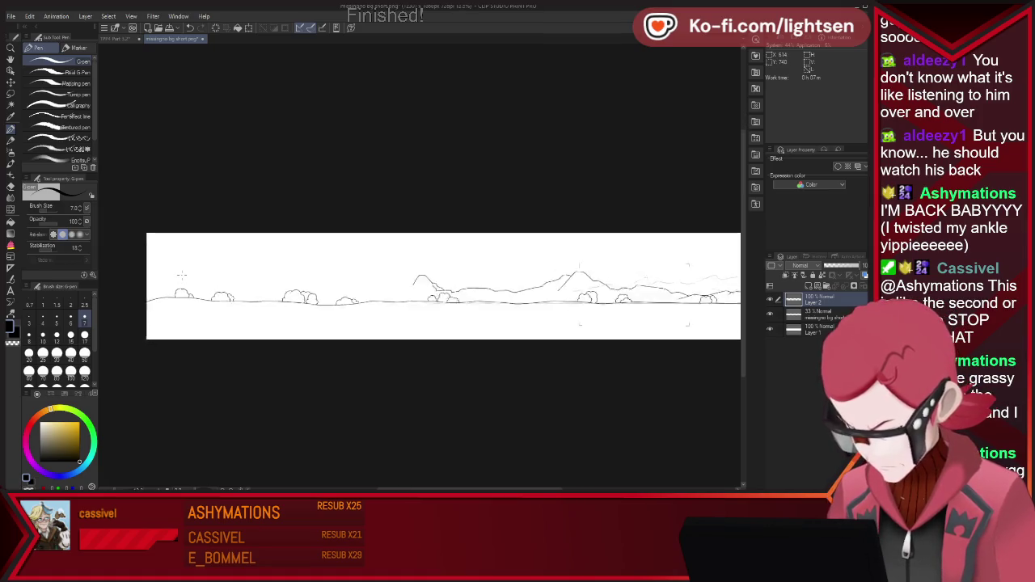
scroll(244, 294, "up", 2)
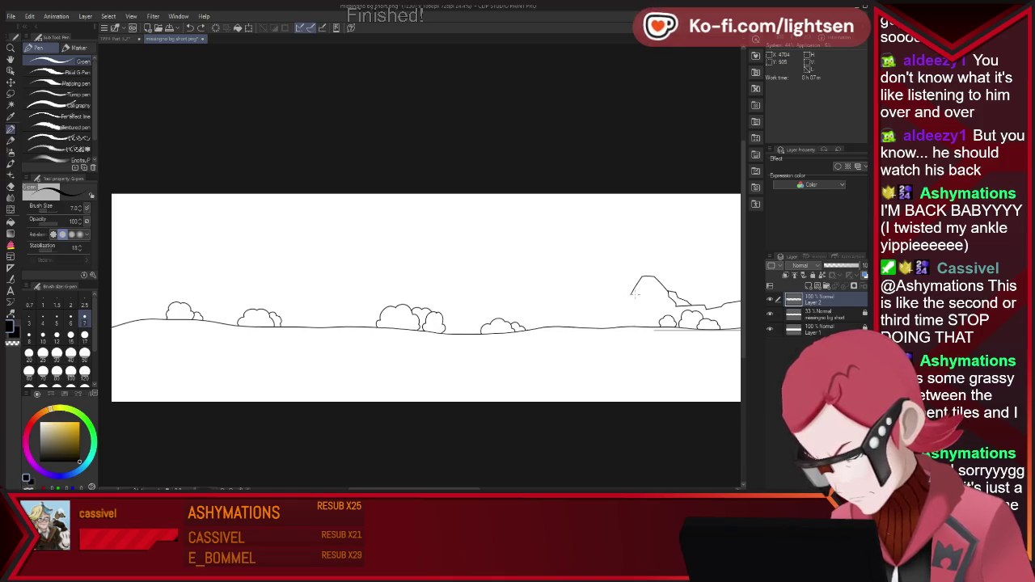
mouse_move(632, 294)
left_mouse_down()
mouse_move(577, 309)
mouse_move(483, 295)
left_mouse_up()
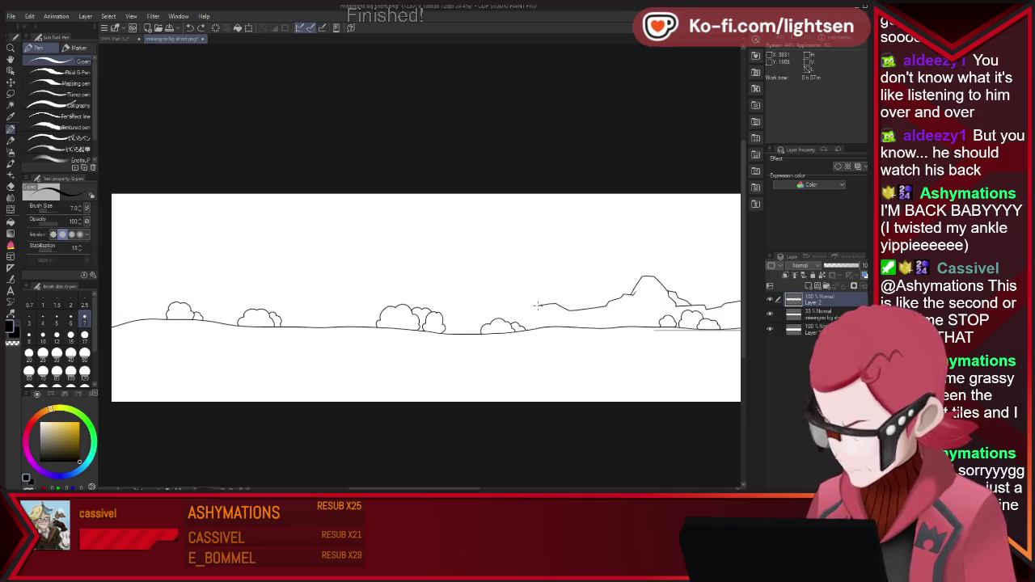
left_click_drag(483, 294, 444, 305)
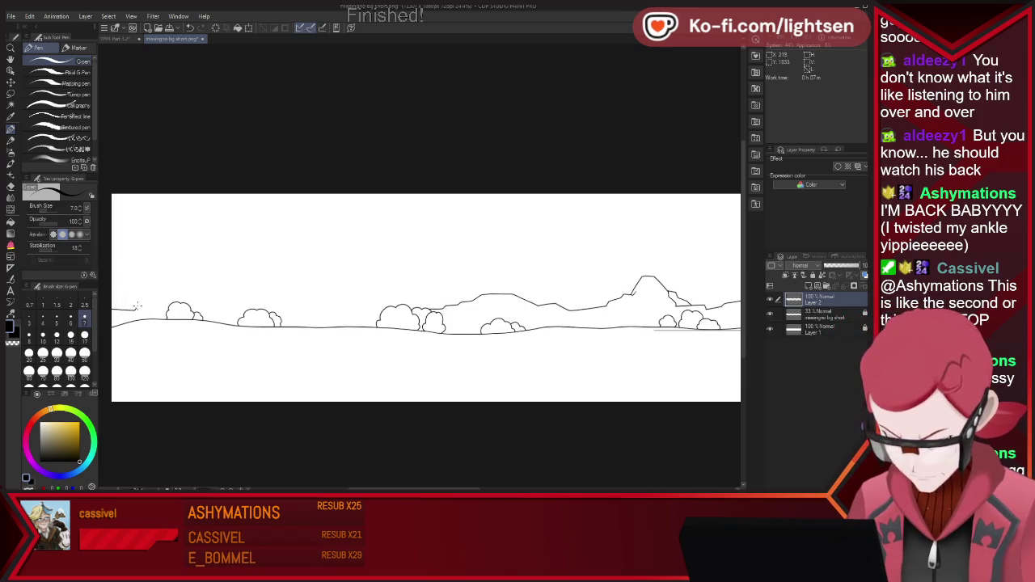
mouse_move(137, 306)
left_mouse_down()
mouse_move(204, 284)
mouse_move(234, 310)
left_mouse_up()
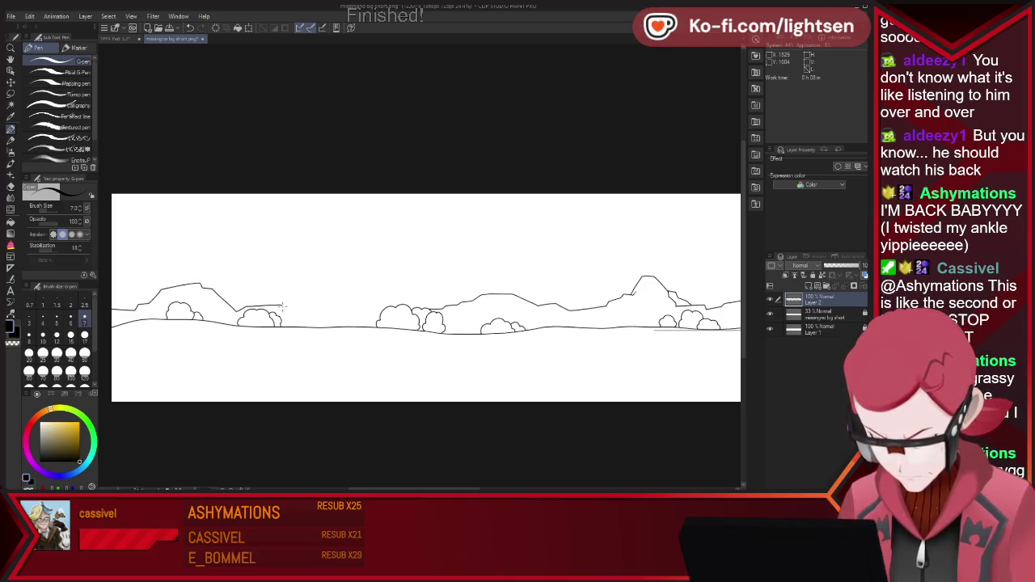
left_click_drag(356, 298, 477, 296)
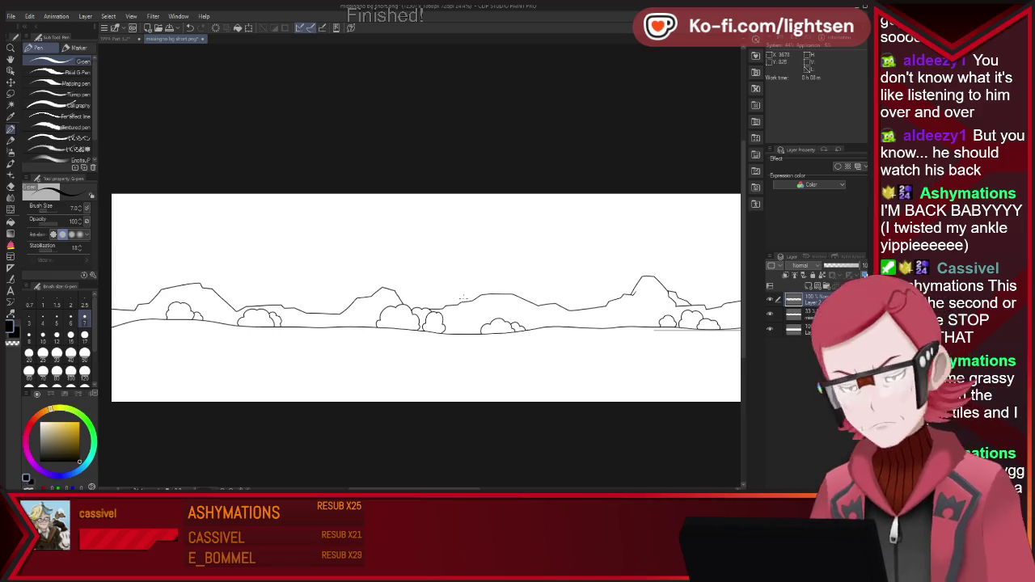
key("ctrl+Tab")
- Continue the ridgeline from the central peak rightward toward the building, adding smaller peaks
scroll(485, 299, "up", 1)
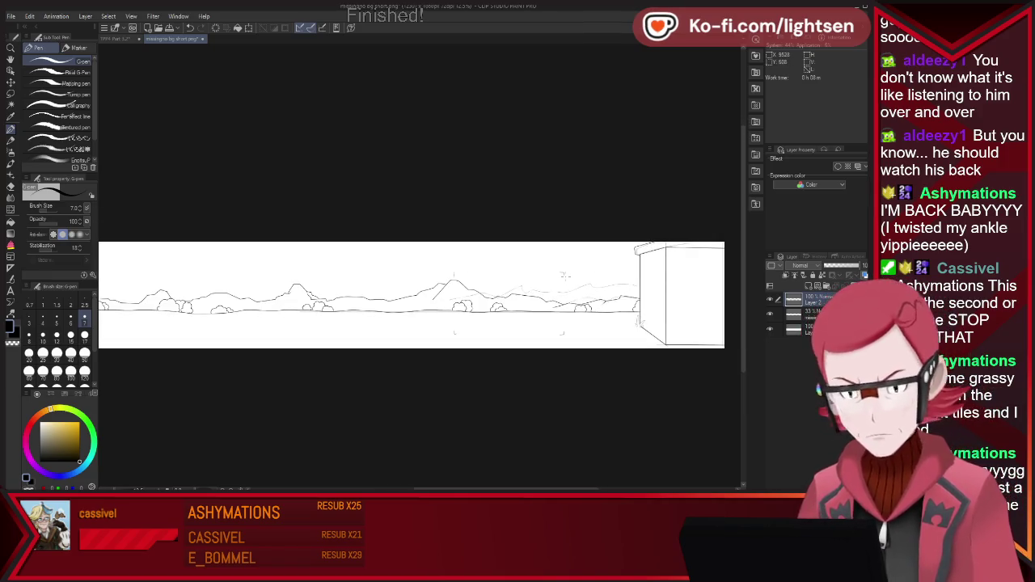
scroll(485, 299, "up", 1)
scroll(485, 299, "up", 1)
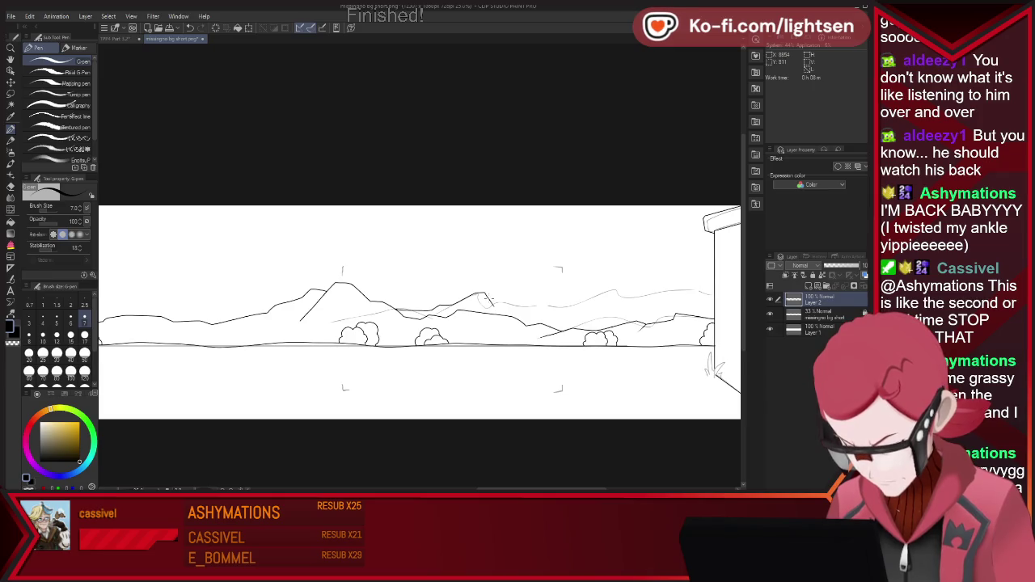
left_click_drag(546, 304, 564, 306)
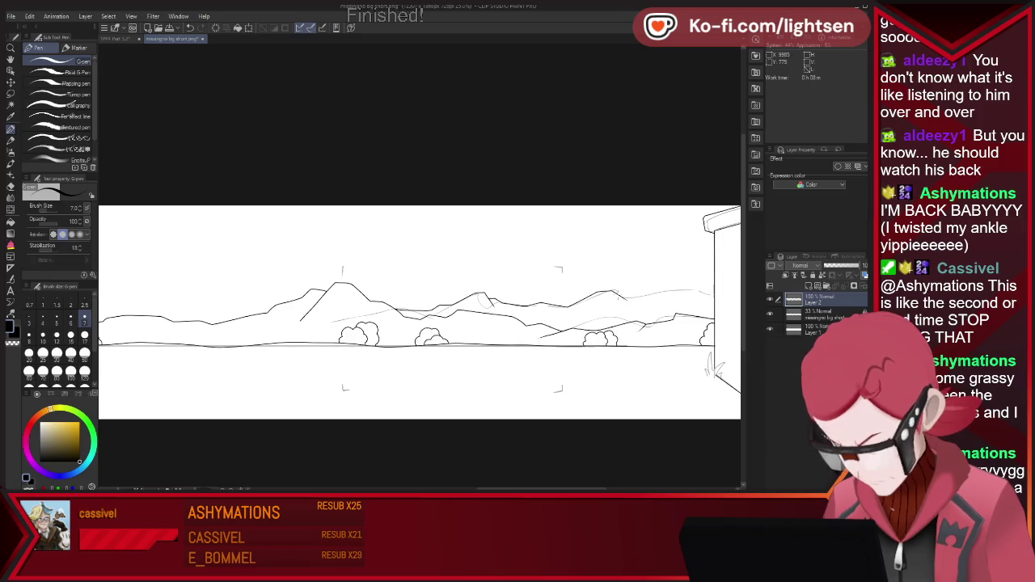
left_click_drag(693, 287, 711, 287)
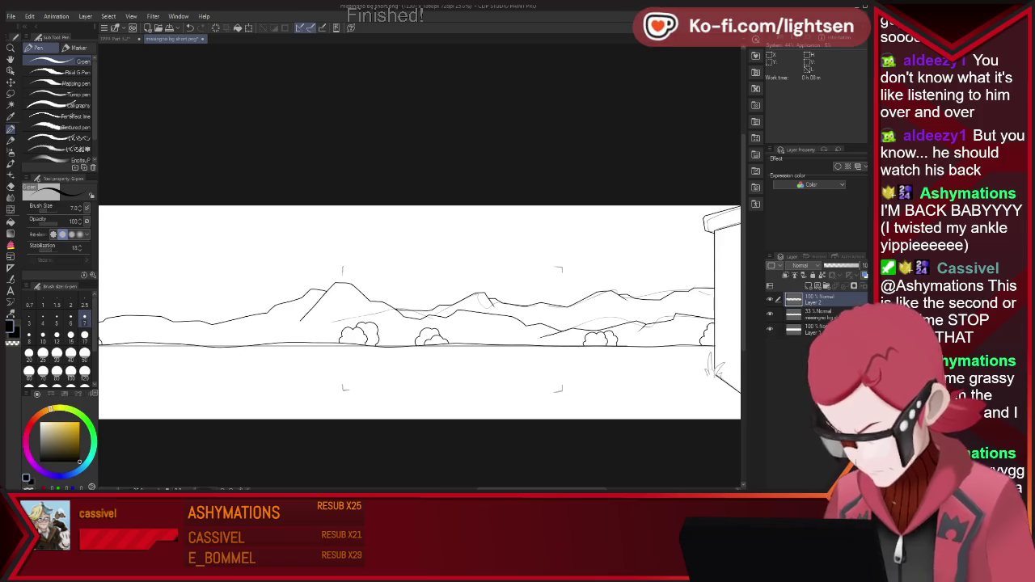
scroll(453, 237, "down", 3)
- Ink a tall new peak along the sketched ridge, its slope dropping toward the bushes
scroll(405, 242, "down", 2)
scroll(450, 259, "down", 1)
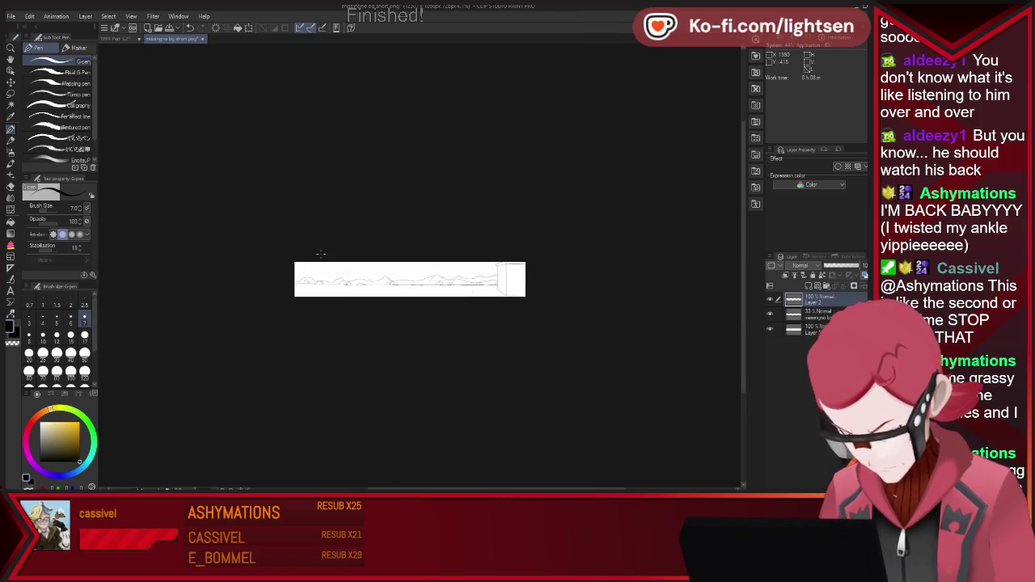
scroll(320, 256, "up", 2)
scroll(319, 256, "up", 1)
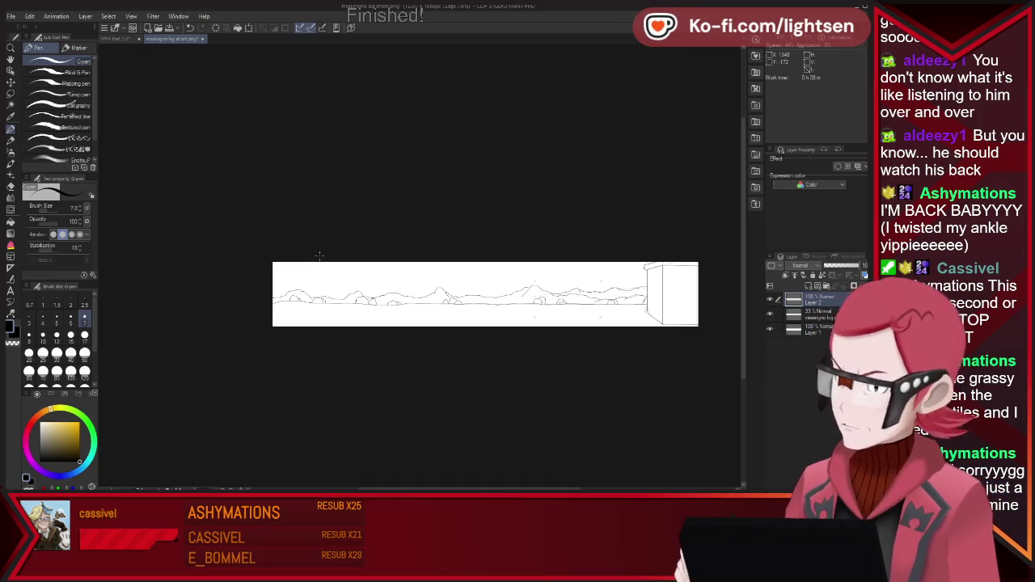
scroll(319, 256, "up", 1)
scroll(320, 256, "up", 3)
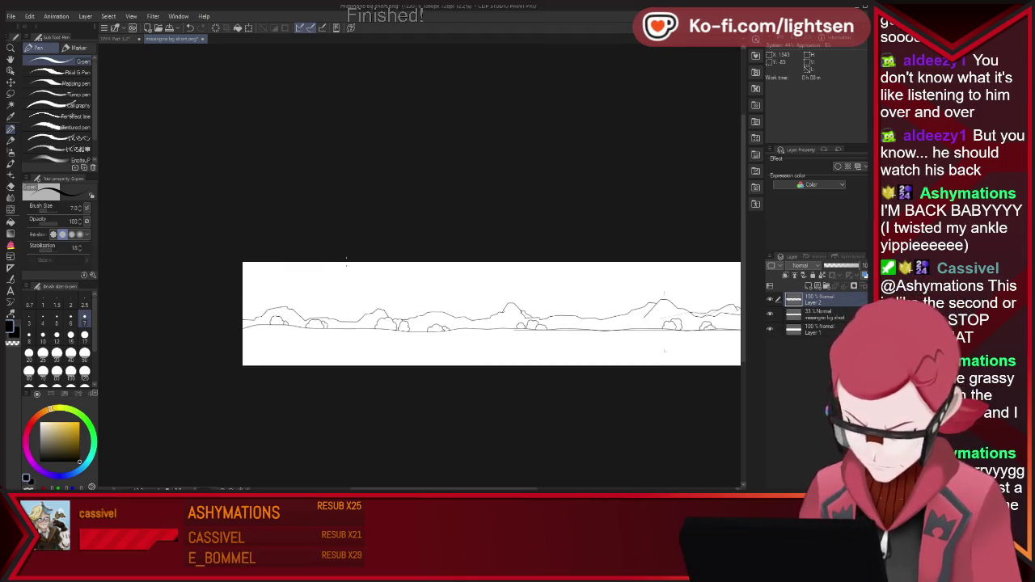
scroll(556, 323, "down", 3)
scroll(602, 293, "up", 1)
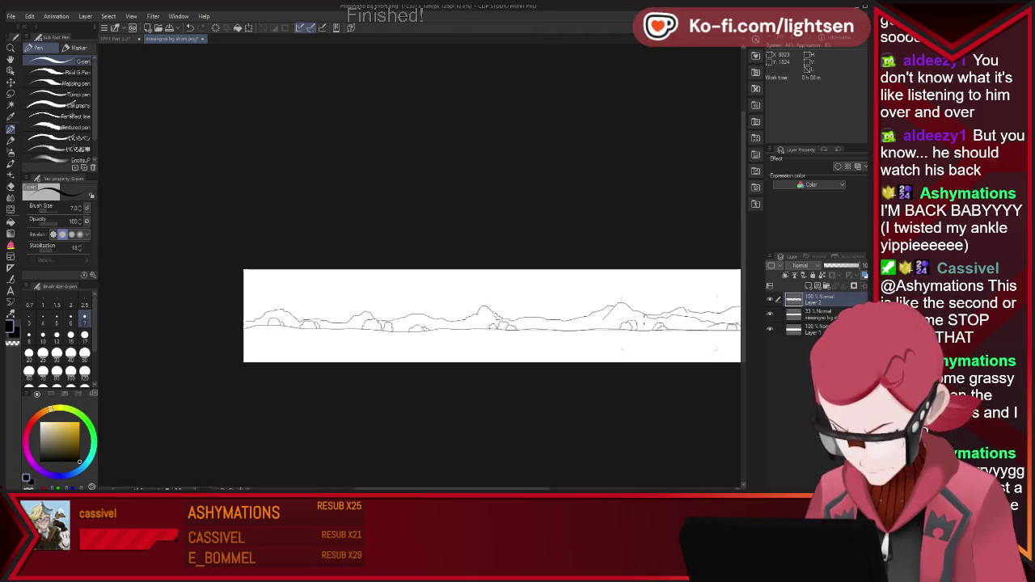
scroll(602, 292, "up", 2)
scroll(602, 292, "up", 2)
scroll(602, 293, "up", 1)
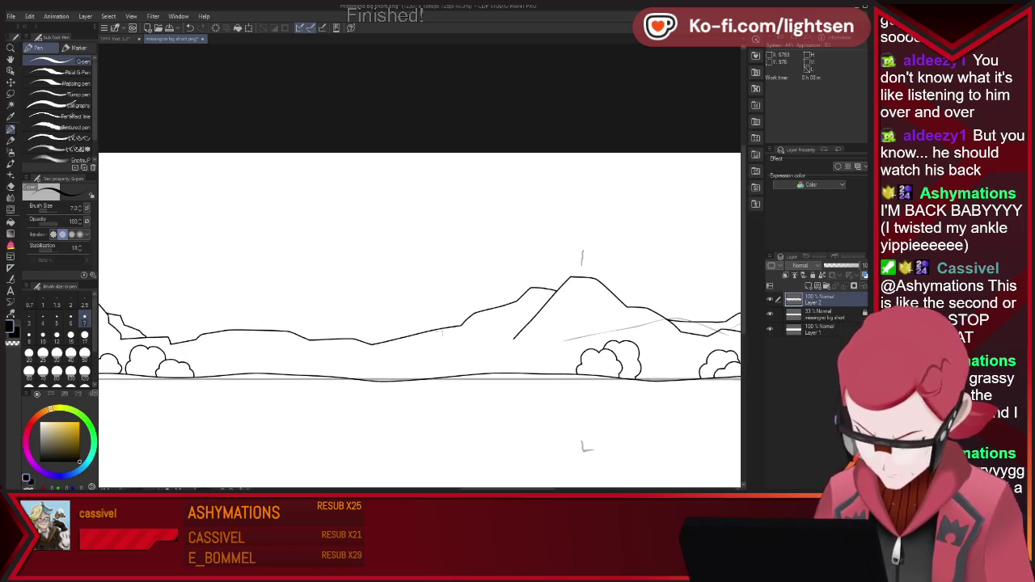
mouse_move(430, 324)
left_mouse_down()
mouse_move(348, 320)
mouse_move(293, 333)
left_mouse_up()
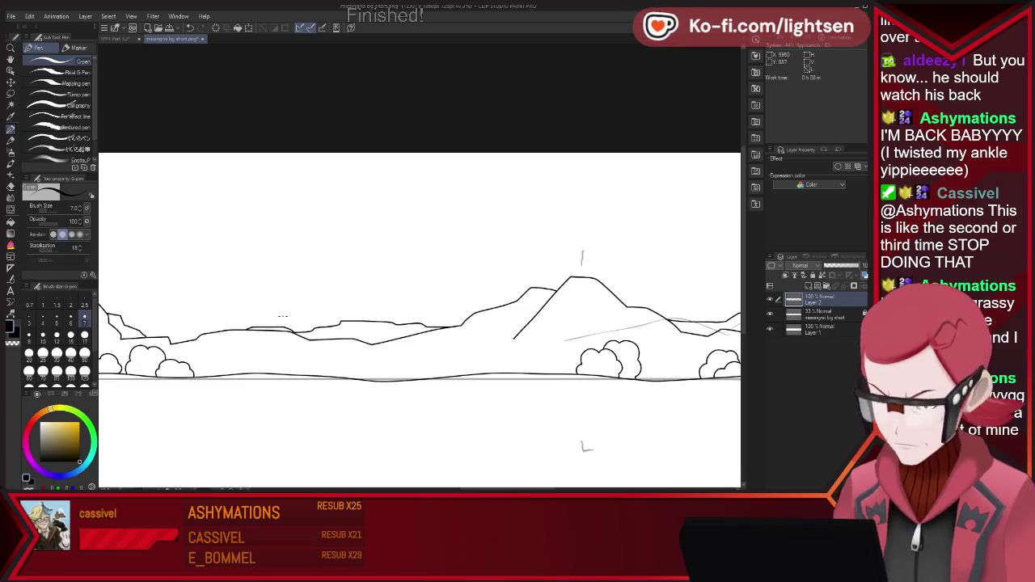
scroll(305, 310, "down", 5)
scroll(345, 308, "up", 5)
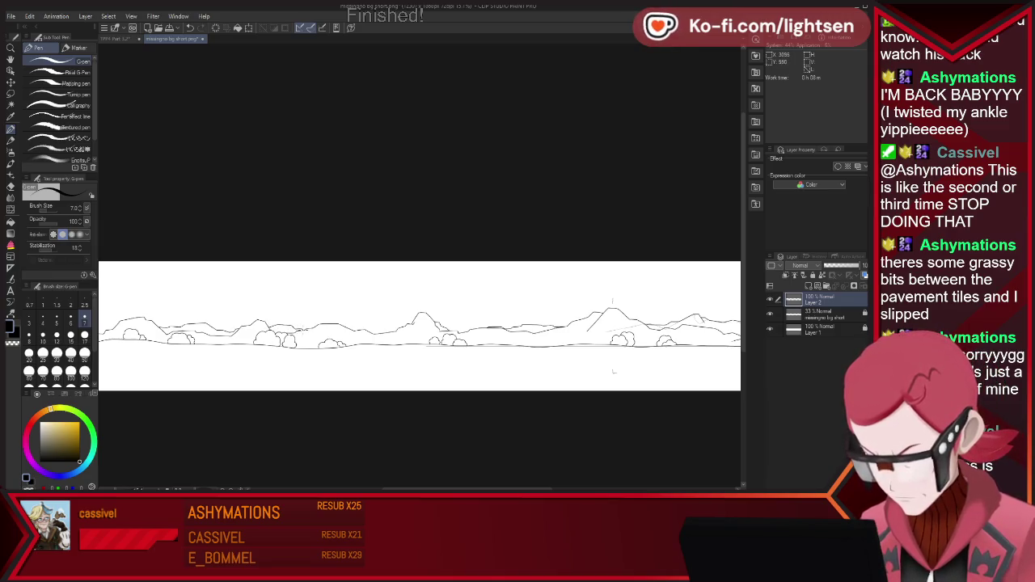
scroll(618, 331, "up", 3)
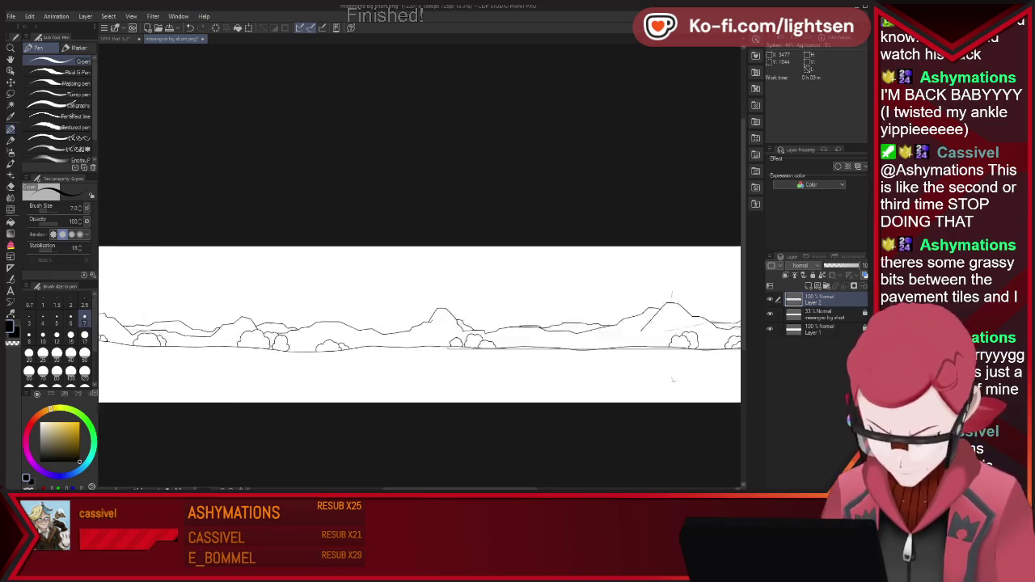
- Join a low ridge line from the canvas's far-left edge into the left mountain's slope
scroll(328, 333, "up", 2)
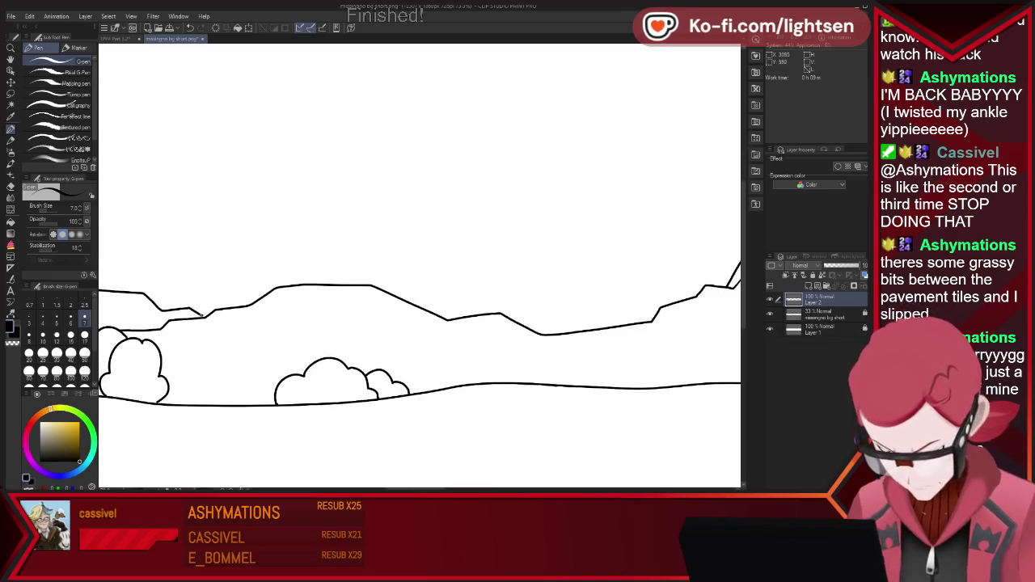
scroll(247, 281, "down", 2)
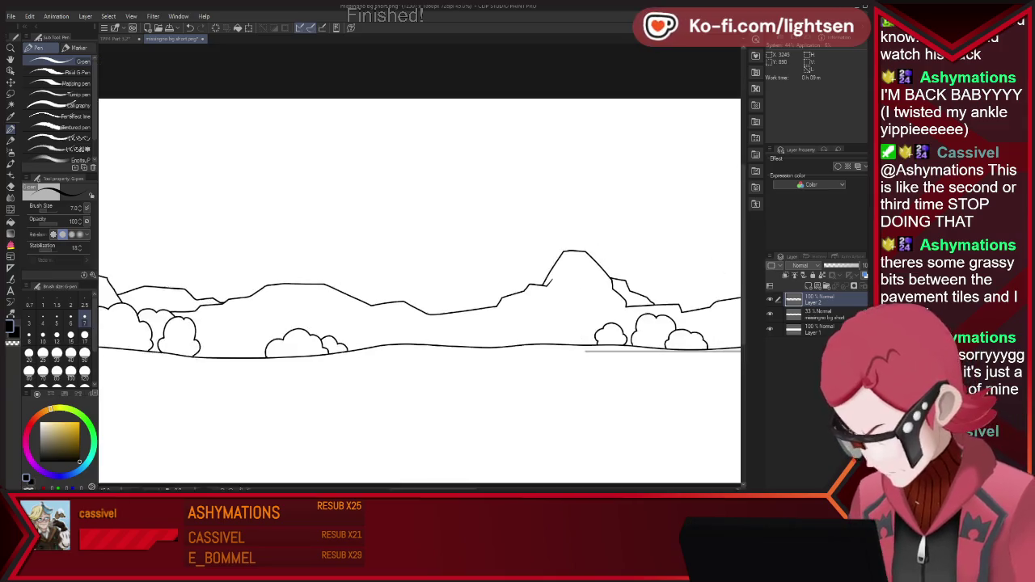
scroll(246, 281, "down", 2)
scroll(160, 284, "down", 2)
scroll(160, 285, "down", 2)
scroll(160, 284, "up", 2)
scroll(161, 285, "up", 2)
scroll(157, 283, "up", 2)
scroll(157, 283, "up", 2)
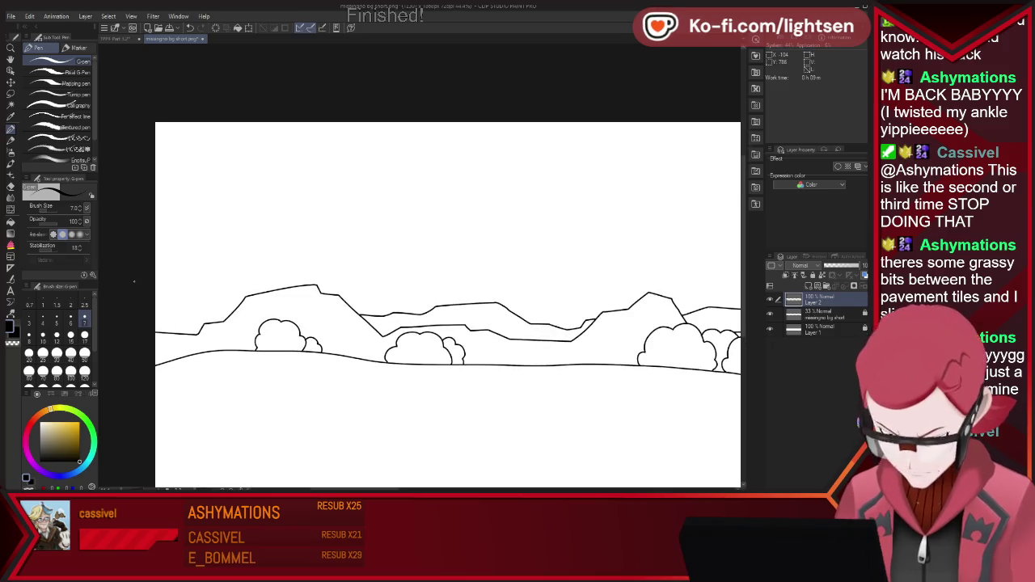
left_click_drag(156, 324, 188, 316)
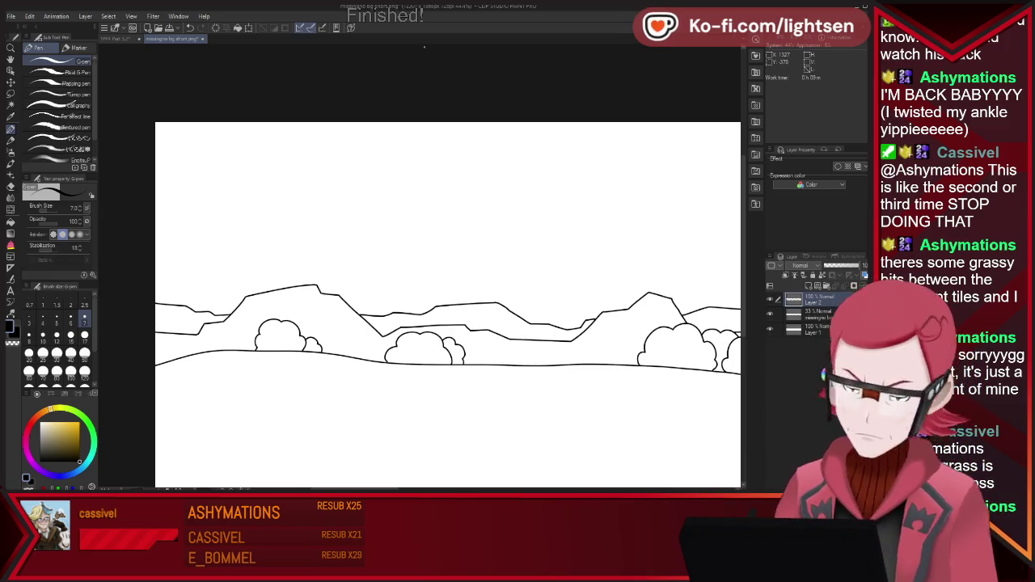
- Zoom out to the whole panorama, then zoom in on the building and grass at the right end
scroll(465, 321, "down", 1)
scroll(465, 321, "down", 3)
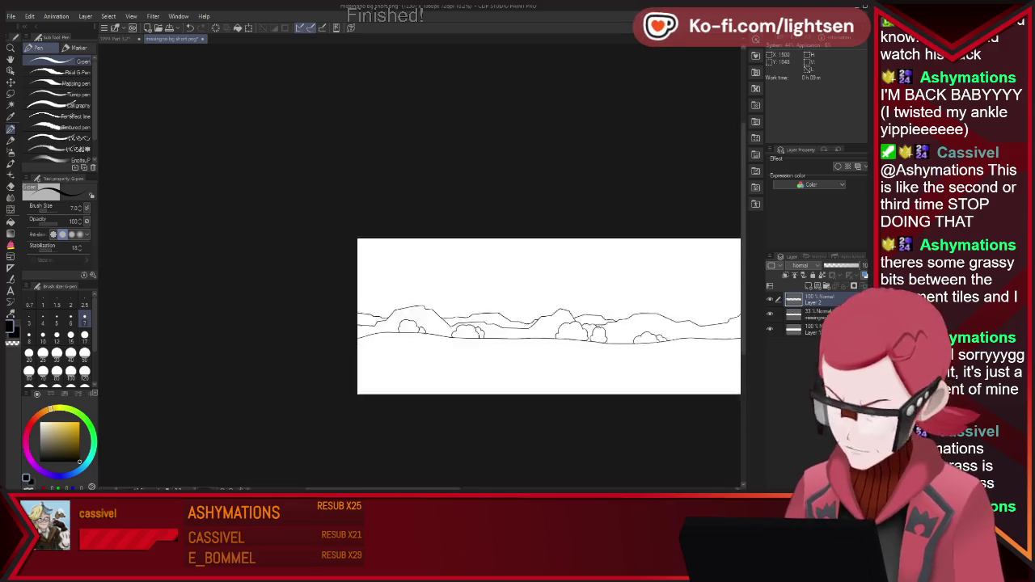
scroll(465, 321, "down", 3)
scroll(465, 321, "down", 2)
scroll(581, 326, "up", 2)
scroll(581, 326, "up", 2)
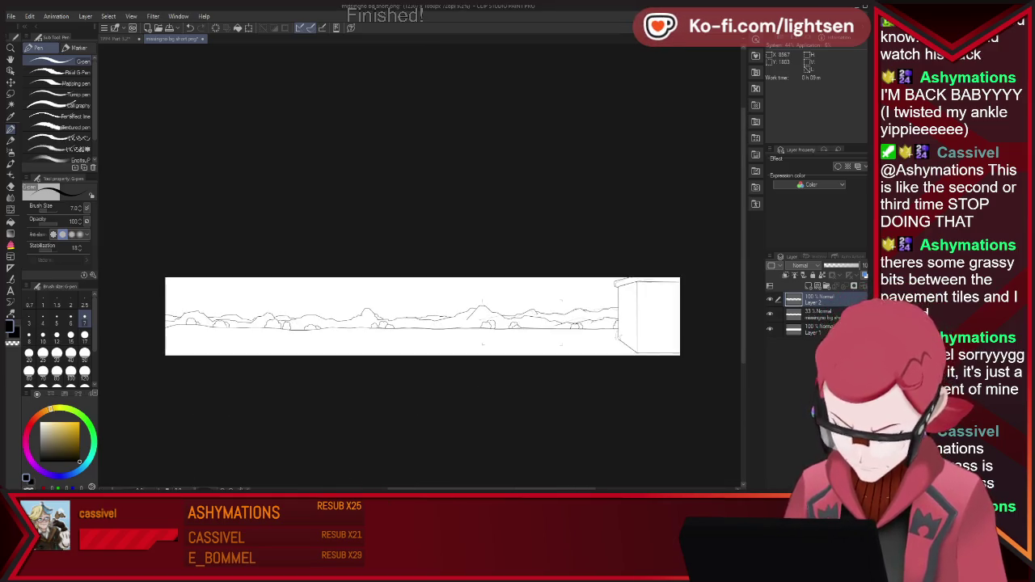
scroll(580, 326, "up", 1)
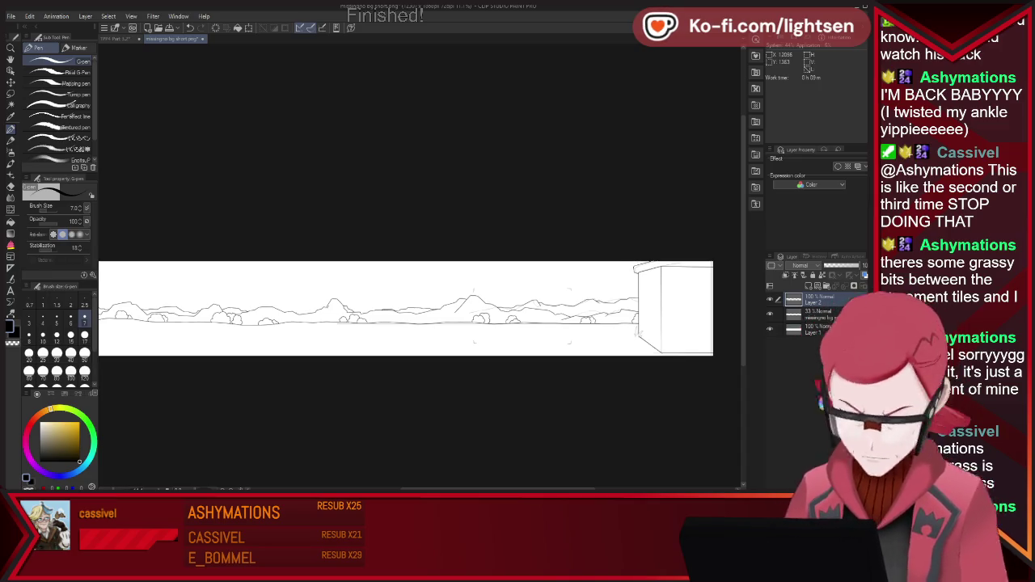
scroll(704, 330, "up", 2)
scroll(703, 330, "up", 2)
scroll(704, 330, "up", 1)
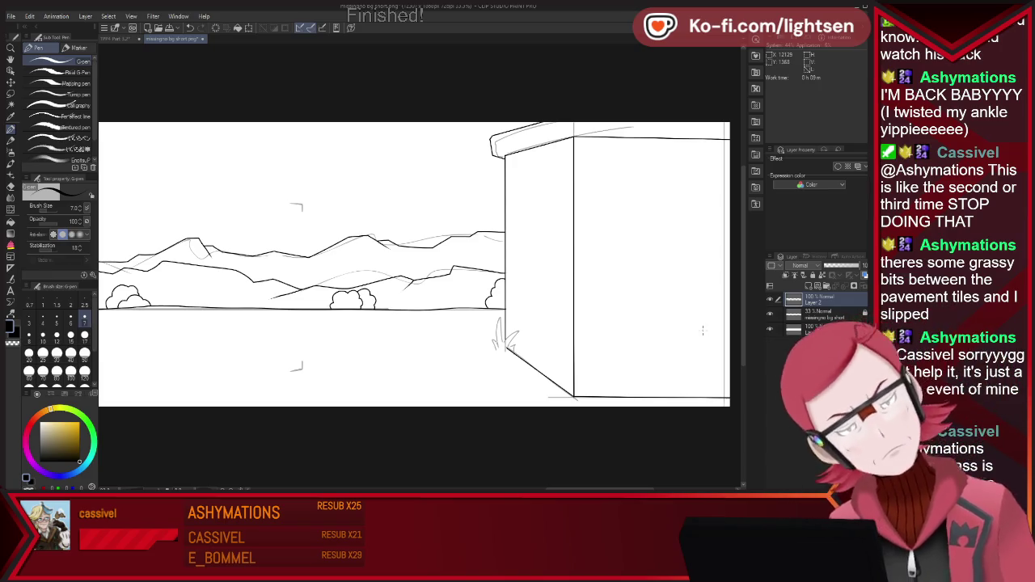
scroll(594, 283, "up", 1)
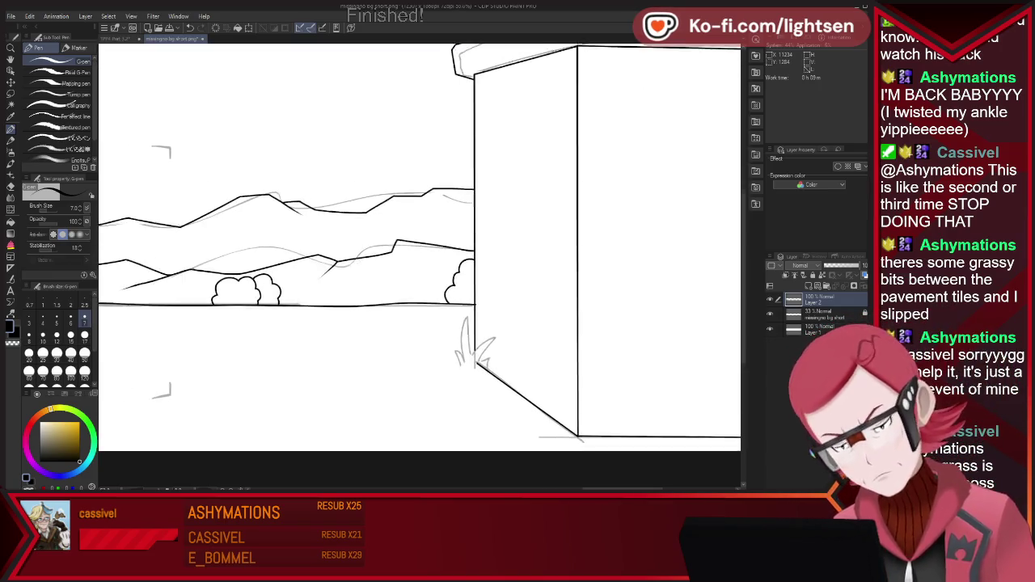
scroll(566, 317, "up", 1)
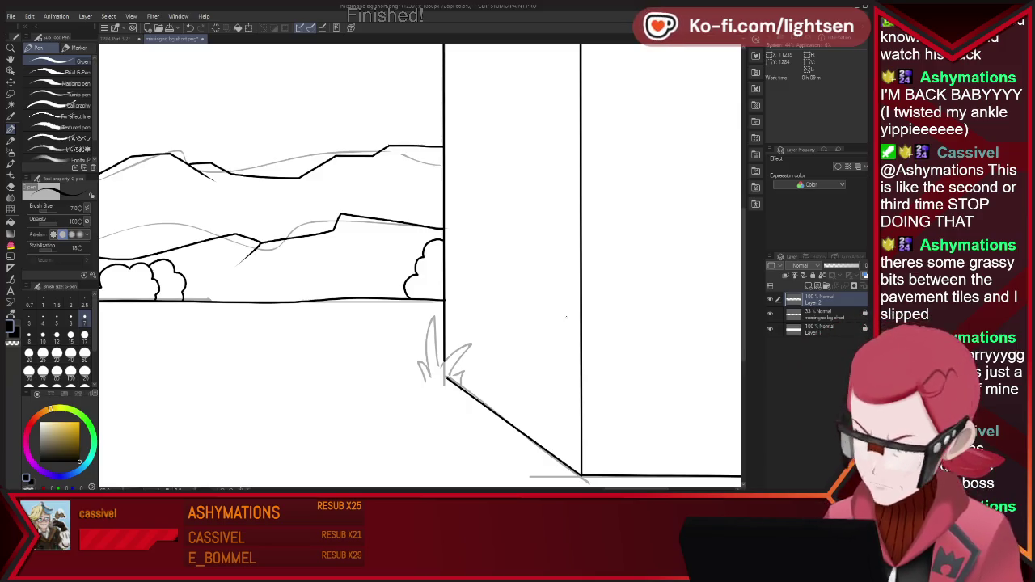
- Erase stray line ends and ink at the grass base, and clear the ground line behind the blades
key("e")
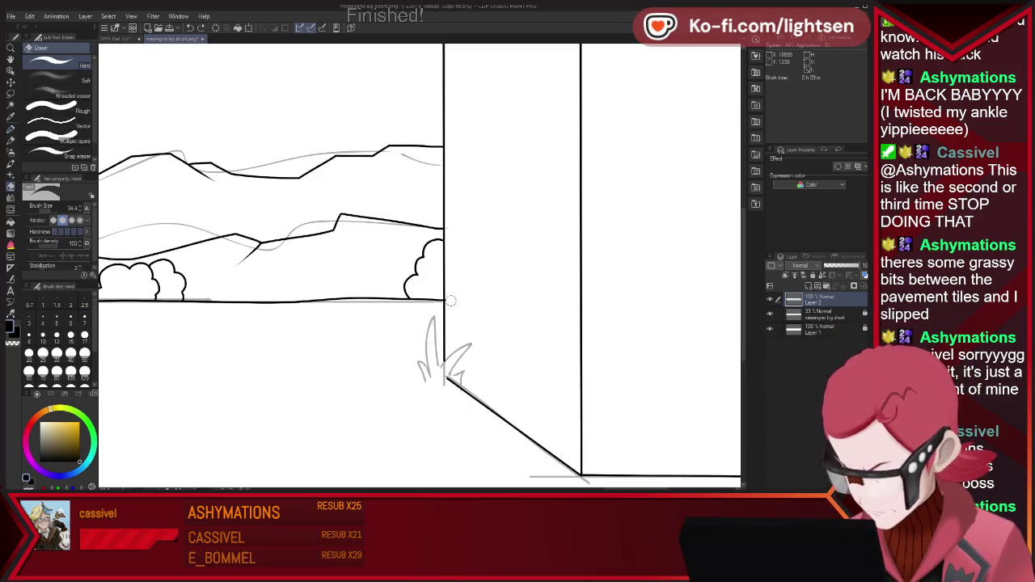
mouse_move(447, 379)
left_mouse_down()
mouse_move(459, 390)
mouse_move(455, 373)
left_mouse_up()
key("p")
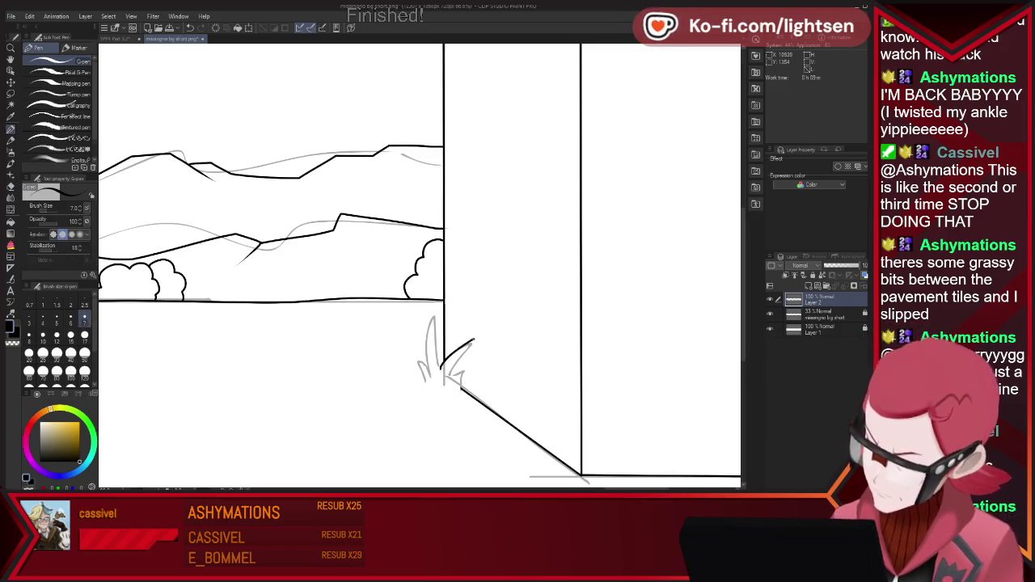
key("e")
left_click_drag(440, 388, 453, 385)
key("p")
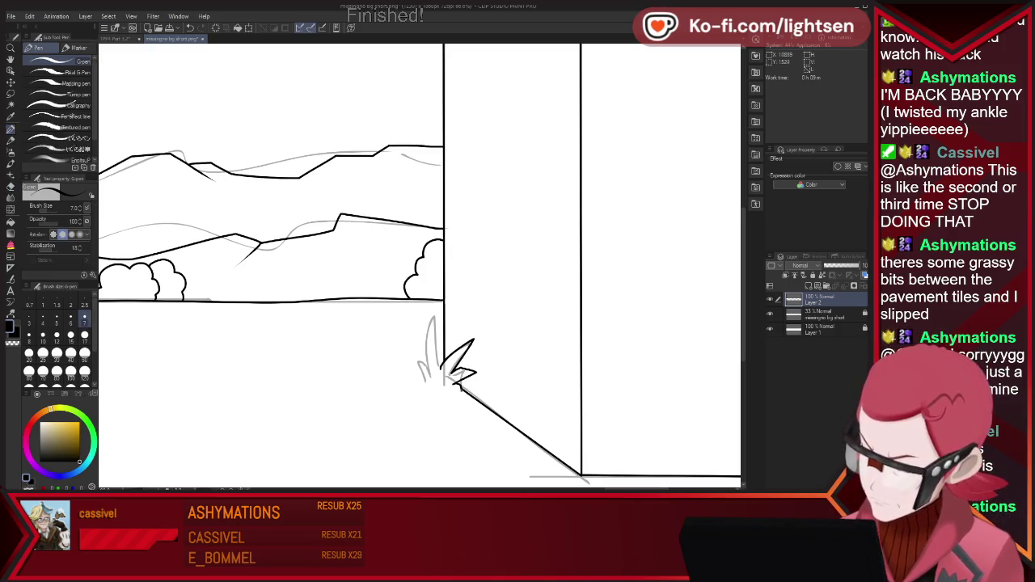
key("e")
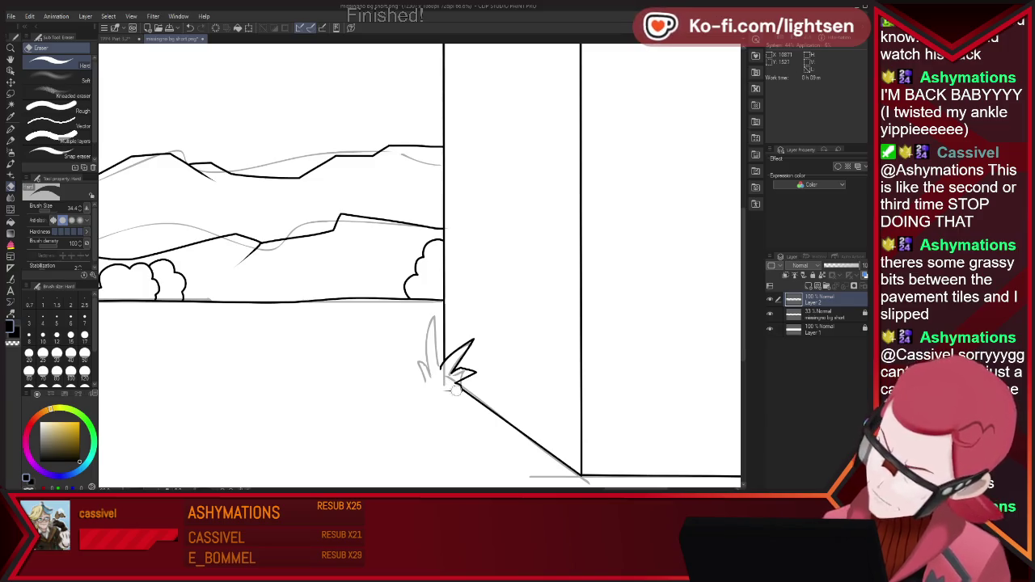
key("p")
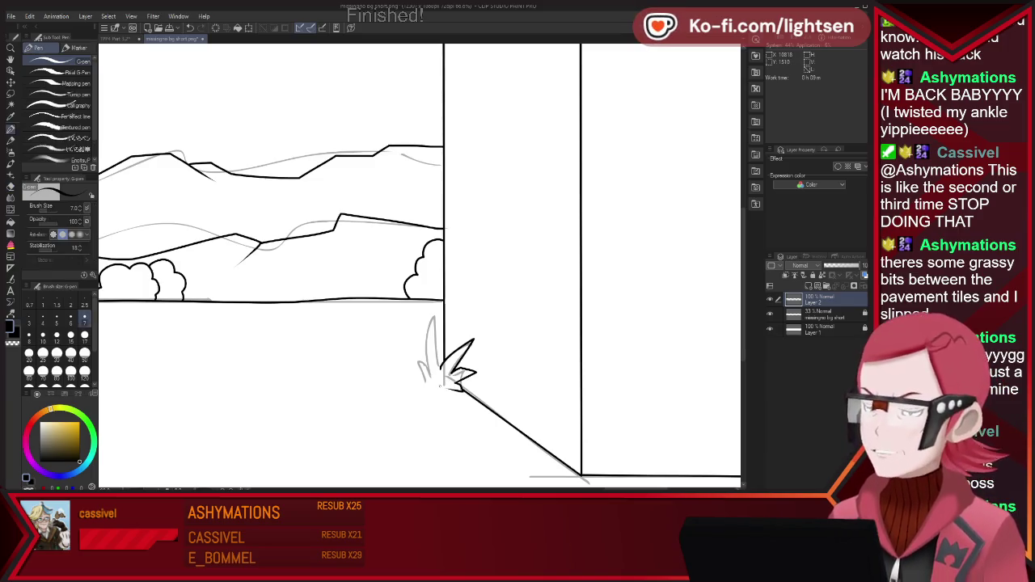
key("e")
key("p")
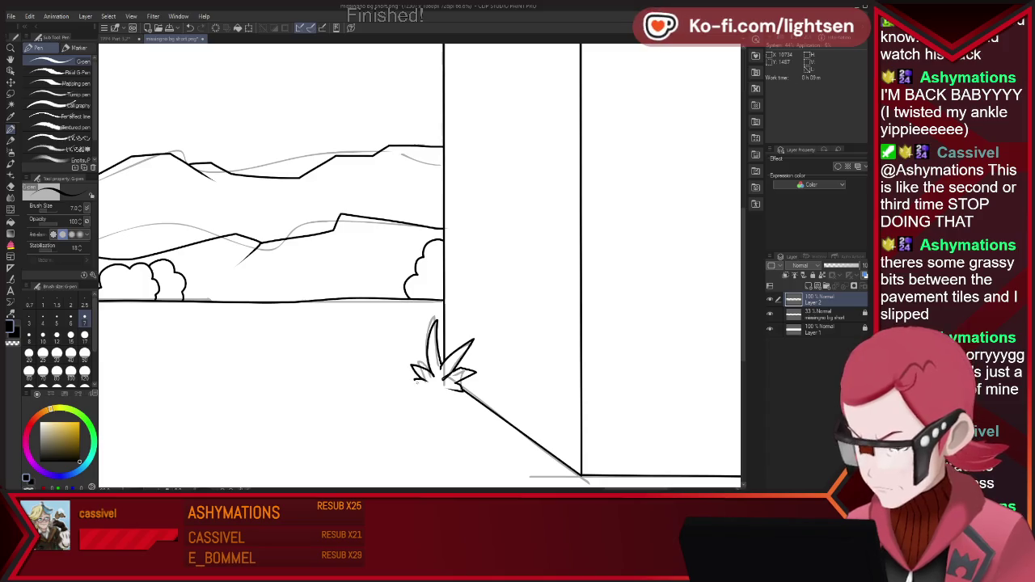
left_click_drag(510, 421, 528, 437)
- Erase two short gaps in the bottom border line beside the grass tuft
key("e")
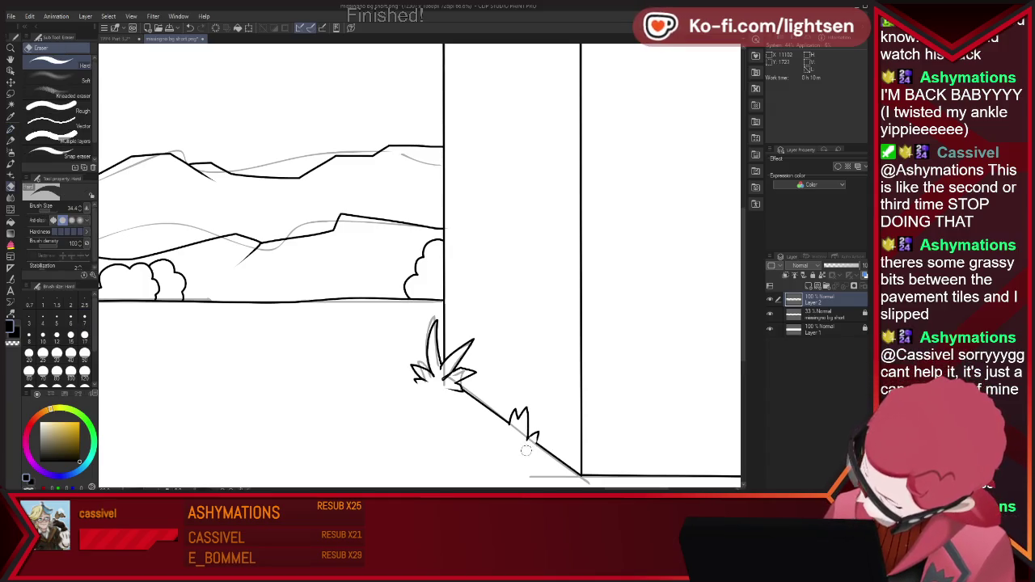
key("p")
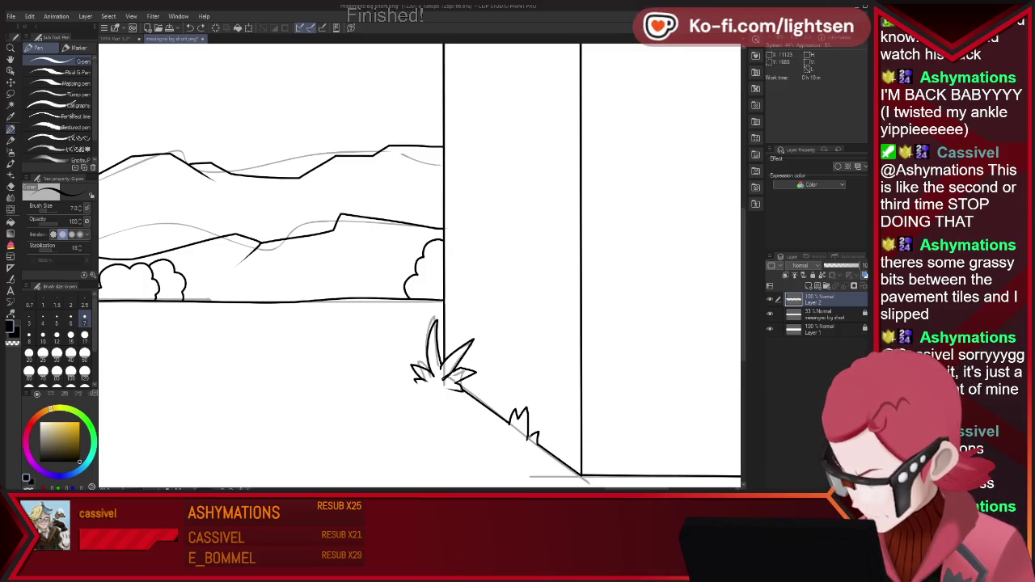
key("e")
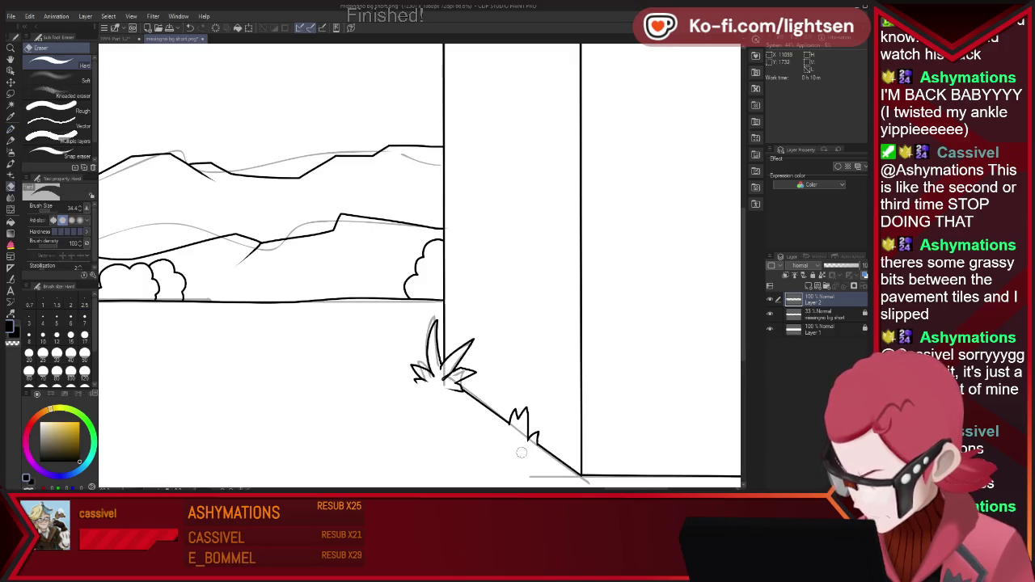
key("p")
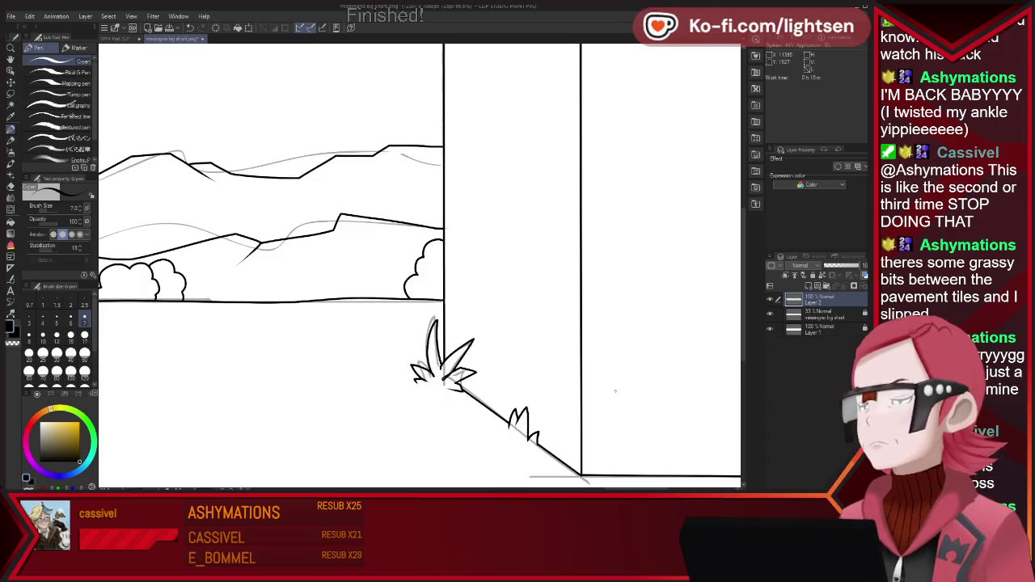
key("e")
left_click_drag(619, 476, 642, 476)
key("p")
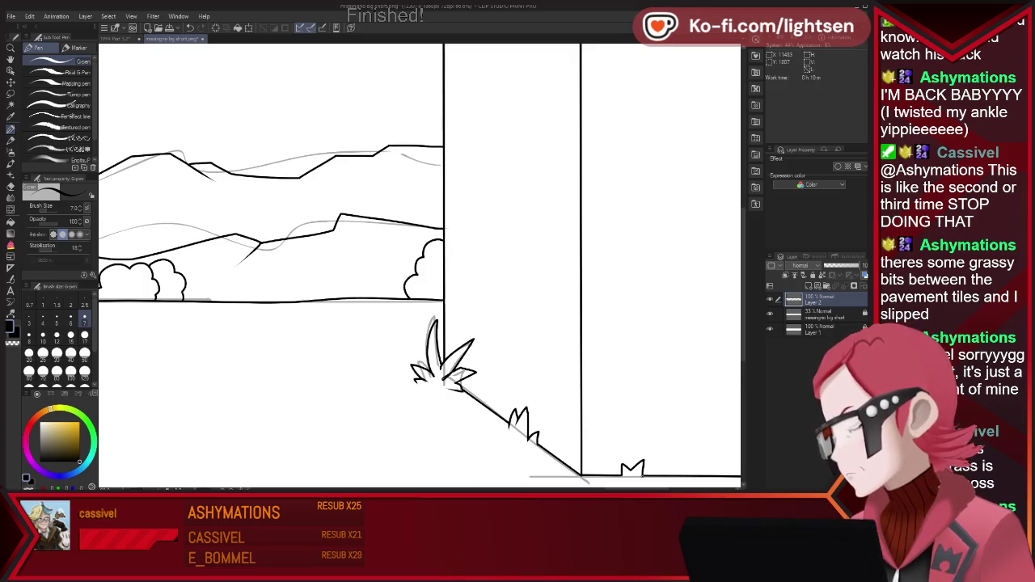
key("e")
left_click_drag(645, 476, 657, 475)
key("p")
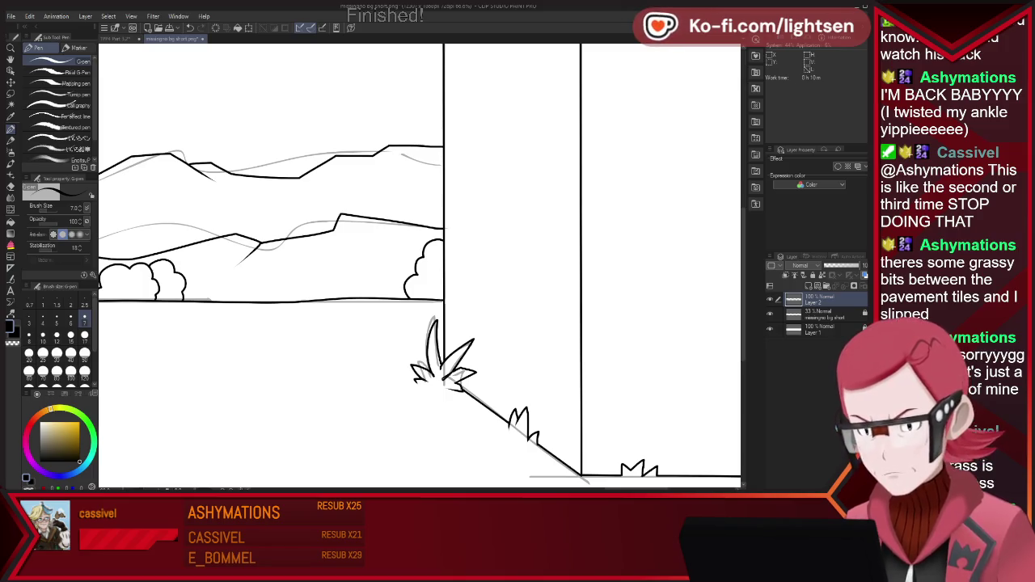
scroll(447, 299, "down", 2)
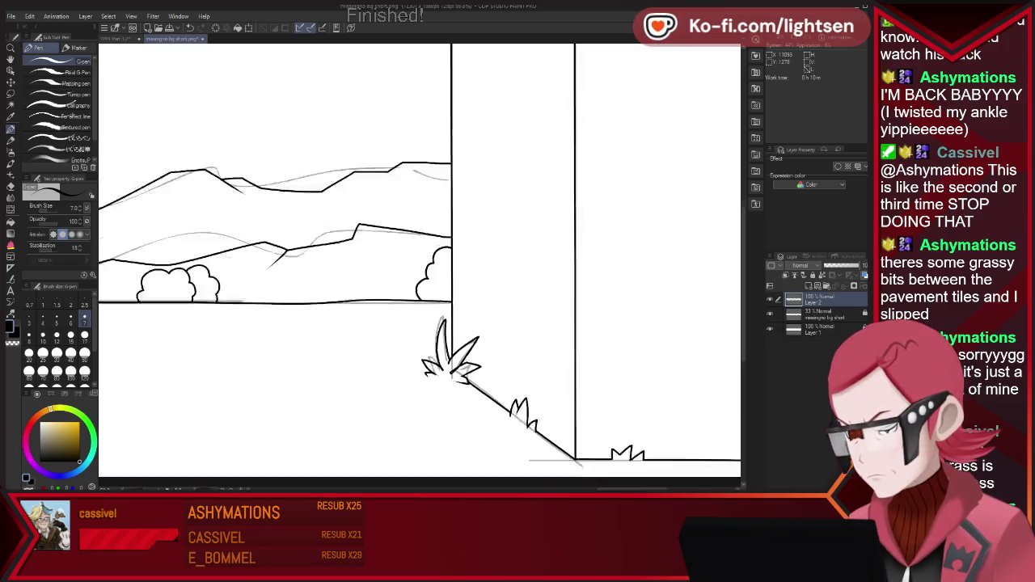
scroll(447, 299, "down", 3)
scroll(447, 299, "down", 2)
scroll(447, 299, "down", 1)
scroll(447, 301, "up", 1)
scroll(447, 300, "up", 1)
scroll(453, 303, "down", 2)
scroll(457, 304, "down", 1)
scroll(458, 304, "up", 1)
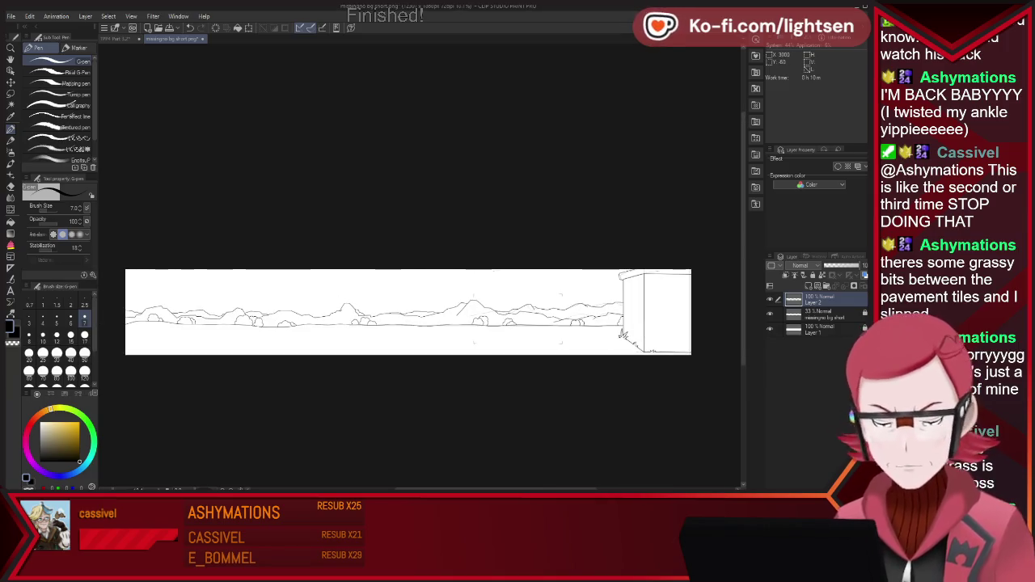
scroll(701, 348, "up", 1)
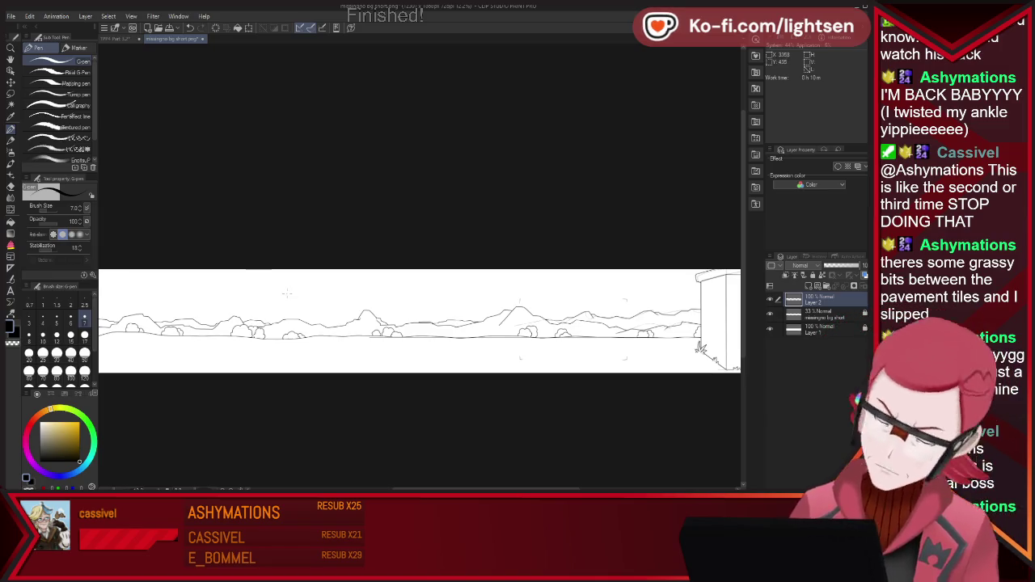
scroll(404, 296, "down", 1)
scroll(566, 291, "up", 1)
scroll(547, 289, "up", 1)
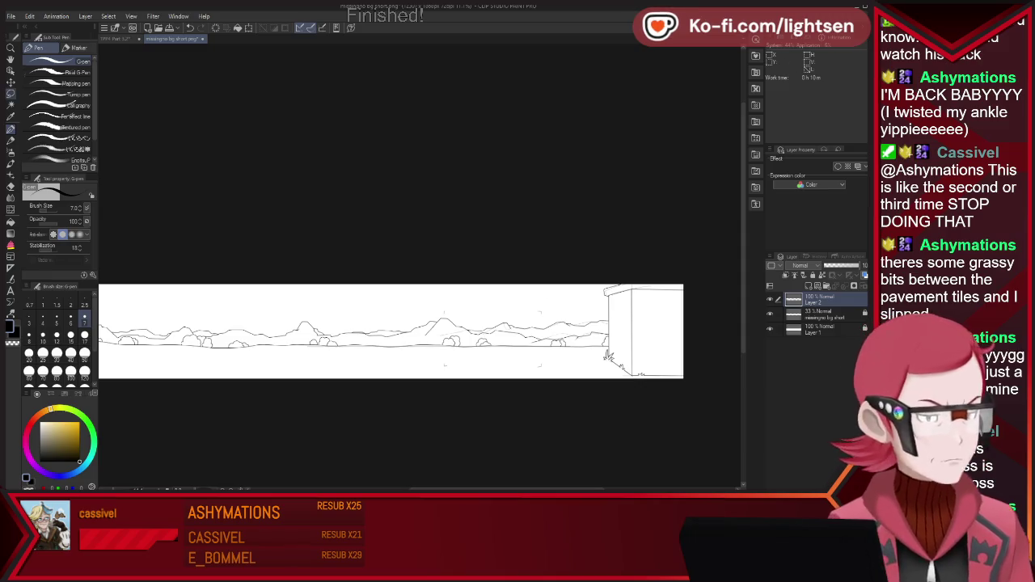
key("m")
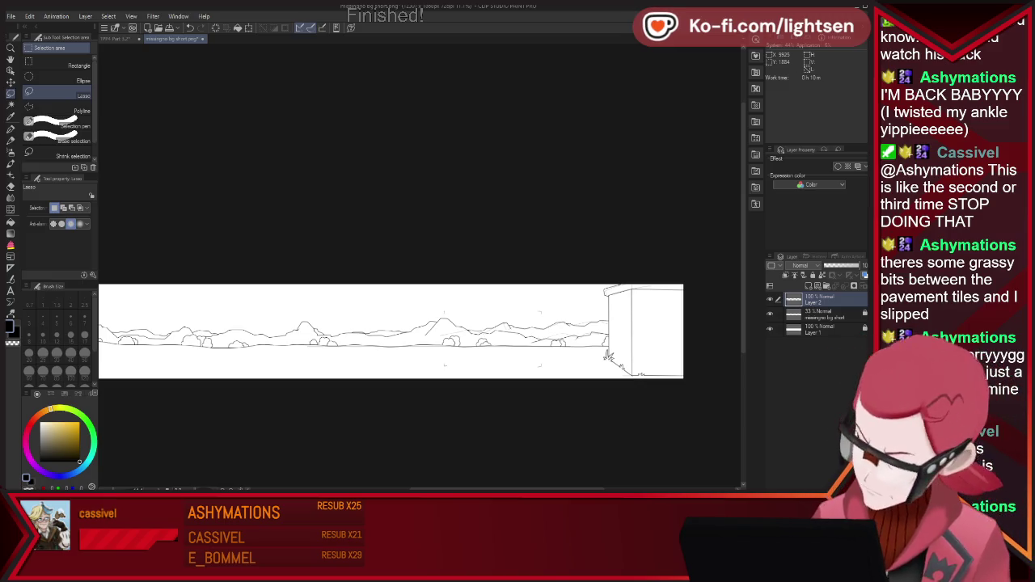
scroll(607, 356, "down", 1)
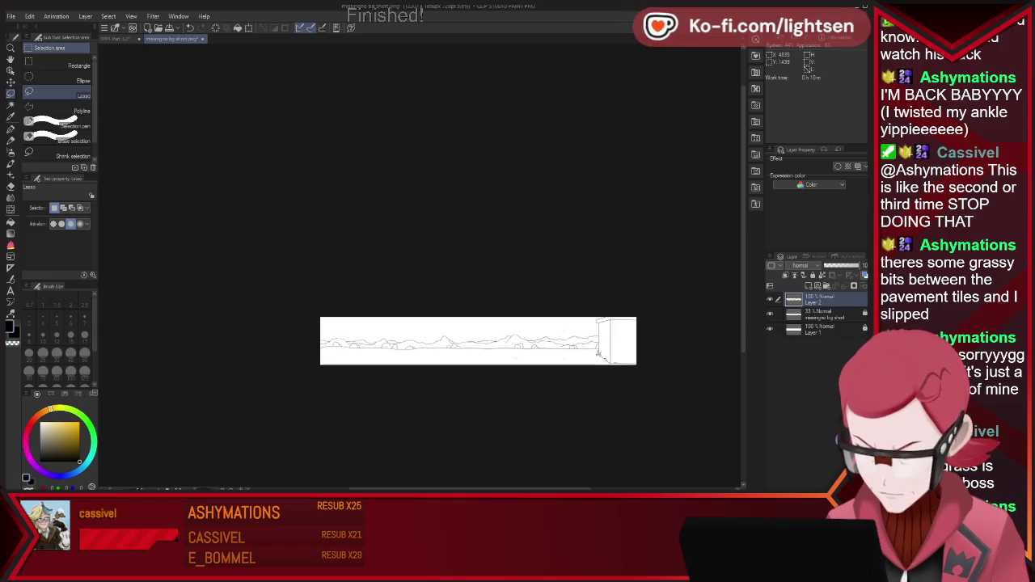
scroll(607, 355, "up", 1)
scroll(606, 356, "up", 1)
scroll(607, 356, "up", 1)
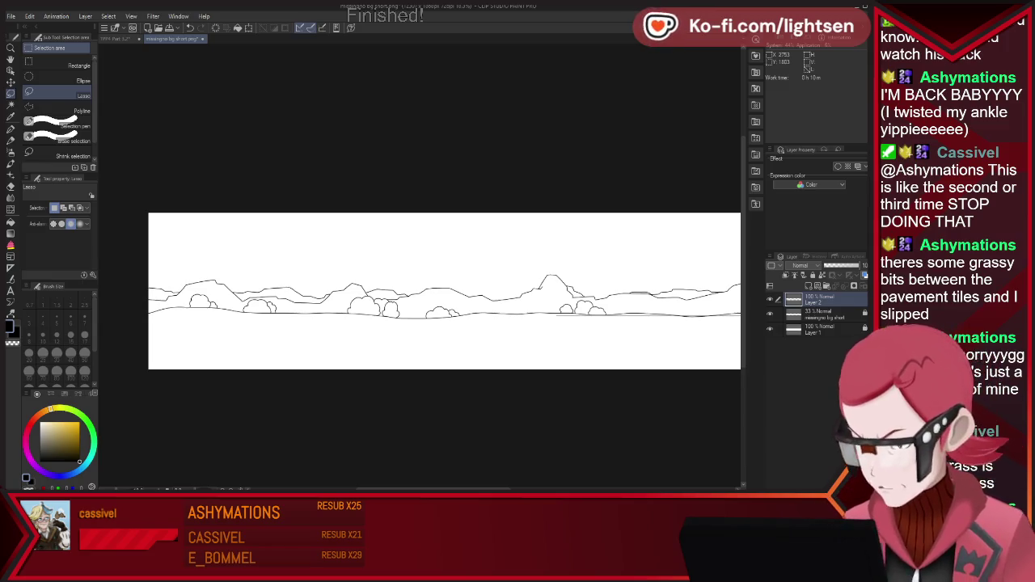
- On a new layer, redraw the left and right parts of the ground line with the G-pen
key("ctrl+shift+n")
key("p")
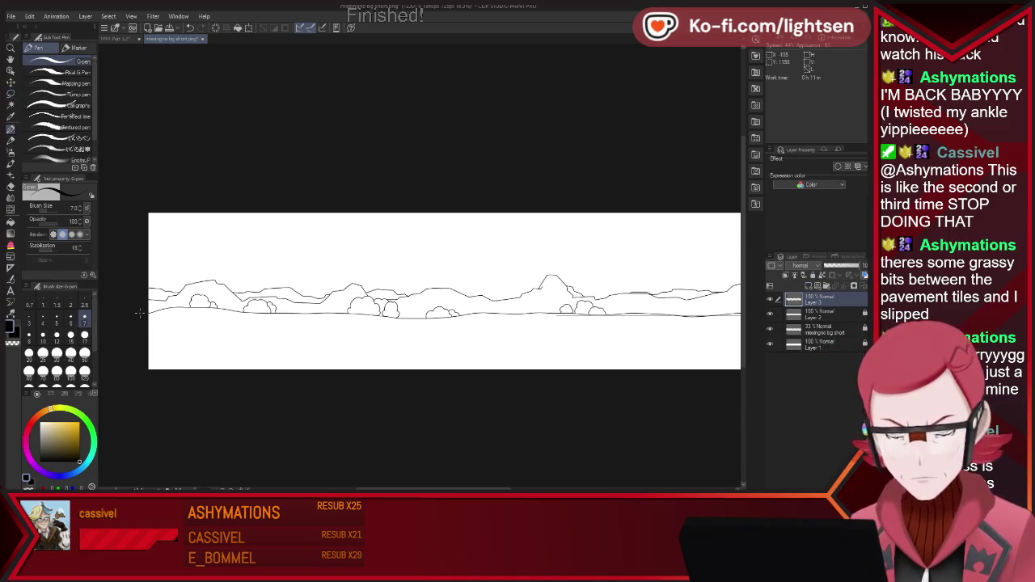
left_click_drag(149, 311, 209, 314)
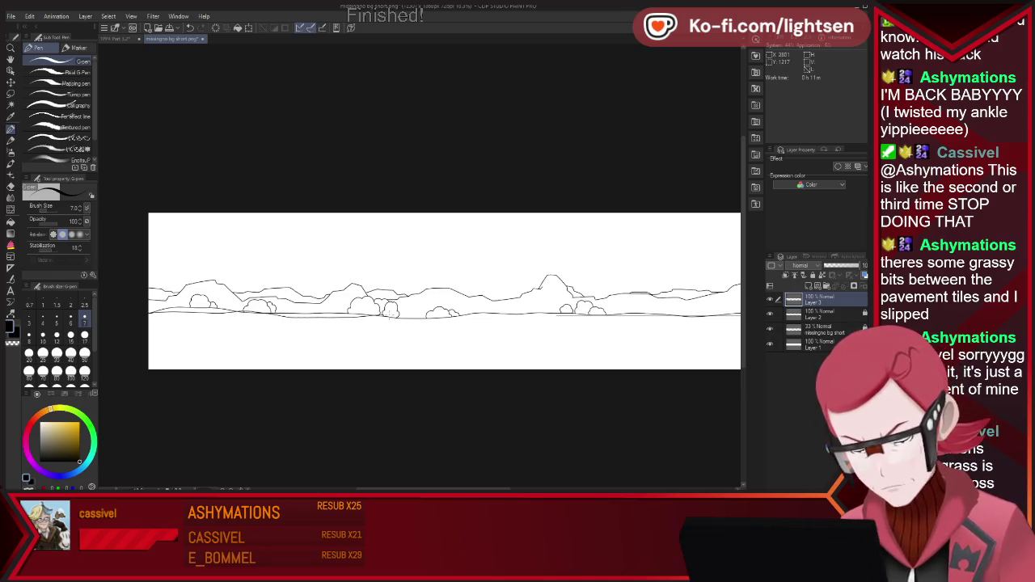
left_click_drag(485, 315, 737, 317)
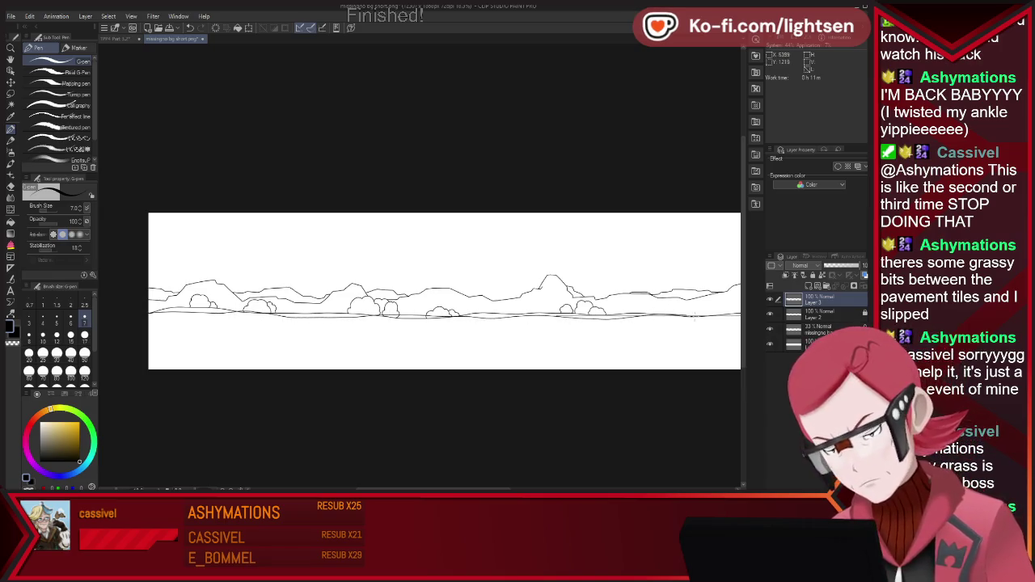
scroll(486, 316, "down", 2)
scroll(485, 315, "down", 1)
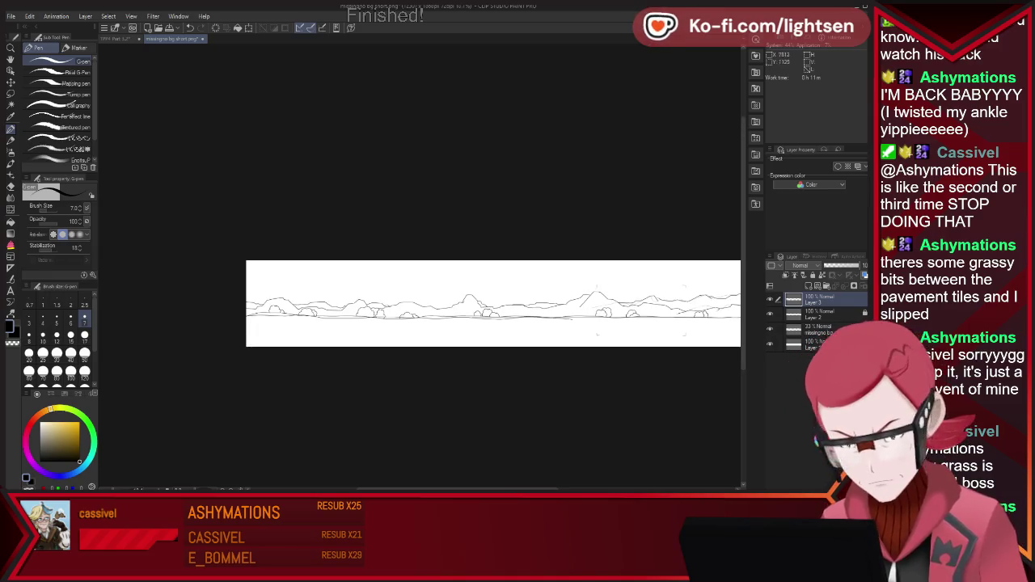
scroll(542, 316, "down", 2)
key("ctrl+0")
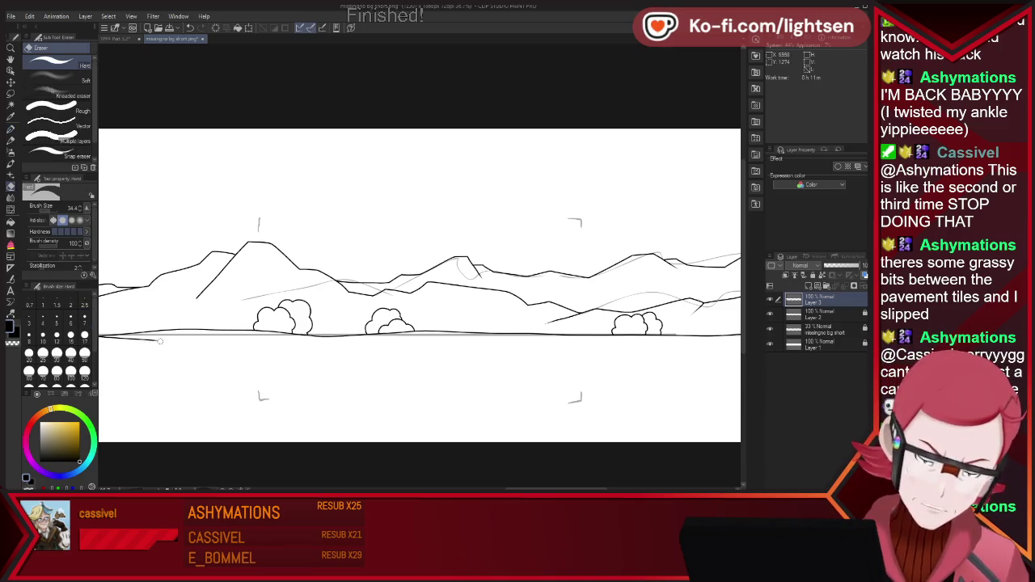
- Lengthen the ground line on the left and carry it across the building to the right edge
left_click_drag(152, 340, 311, 334)
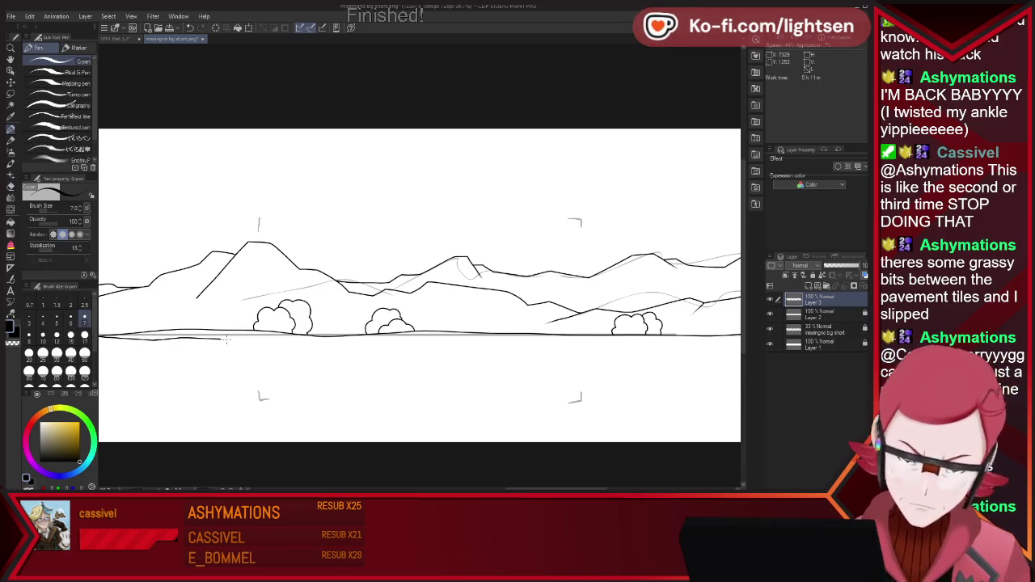
left_click_drag(522, 342, 737, 342)
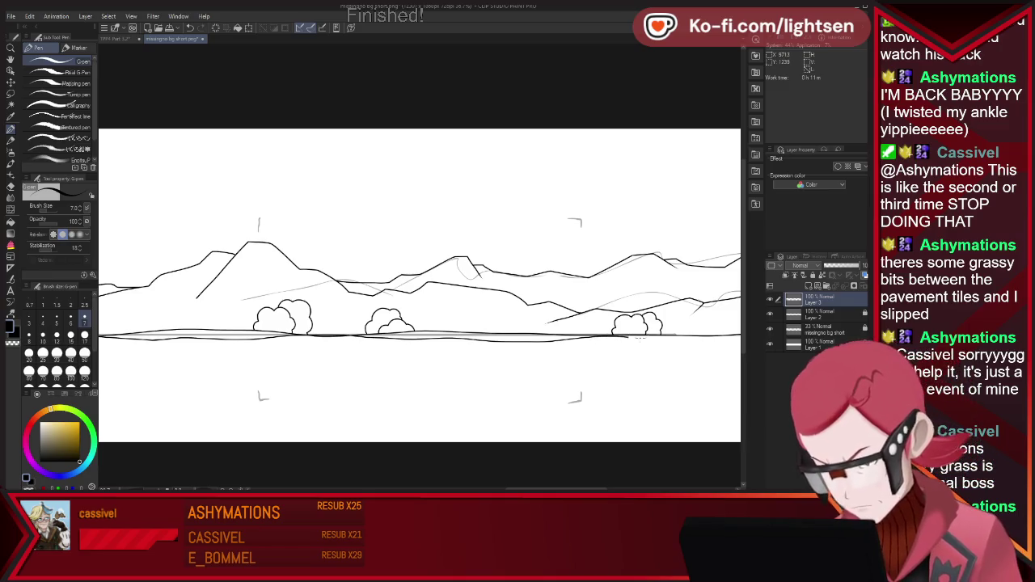
scroll(525, 283, "down", 2)
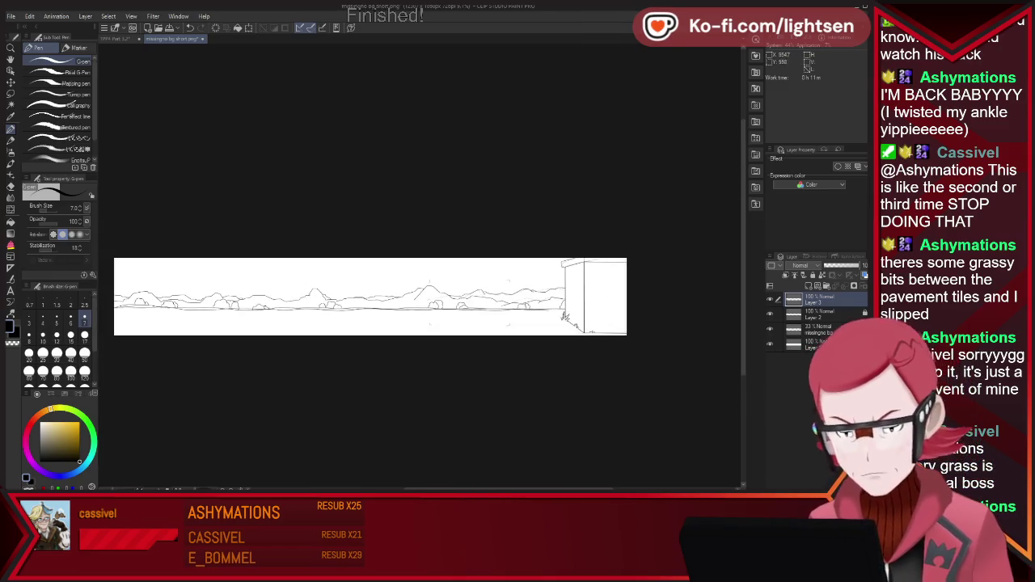
scroll(526, 283, "up", 1)
scroll(526, 283, "up", 2)
scroll(526, 283, "up", 2)
key("e")
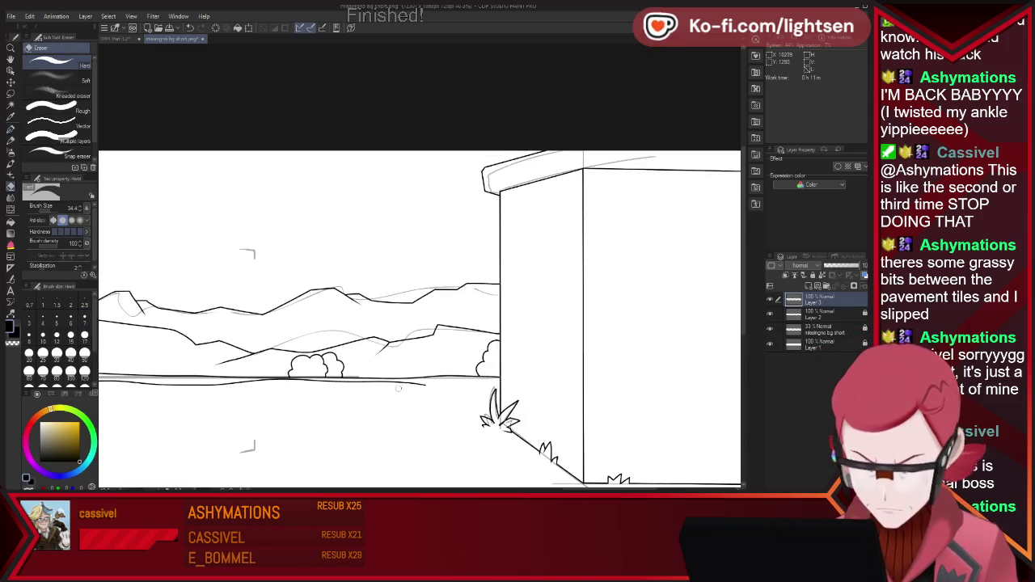
key("p")
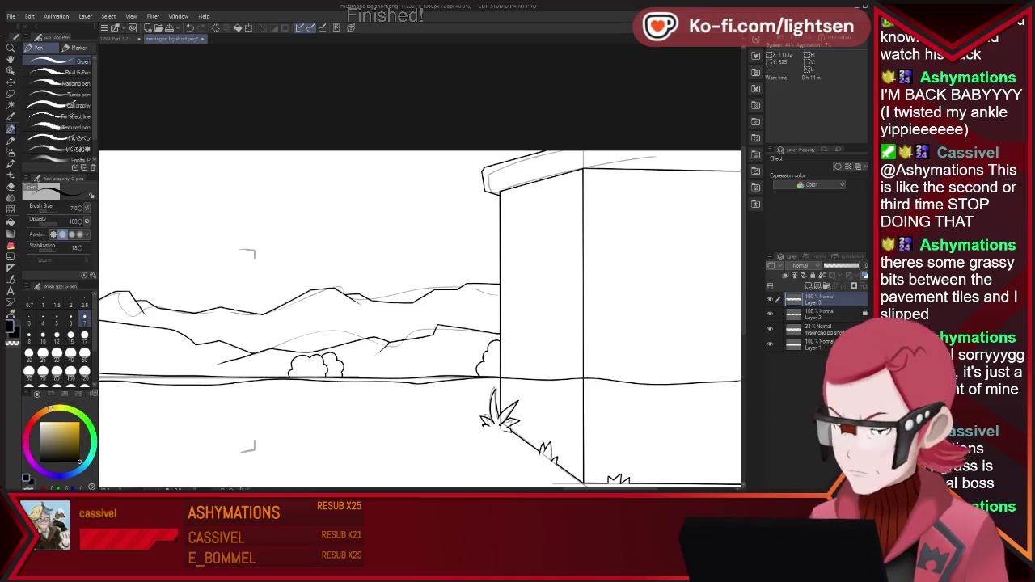
scroll(597, 356, "down", 2)
scroll(597, 356, "up", 1)
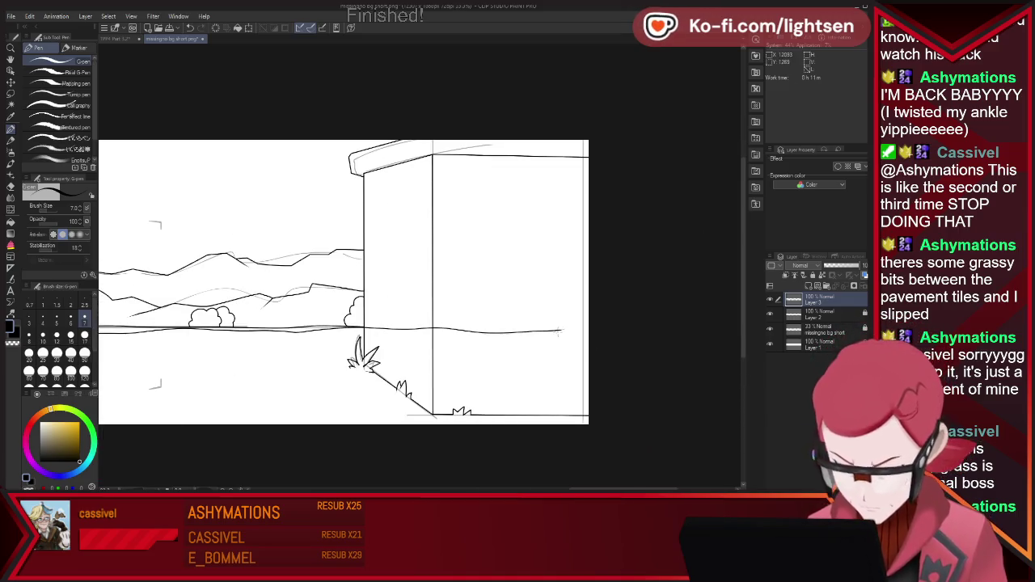
scroll(641, 316, "down", 2)
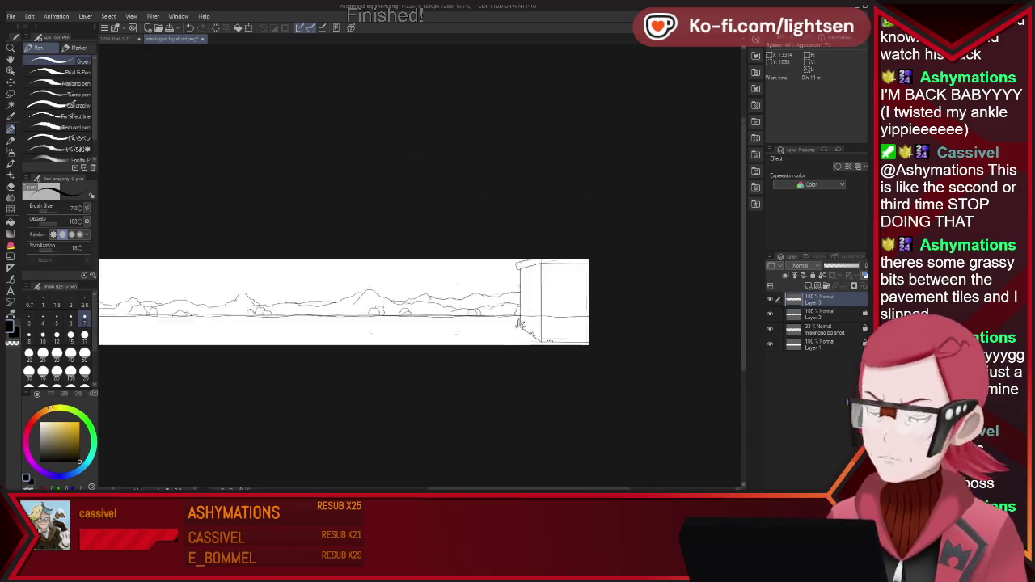
scroll(641, 316, "down", 1)
scroll(558, 327, "up", 1)
scroll(466, 289, "up", 1)
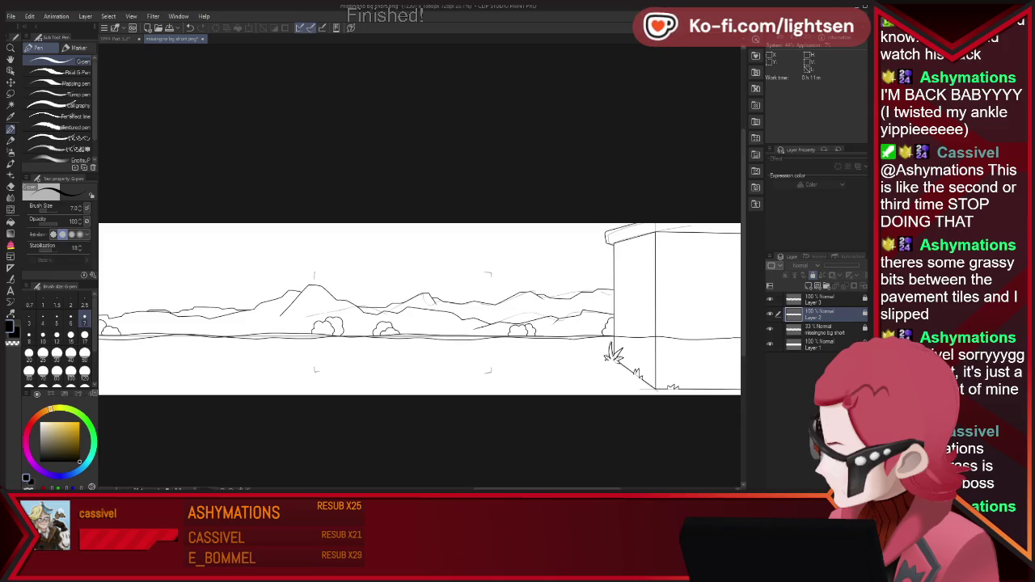
key("m")
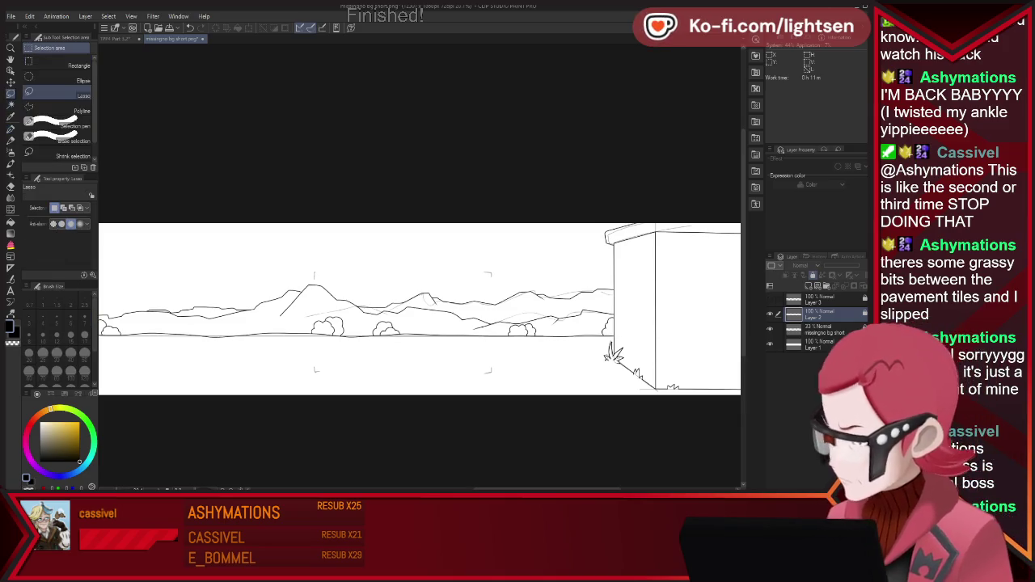
- Lasso the building, paste it onto Layer 2 Copy, hide that layer, and return to Layer 2
scroll(488, 370, "down", 1)
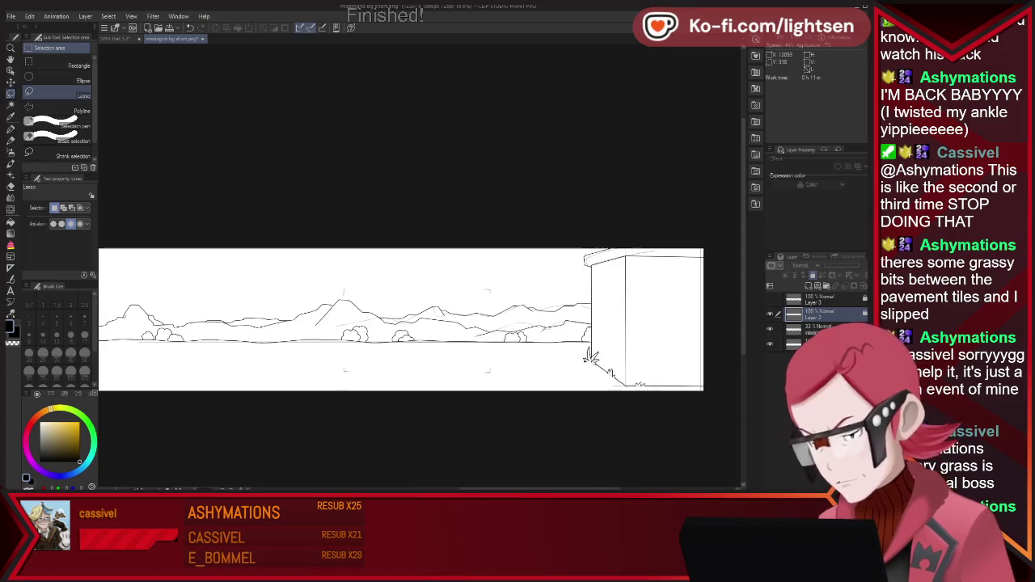
left_click_drag(600, 231, 588, 300)
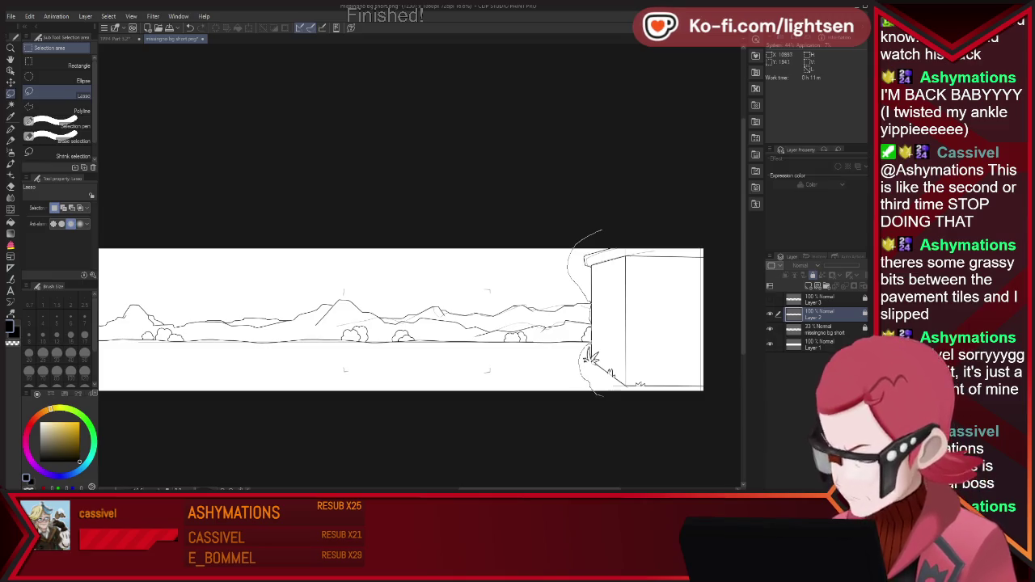
left_click_drag(615, 385, 594, 238)
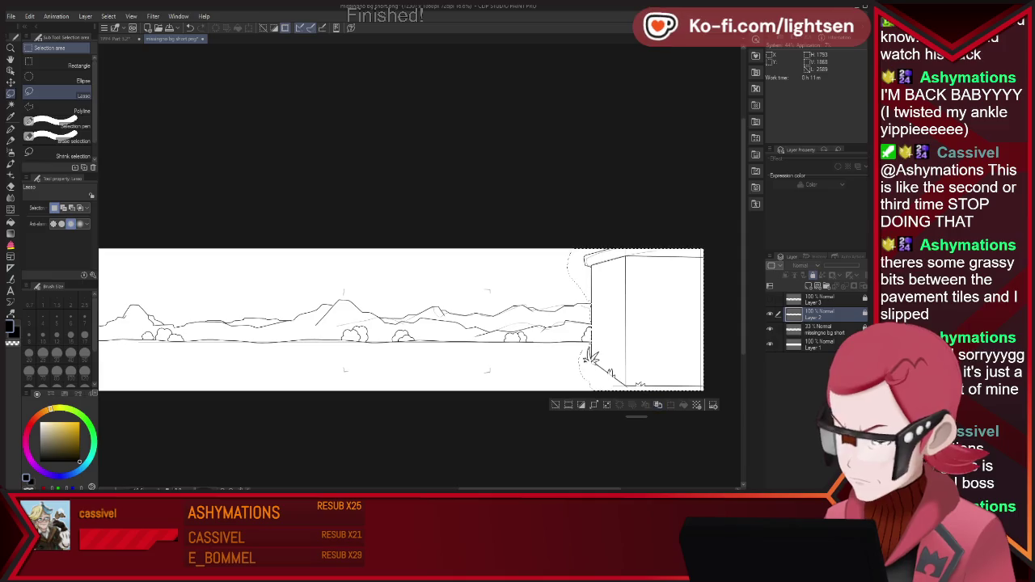
key("ctrl+c")
key("ctrl+v")
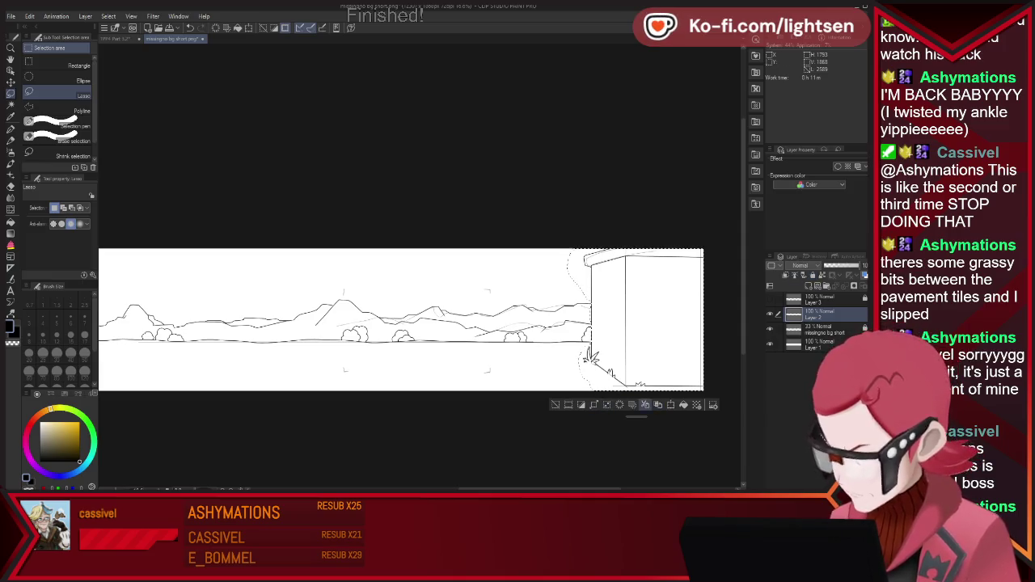
key("Delete")
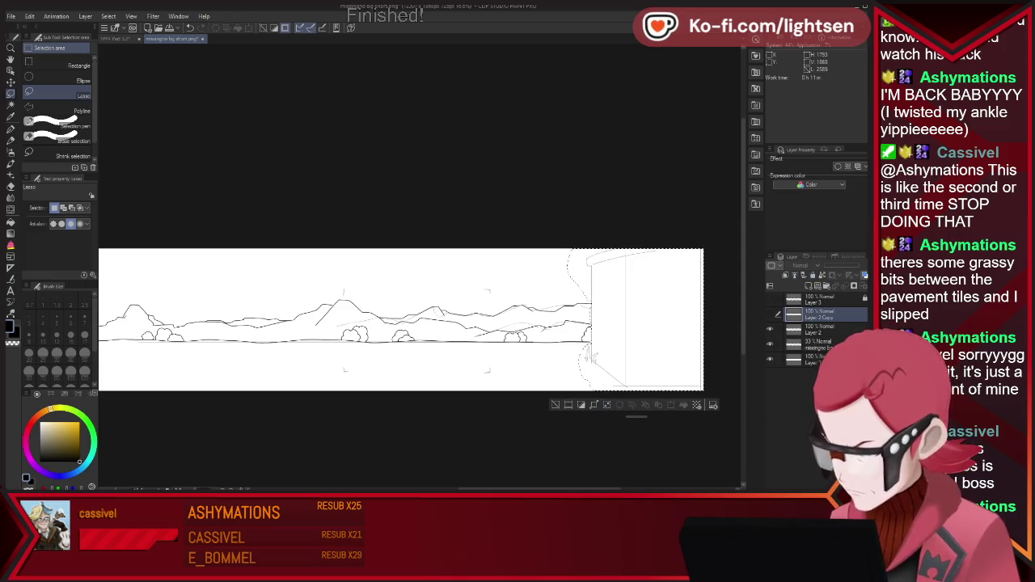
key("alt+bracketleft")
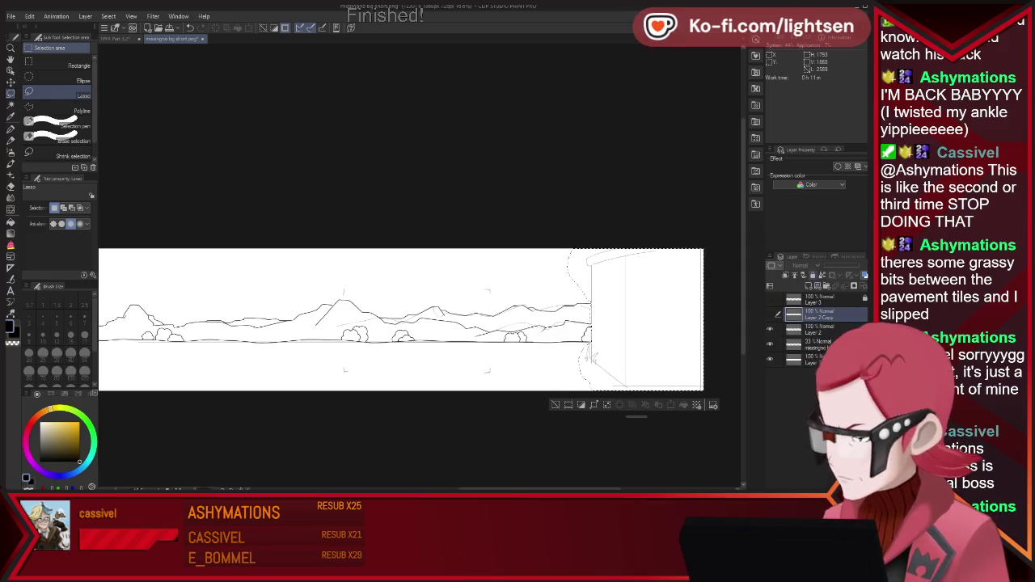
key("ctrl+d")
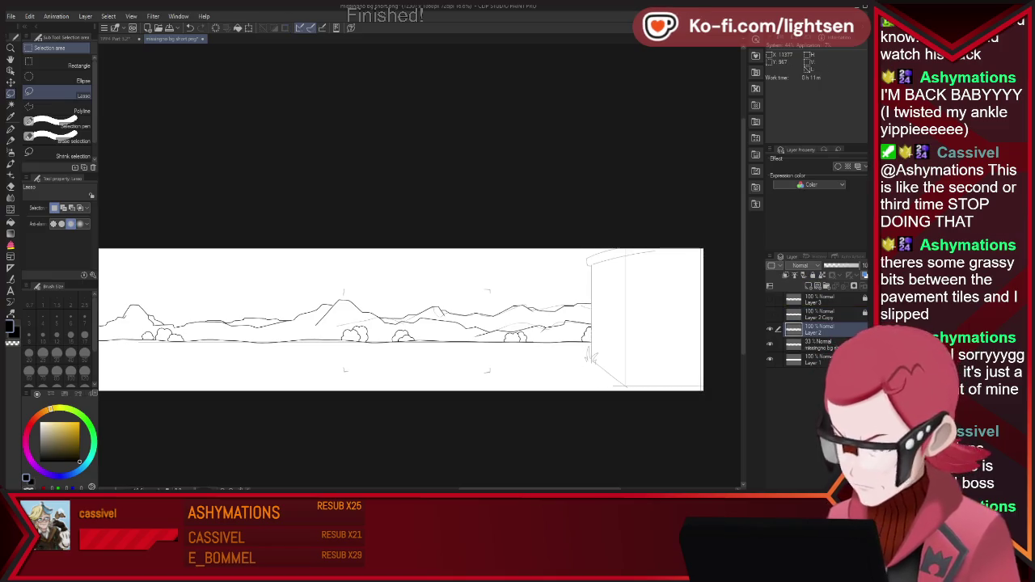
scroll(653, 320, "up", 1)
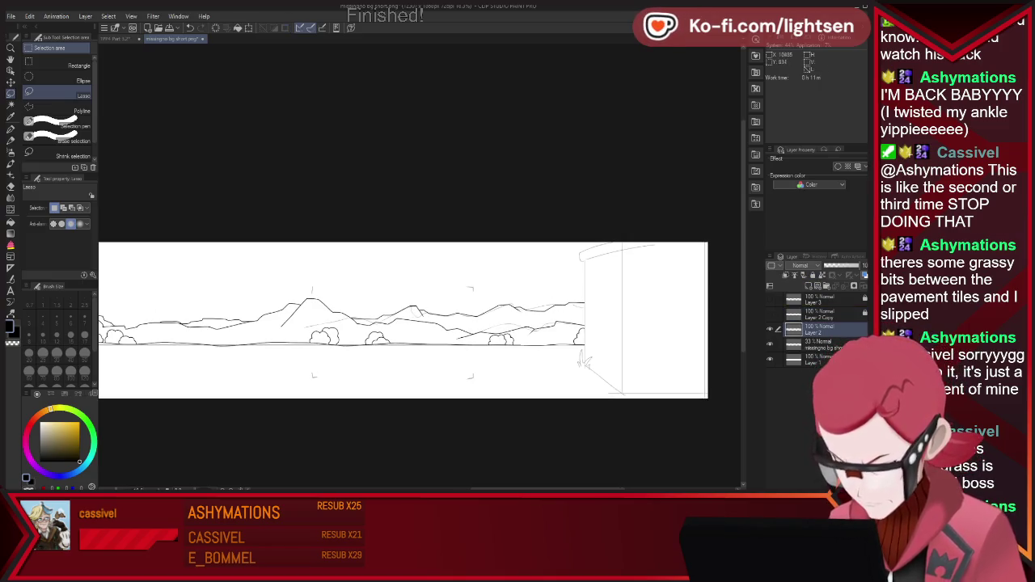
scroll(686, 358, "up", 2)
scroll(686, 358, "up", 3)
key("p")
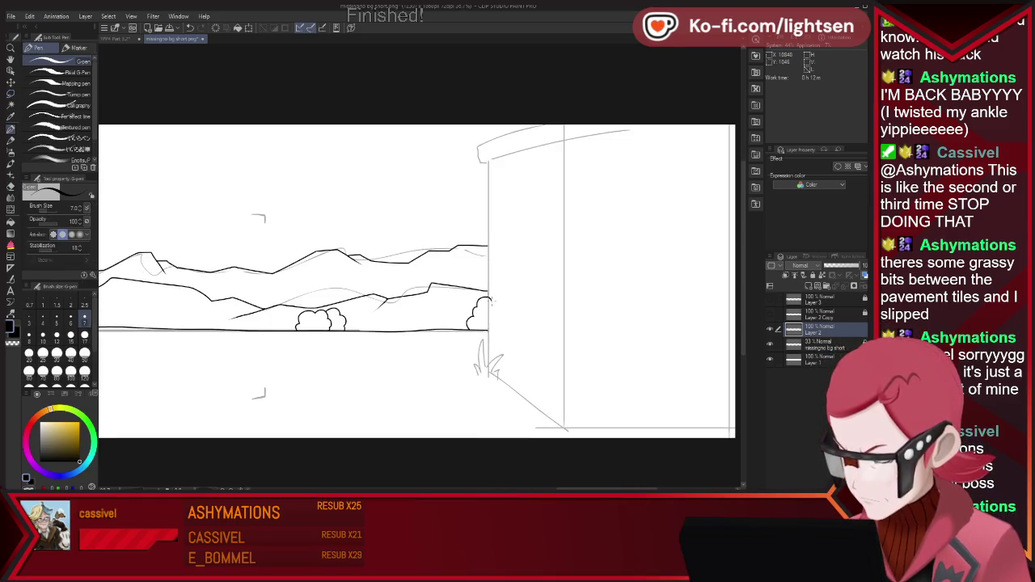
- Extend the right bush outline down to the ground and draw the ground line to the right edge
left_click_drag(489, 301, 506, 325)
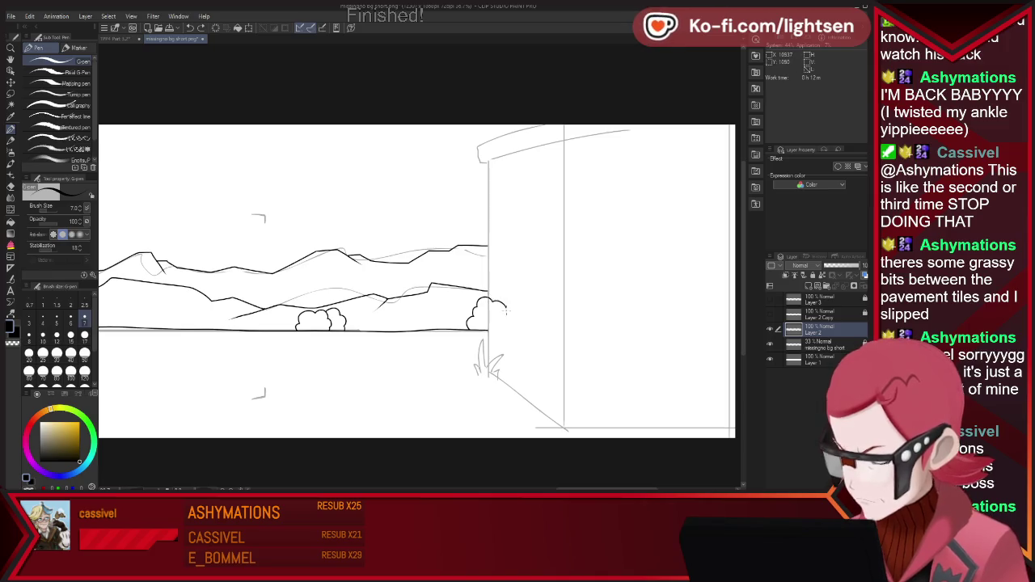
key("e")
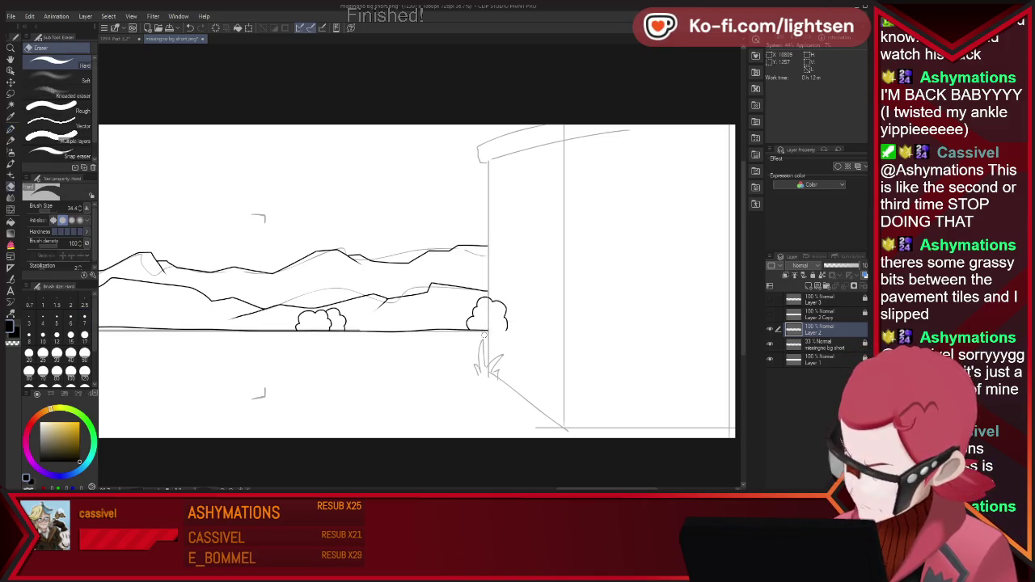
key("p")
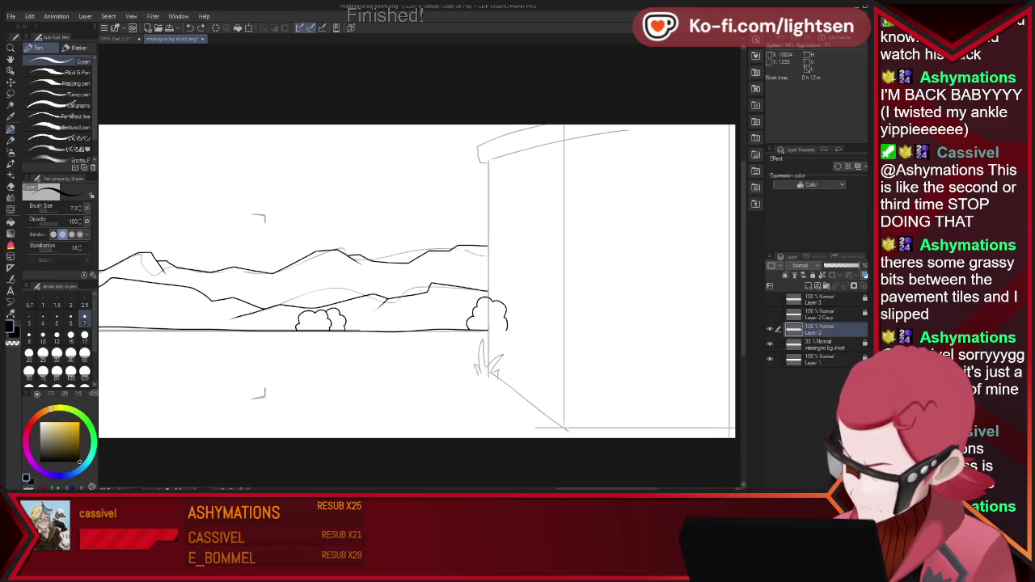
left_click_drag(516, 330, 552, 330)
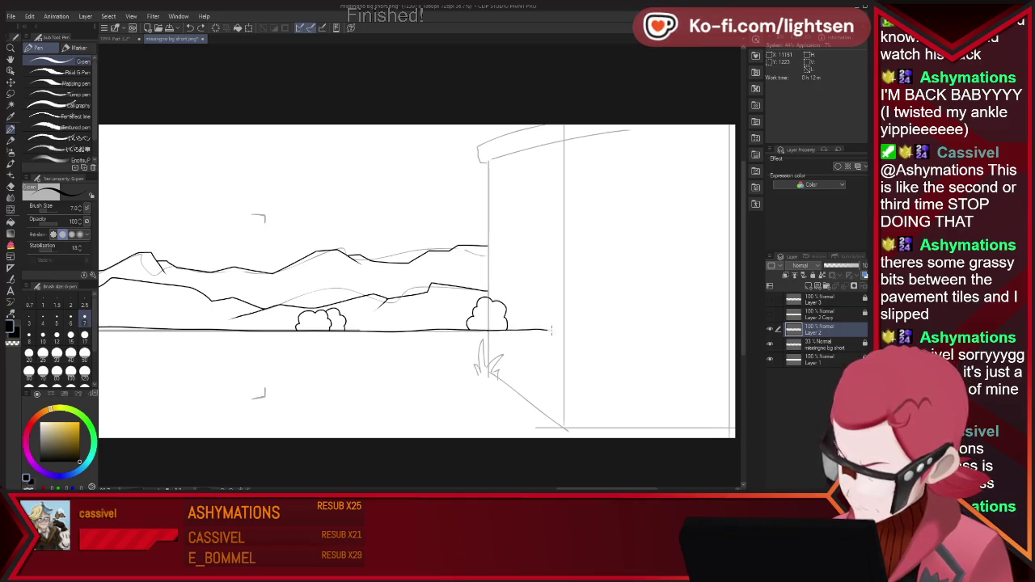
left_click_drag(637, 331, 735, 334)
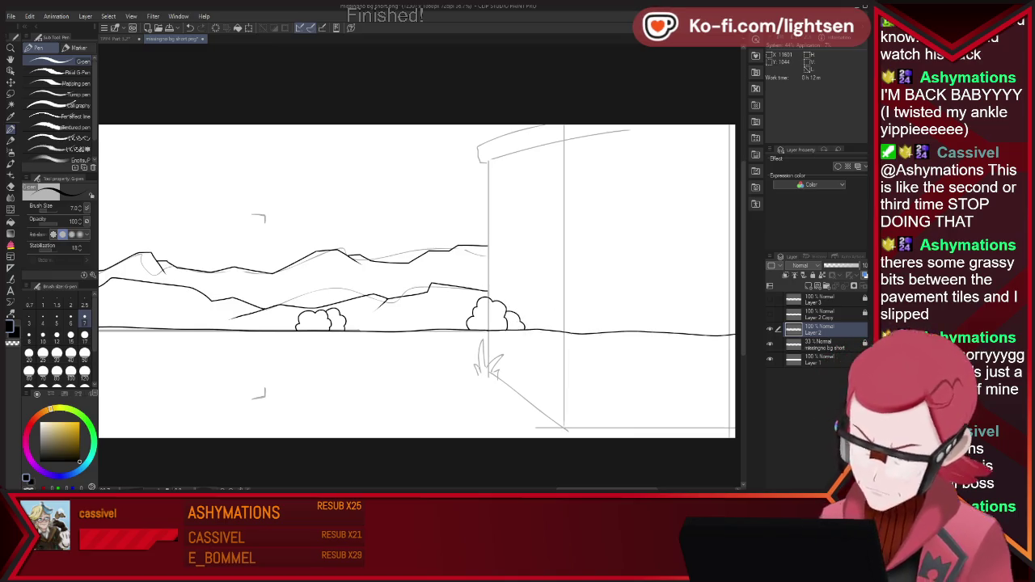
key("ctrl+minus")
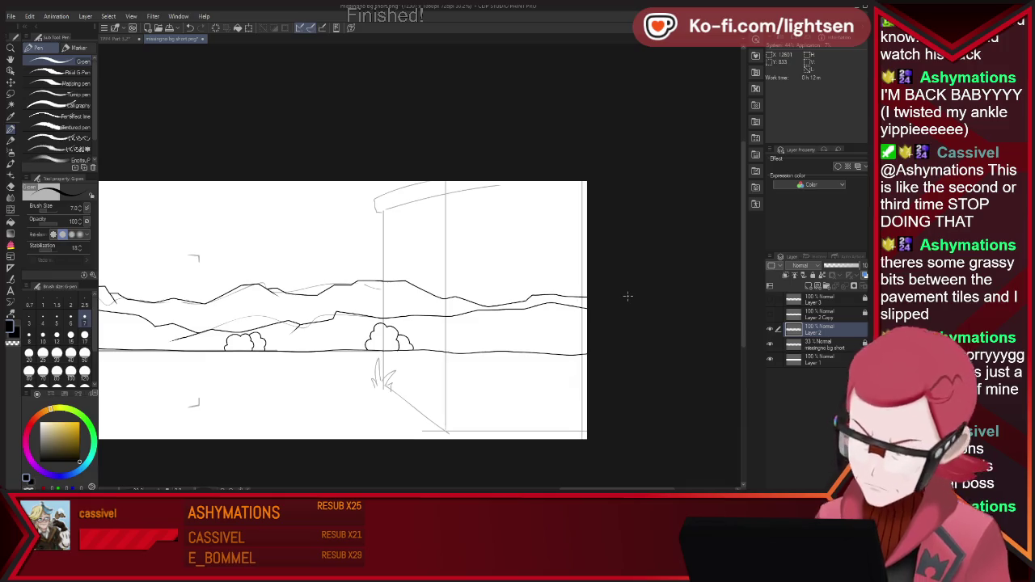
scroll(627, 296, "down", 2)
scroll(437, 348, "down", 3)
scroll(436, 348, "down", 2)
scroll(437, 347, "up", 2)
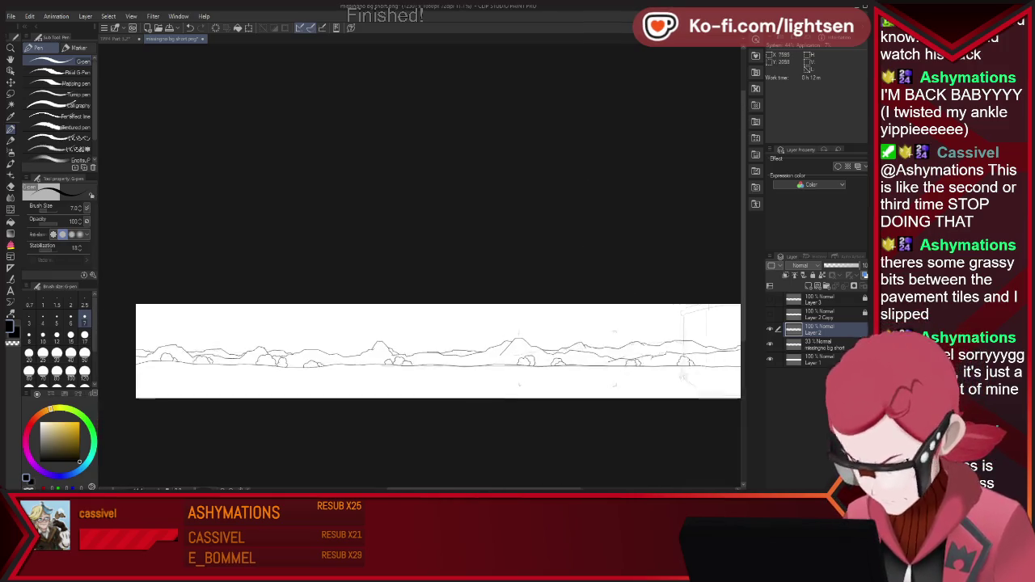
scroll(514, 402, "up", 1)
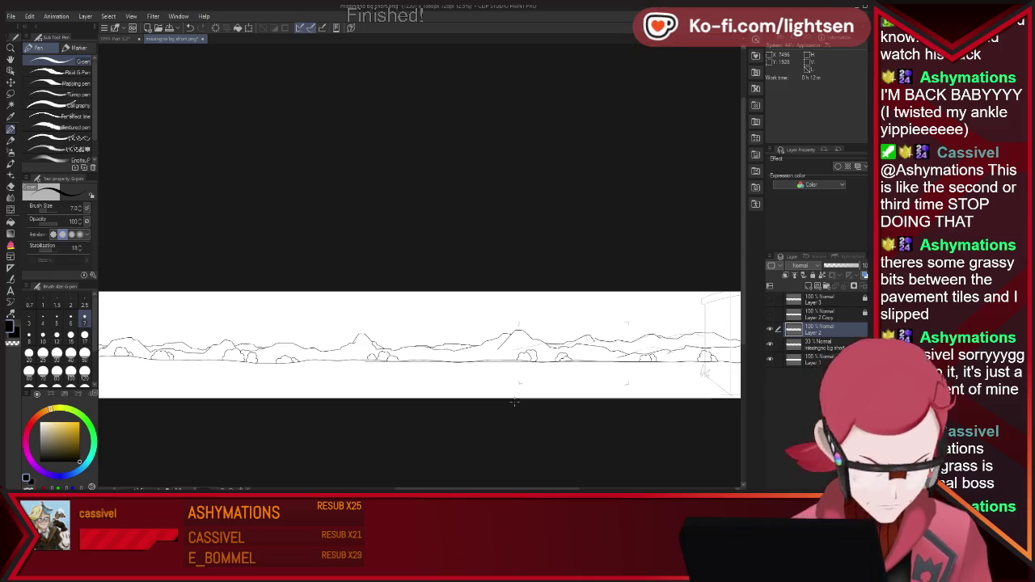
- Hide the 33% rough sketch layer and toggle Layer 2 off and on to check its line art
left_click(770, 344)
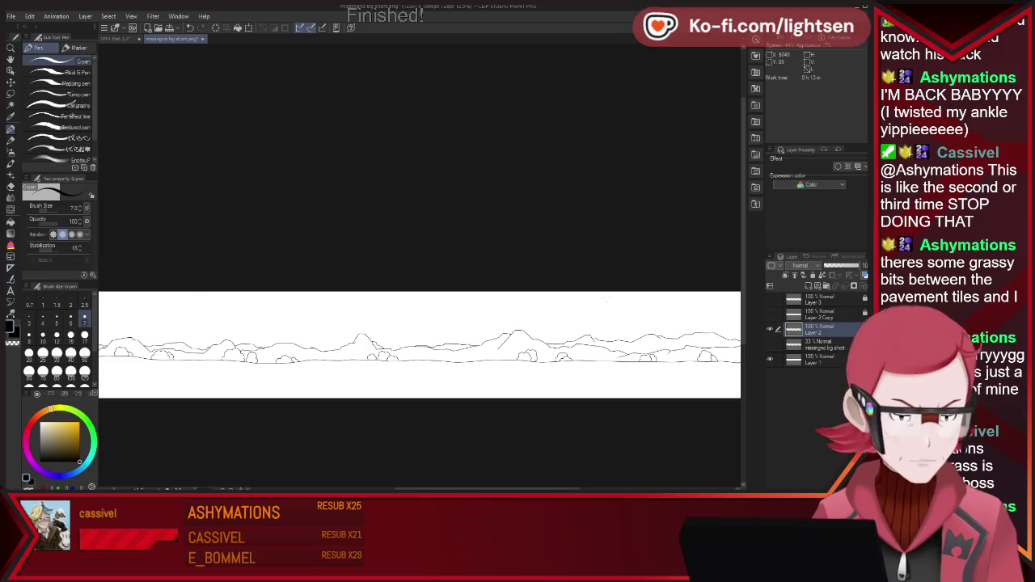
scroll(546, 302, "down", 2)
scroll(604, 342, "up", 1)
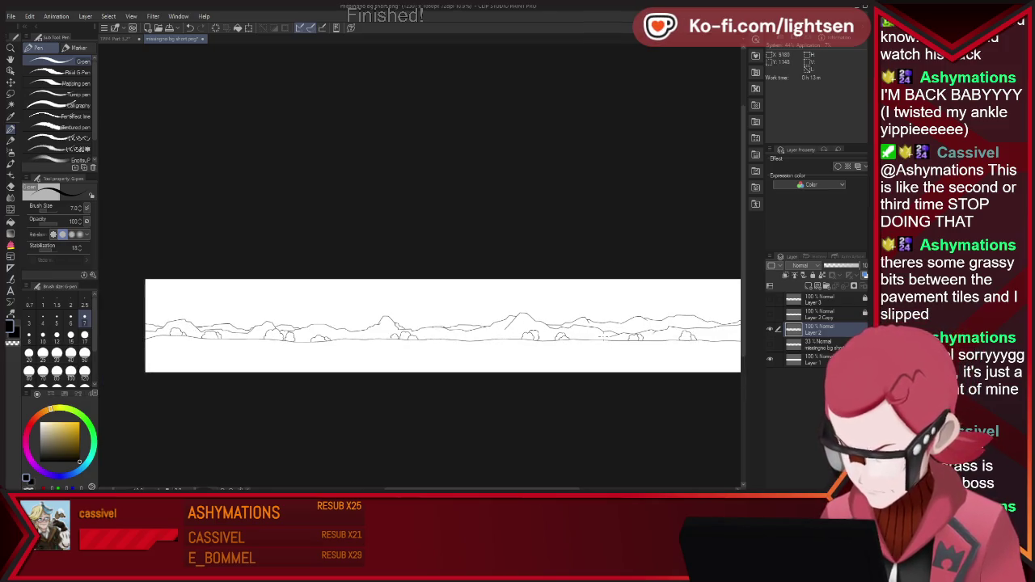
scroll(594, 315, "up", 1)
scroll(585, 289, "up", 1)
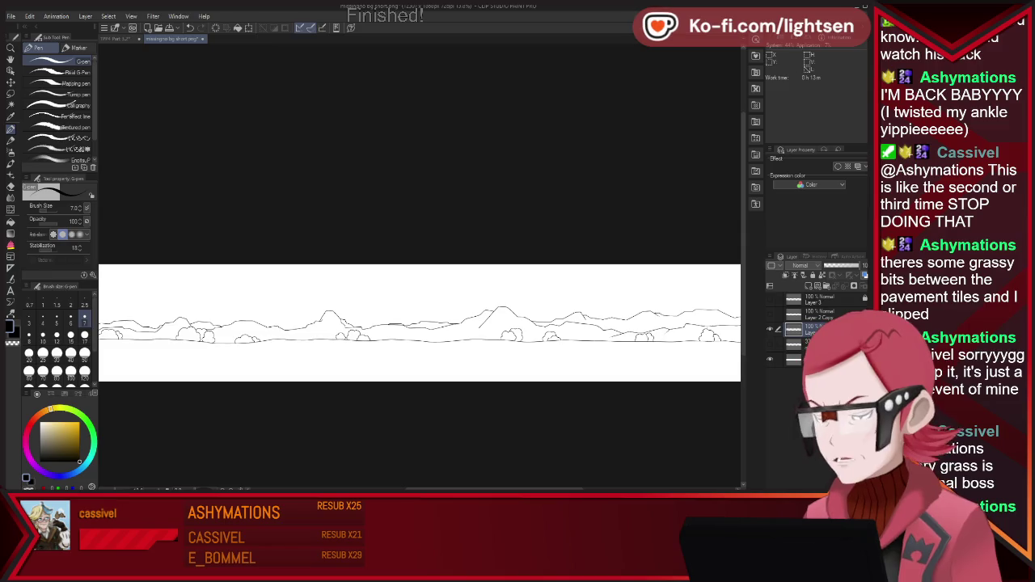
left_click(770, 329)
left_click(770, 329)
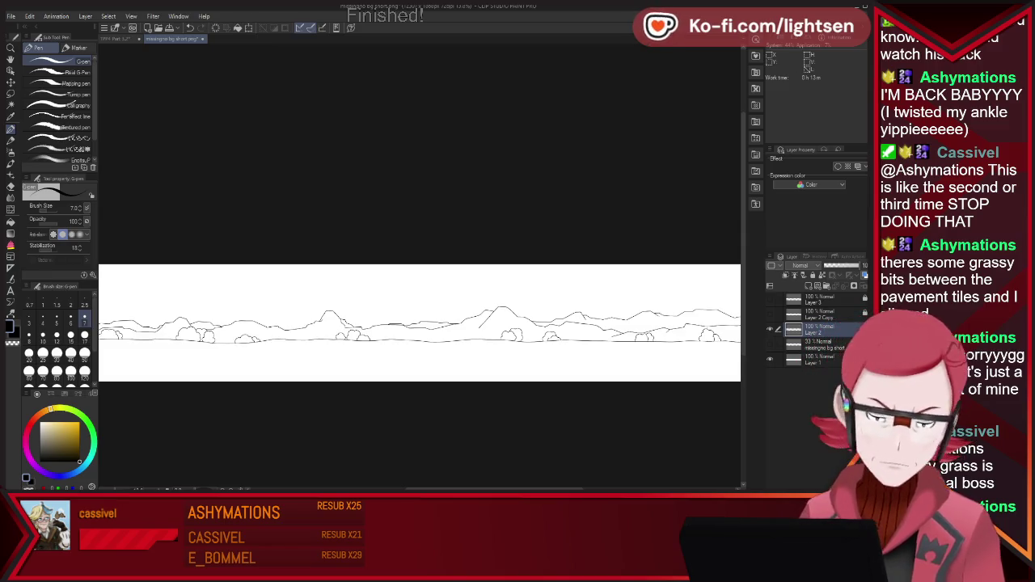
left_click(770, 329)
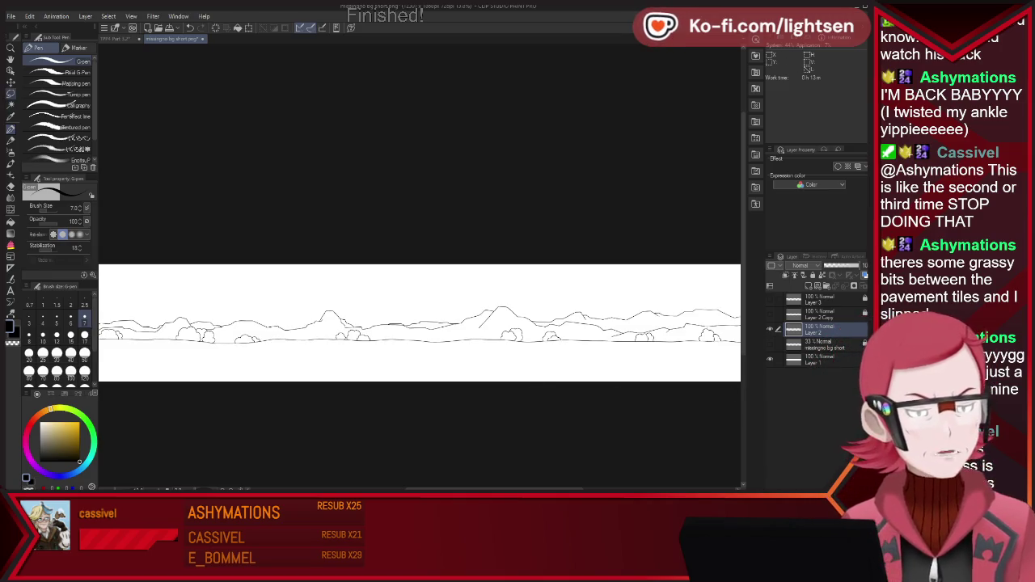
- Draw a freehand lasso selection band across the lower landscape
key("m")
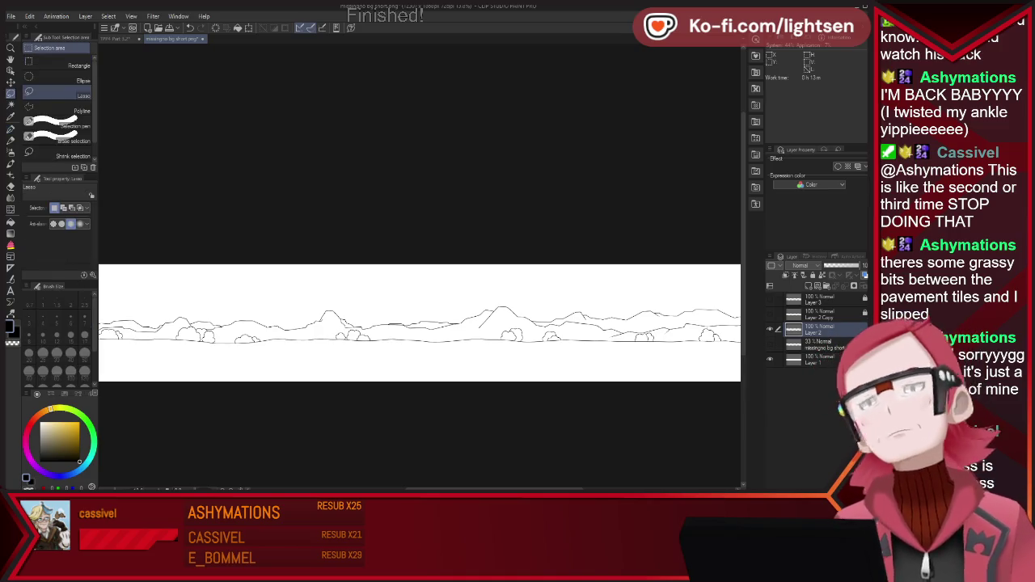
scroll(419, 323, "down", 2)
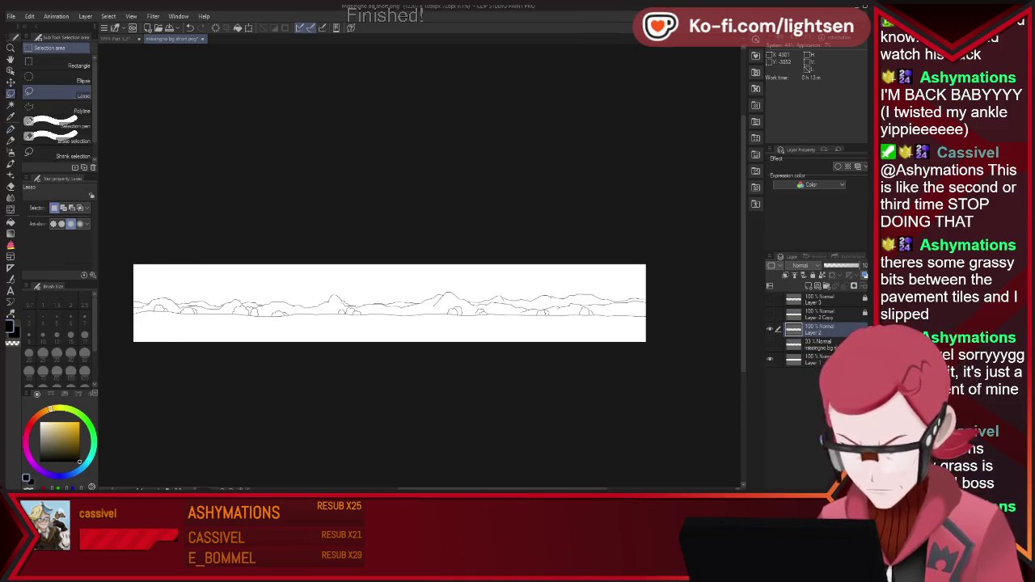
scroll(419, 324, "down", 1)
scroll(419, 323, "up", 2)
scroll(418, 324, "up", 3)
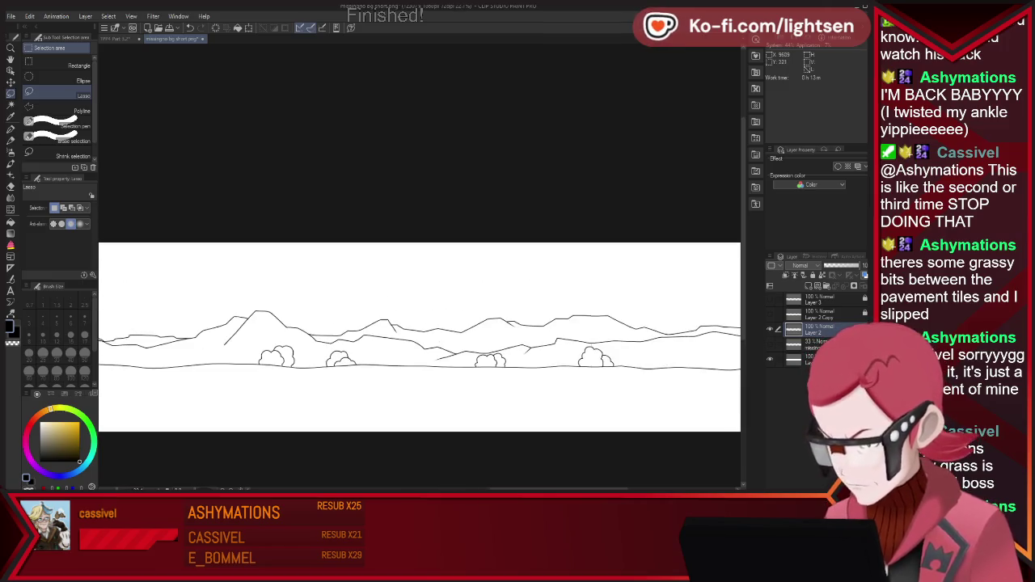
scroll(419, 336, "down", 2)
scroll(364, 288, "up", 1)
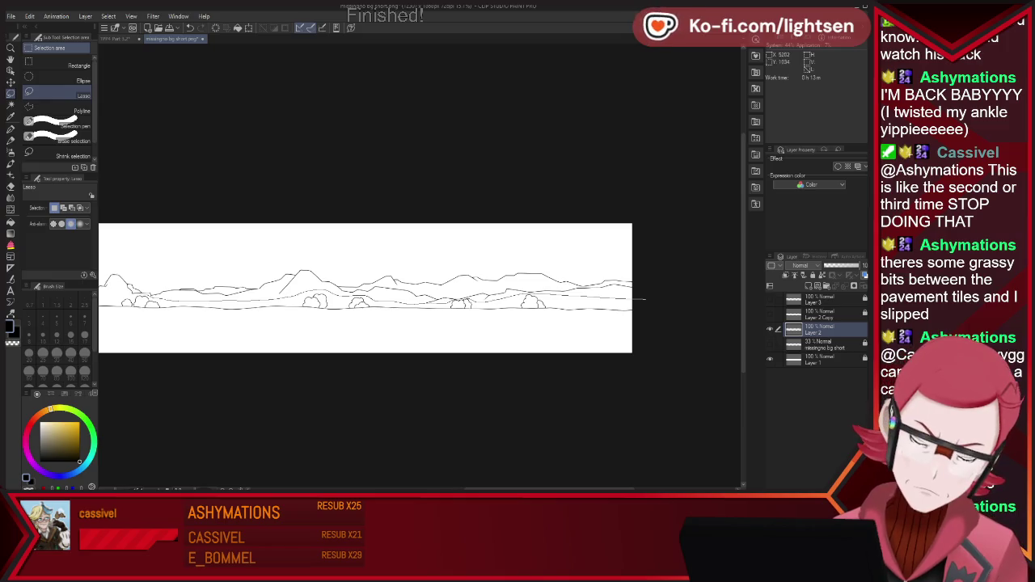
left_click_drag(279, 339, 638, 307)
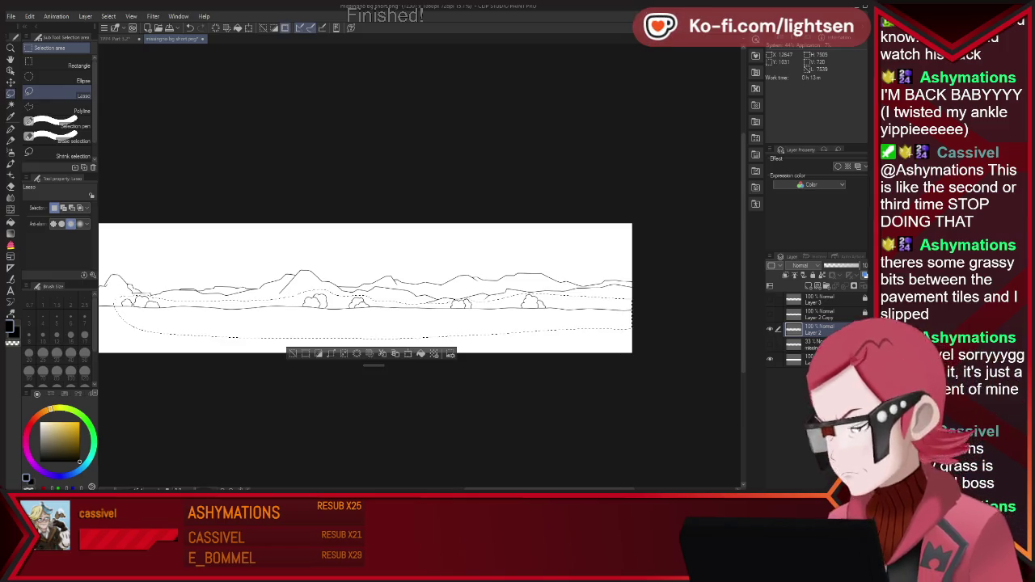
- Extend the lasso selection on the right and add the left foreground to it
scroll(364, 288, "down", 3)
scroll(388, 288, "down", 2)
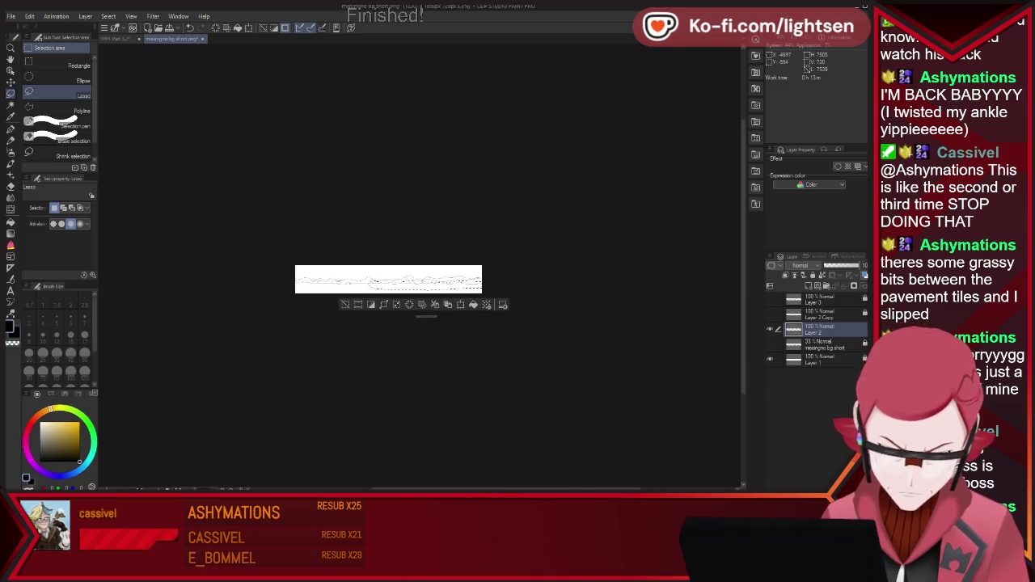
scroll(453, 283, "up", 2)
scroll(453, 283, "up", 2)
scroll(453, 279, "up", 2)
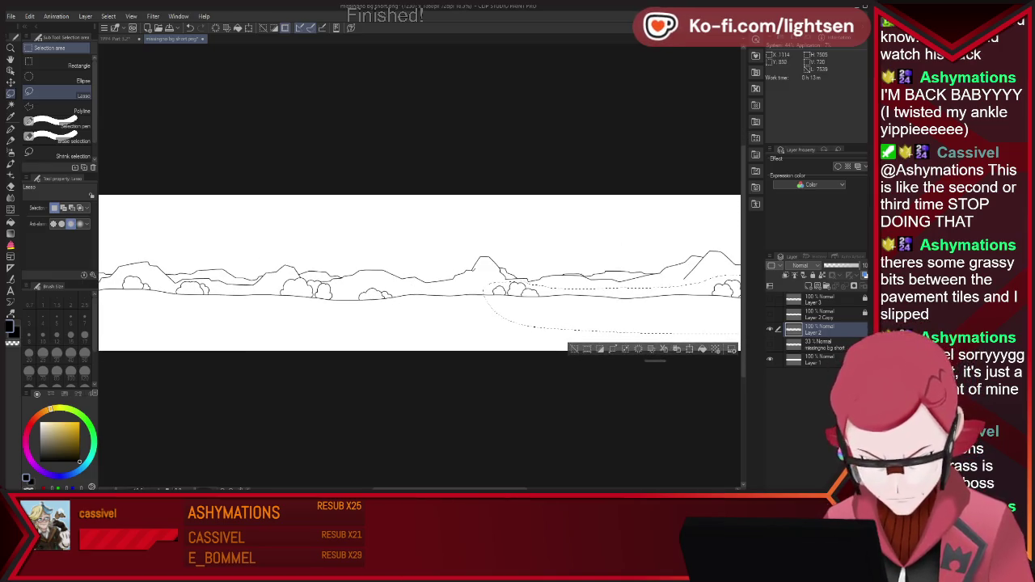
scroll(453, 279, "up", 1)
left_click_drag(597, 296, 530, 296)
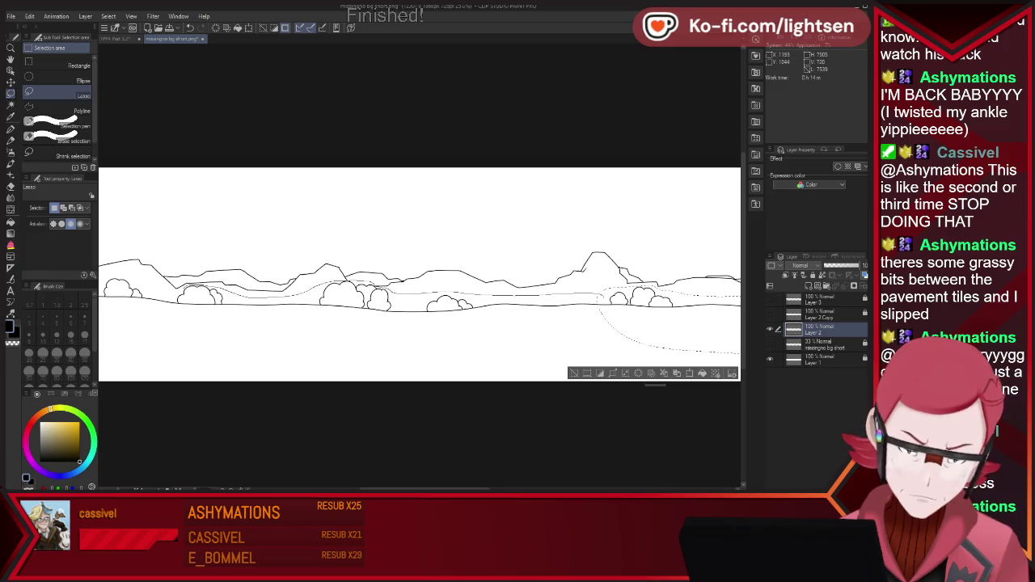
left_click_drag(101, 299, 450, 343)
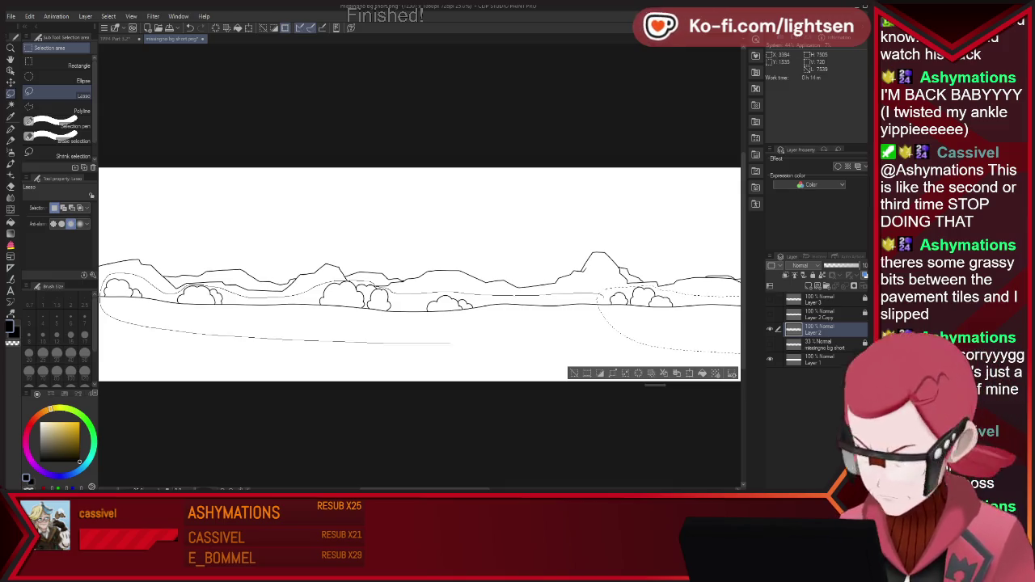
key("ctrl+minus")
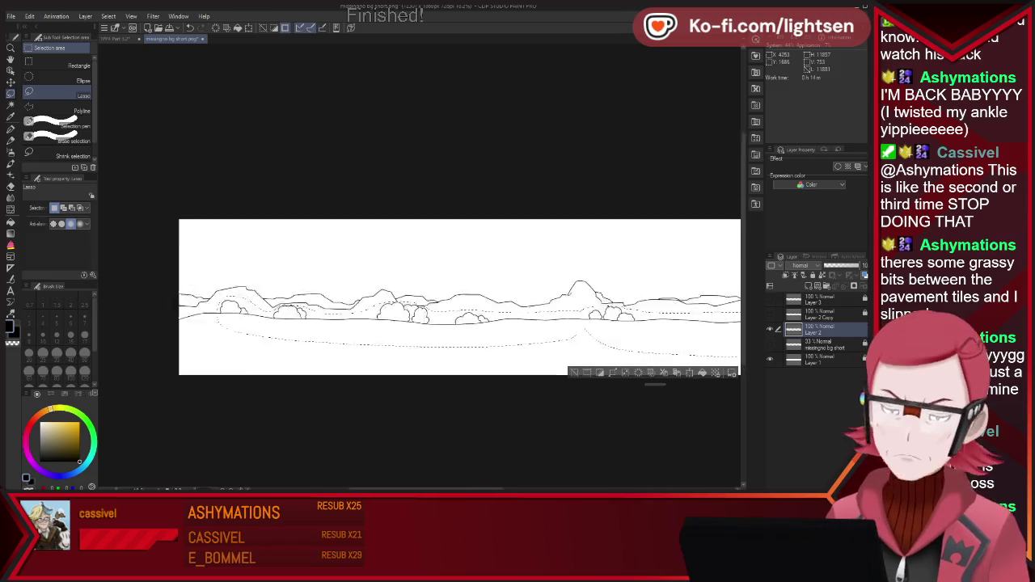
key("ctrl+plus")
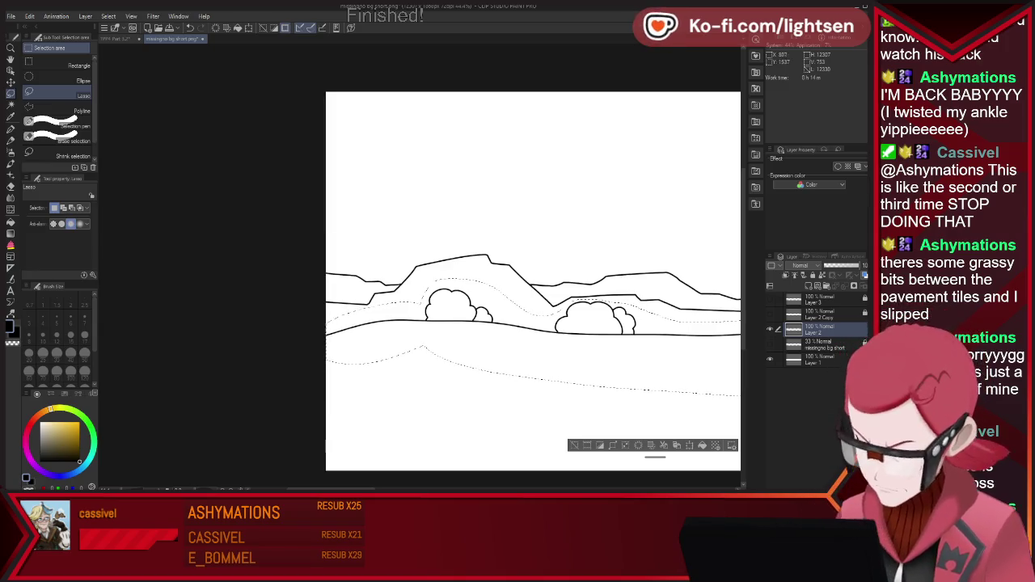
- Paste the selected foreground onto a new layer and erase stray grass-tuft strokes with a smaller eraser
key("ctrl+c")
key("ctrl+v")
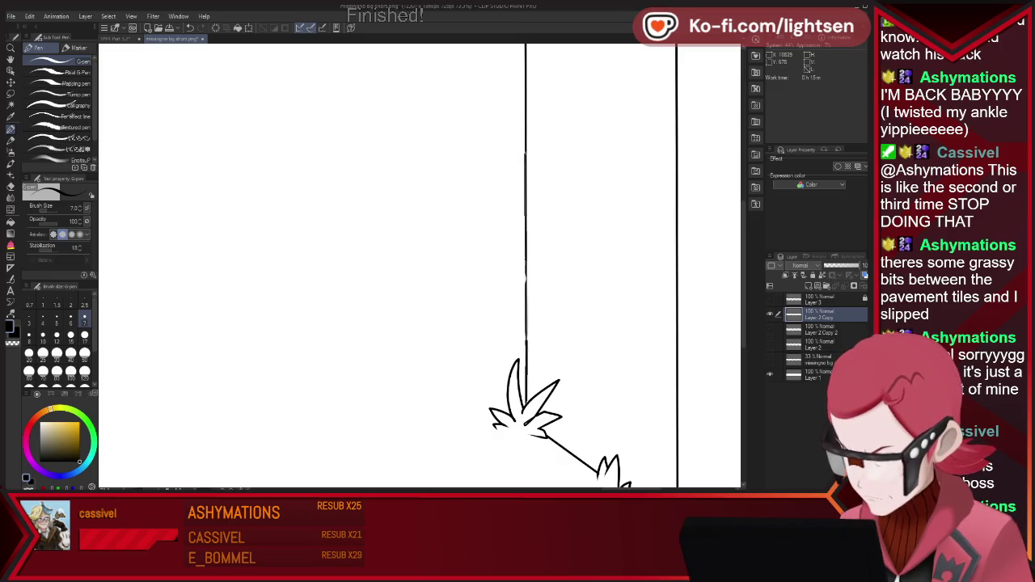
key("e")
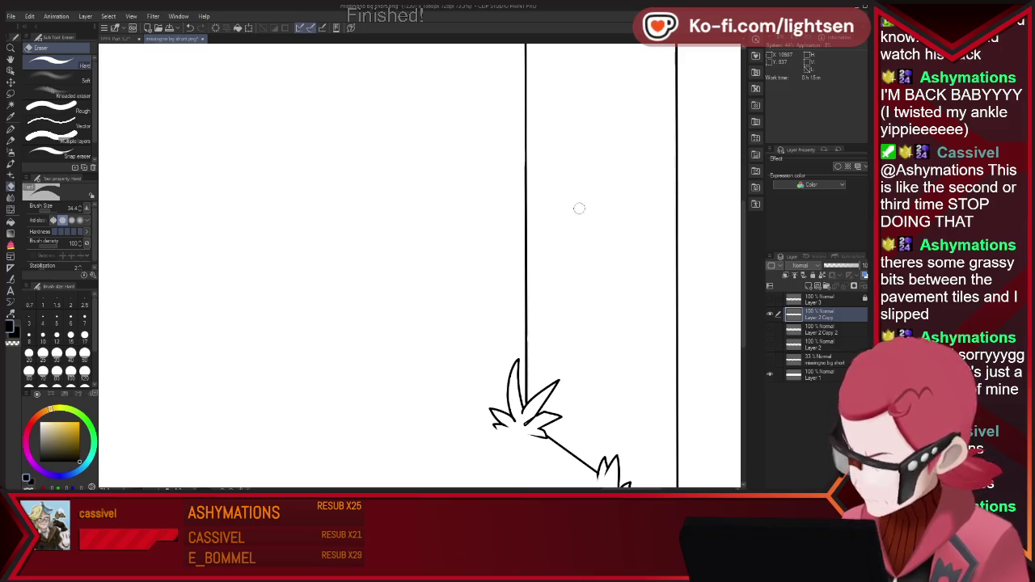
key("p")
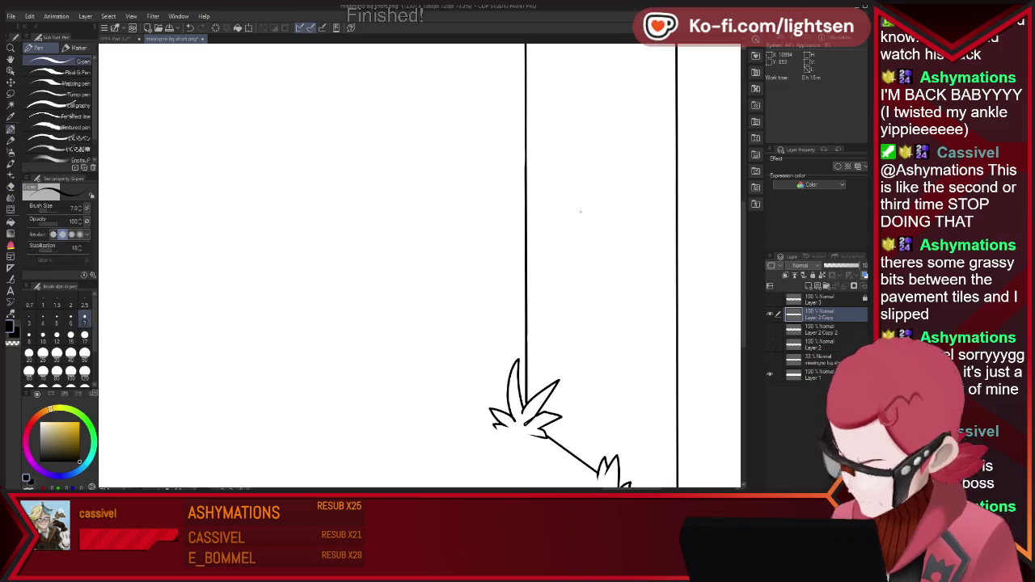
key("e")
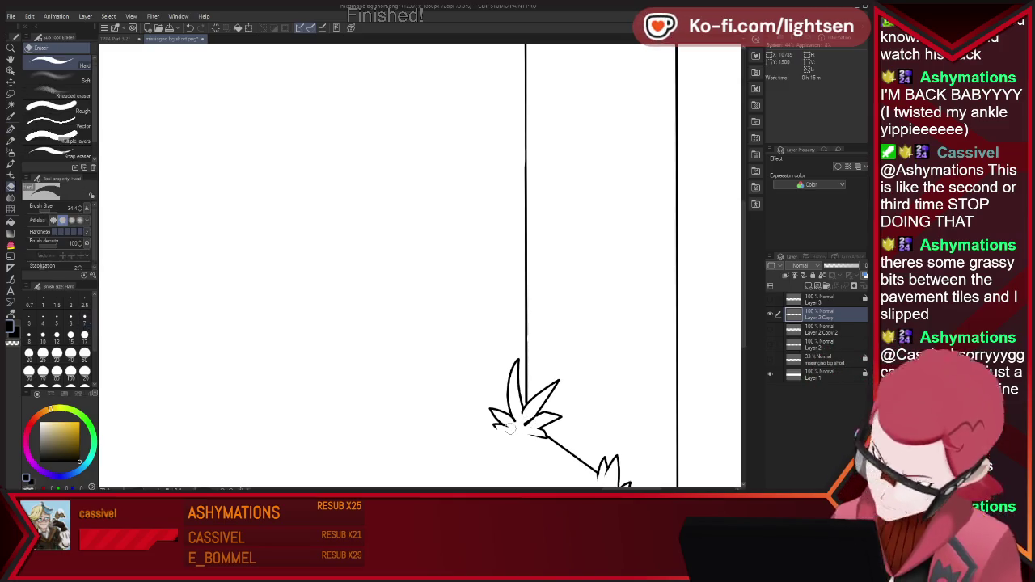
key("bracketleft")
key("bracketleft")
key("bracketleft")
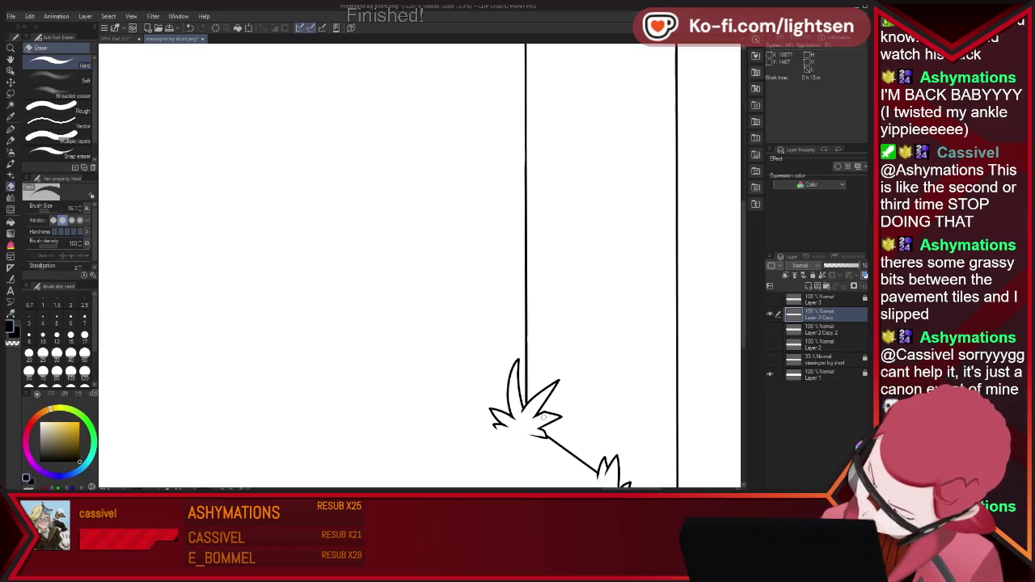
scroll(331, 334, "down", 1)
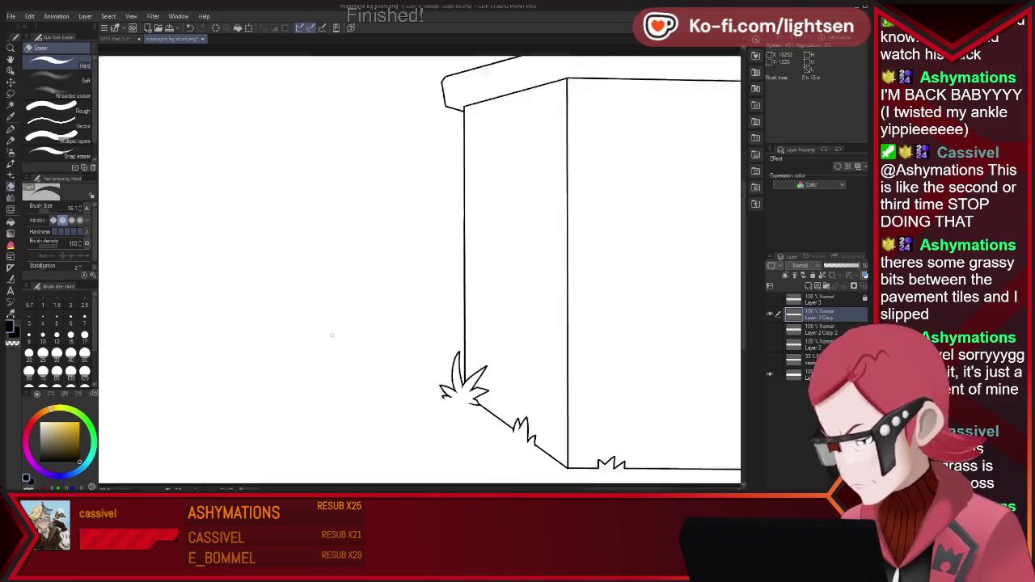
- Zoom out and show the horizon line, bushes and mountain outline layers
scroll(331, 334, "down", 1)
scroll(420, 263, "down", 2)
scroll(388, 258, "down", 1)
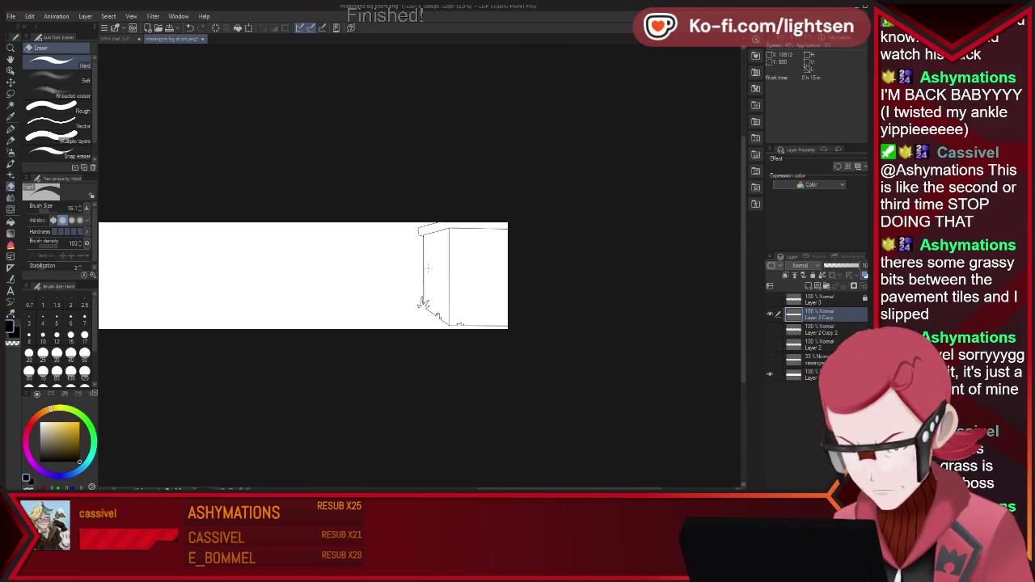
scroll(340, 255, "down", 2)
scroll(299, 250, "up", 1)
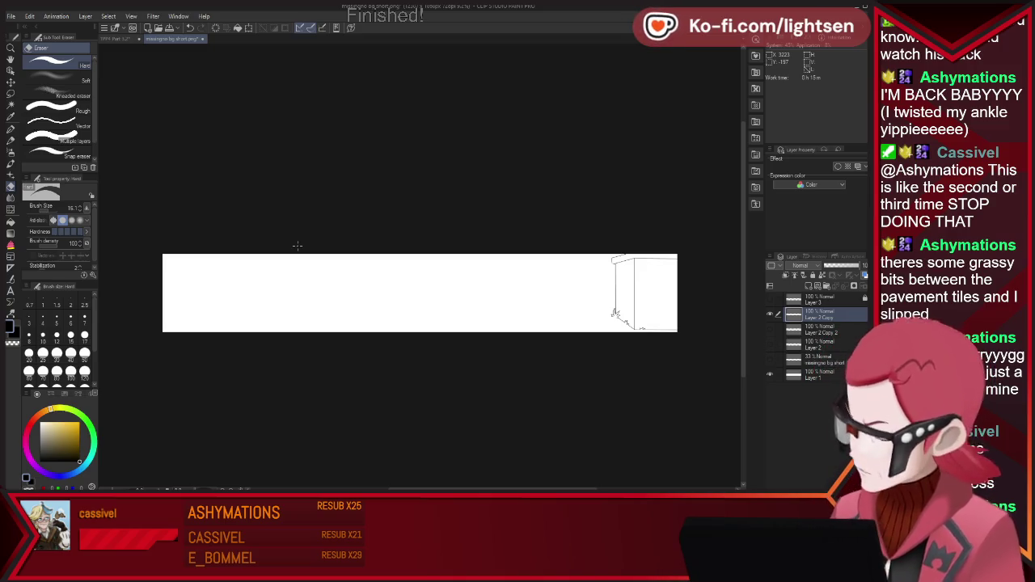
left_click(769, 299)
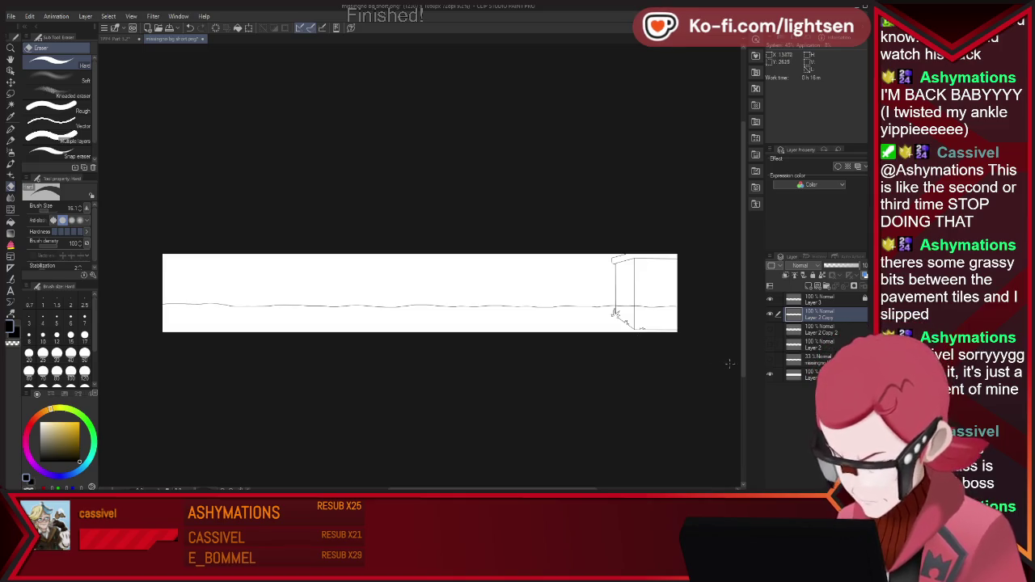
left_click(769, 329)
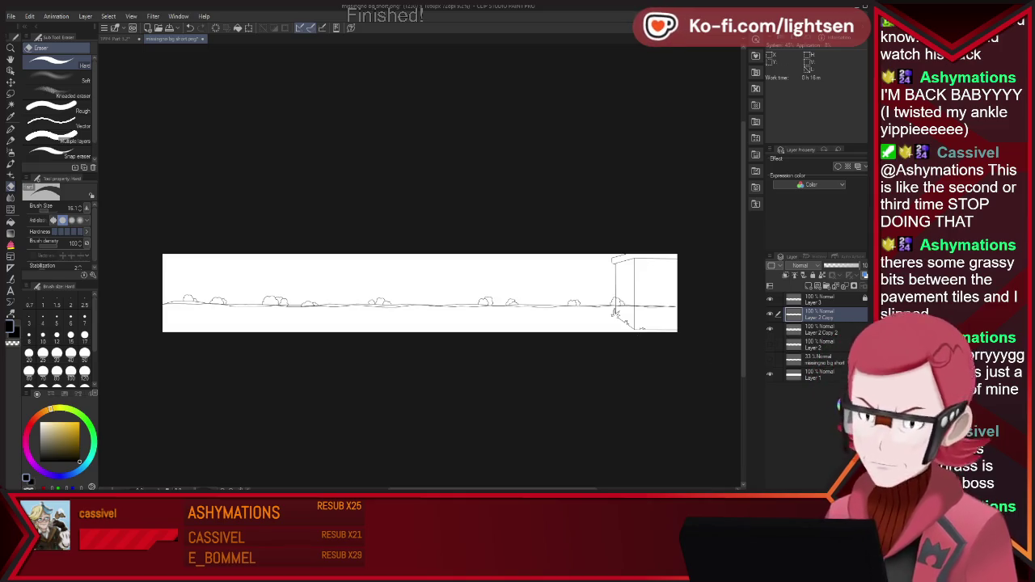
left_click(769, 344)
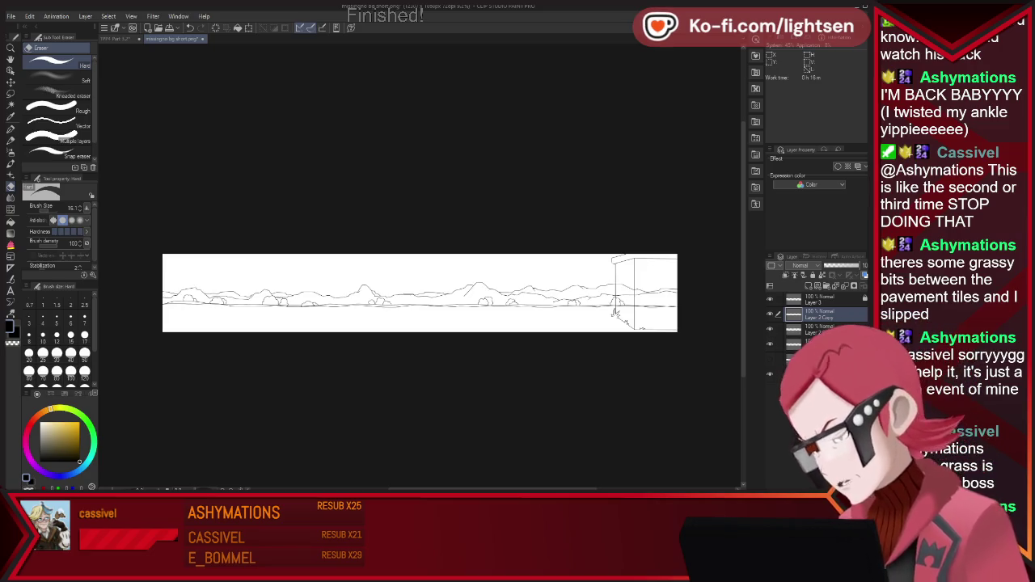
- Add a new blank layer above the 33% sketch layer and lock Layer 2 Copy
left_click(813, 359)
key("ctrl+shift+n")
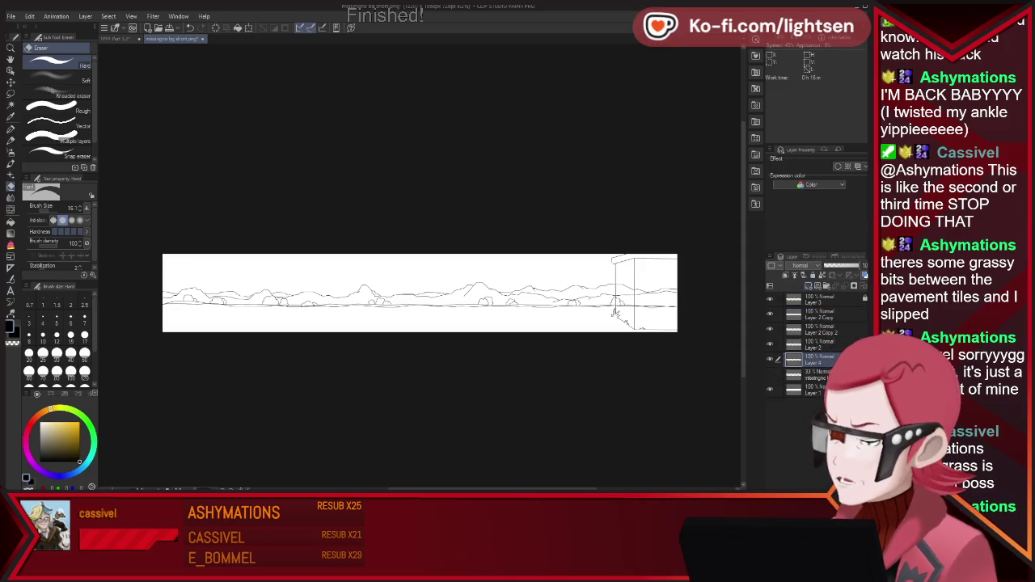
left_click(813, 314)
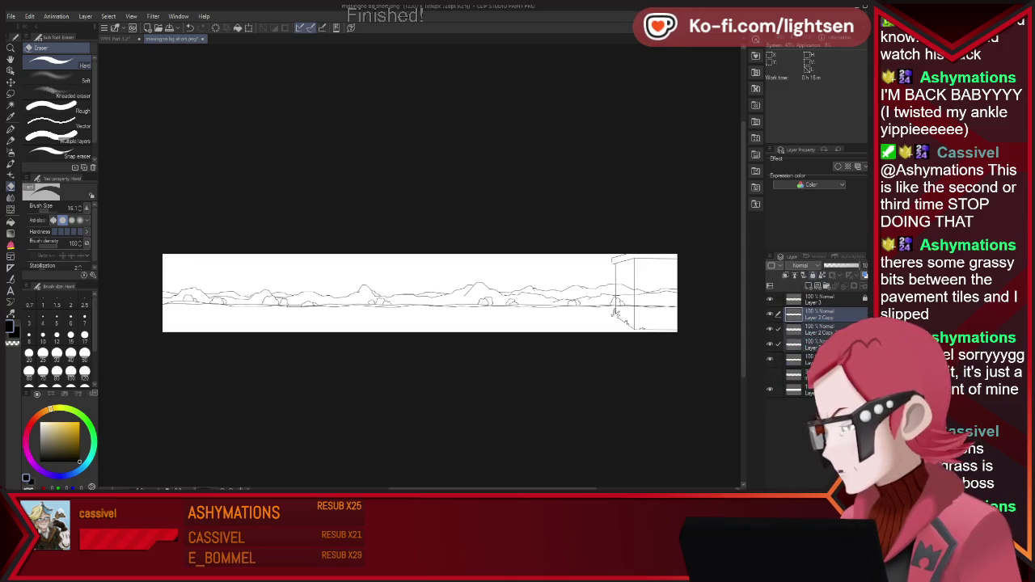
left_click(811, 275)
left_click(809, 359)
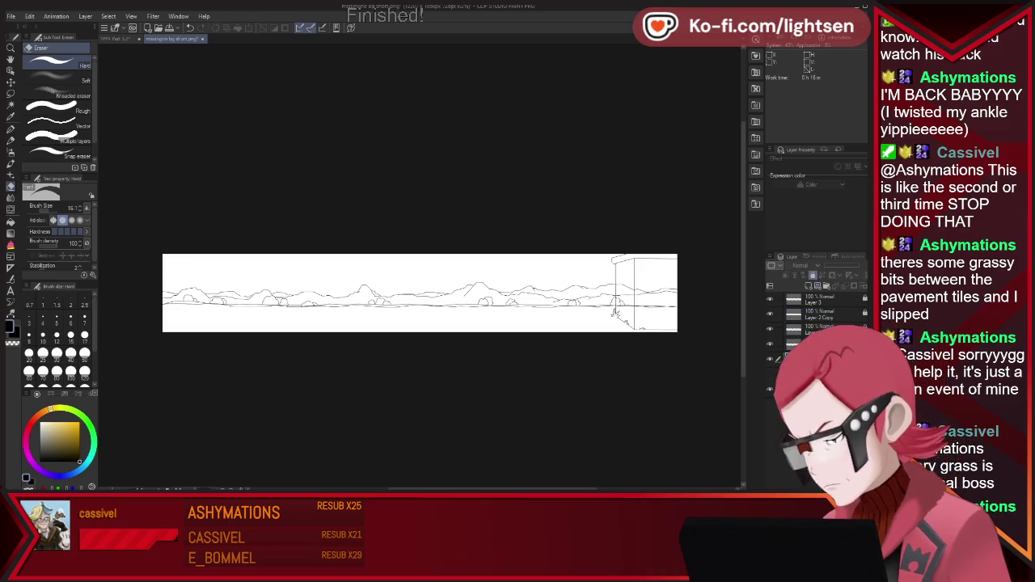
- Expand the child-layer folder and hide the building, grass and mountains layers
left_click(781, 359)
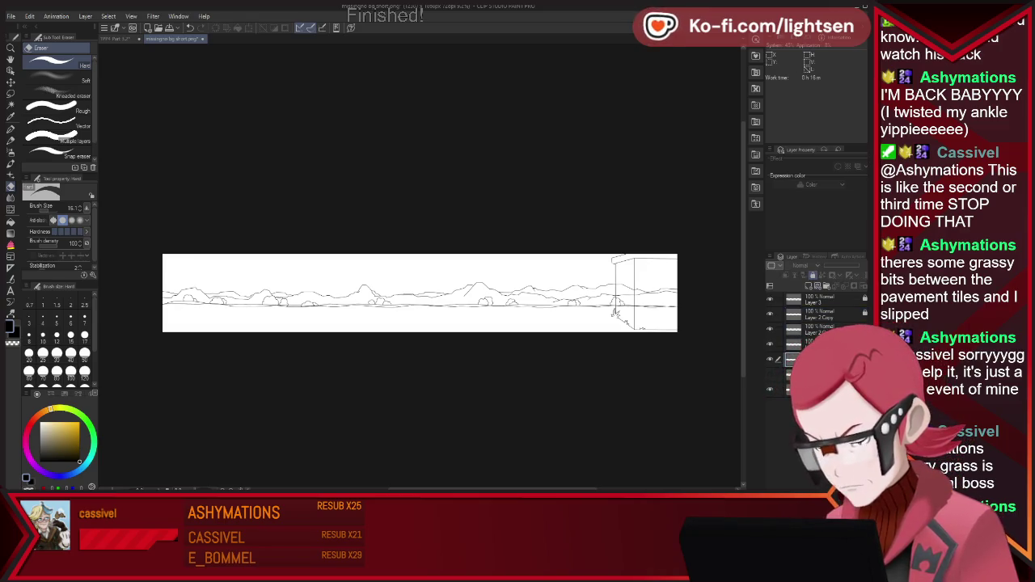
left_click(816, 299)
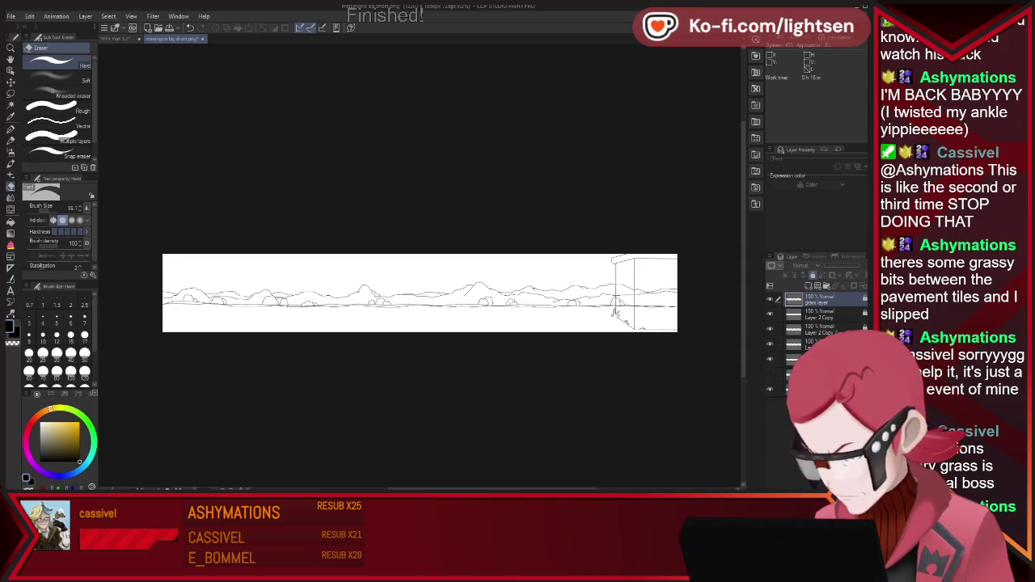
left_click(769, 314)
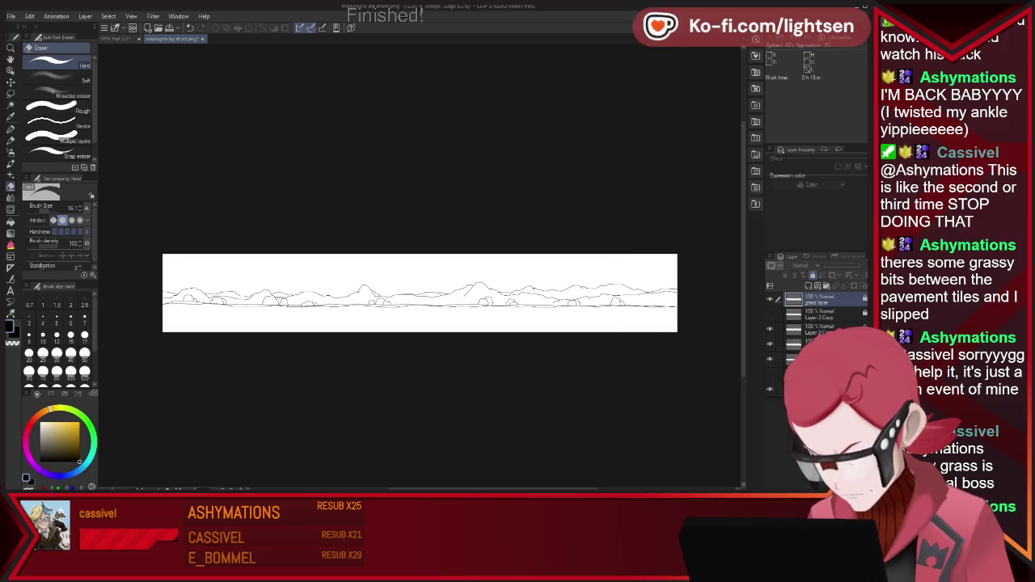
left_click(769, 313)
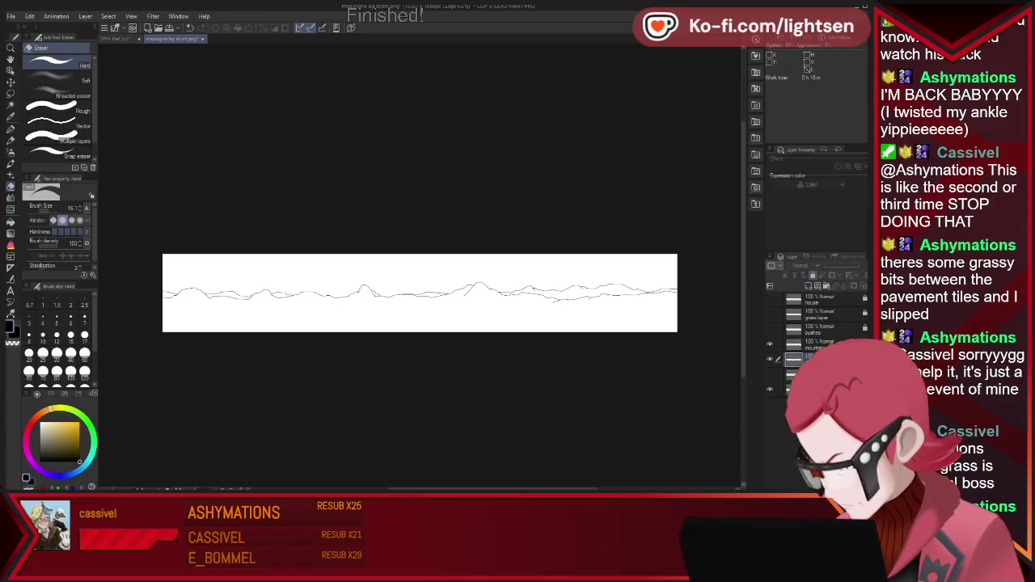
left_click(769, 343)
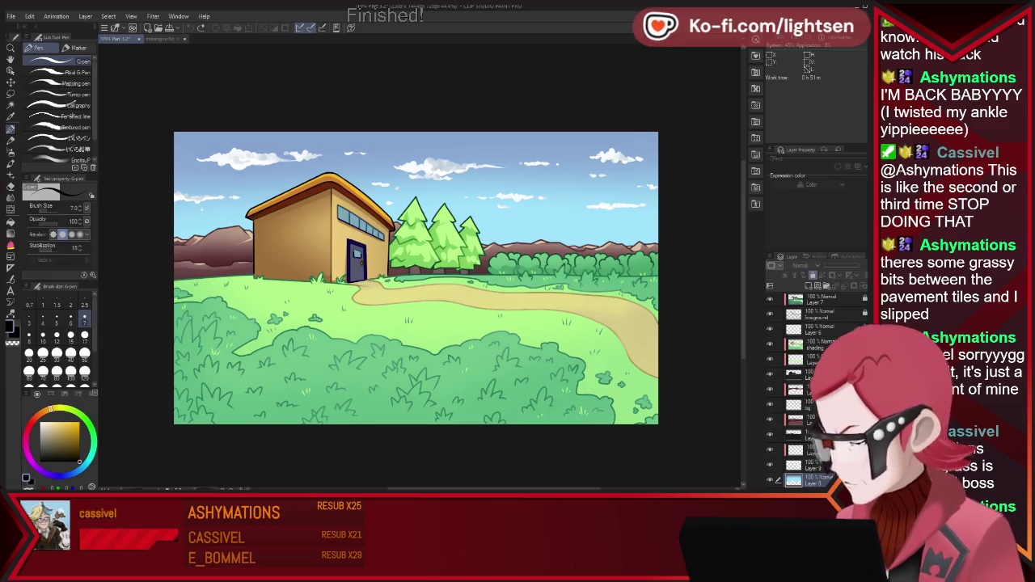
- Paste the reference sky into the panorama and fill the sky with sampled light blue
key("ctrl+a")
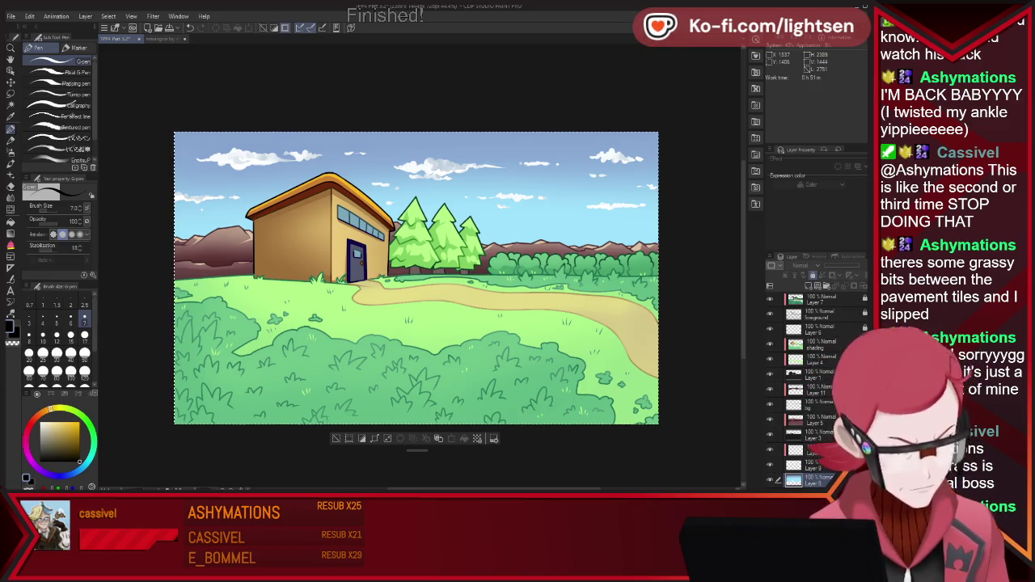
left_click(171, 38)
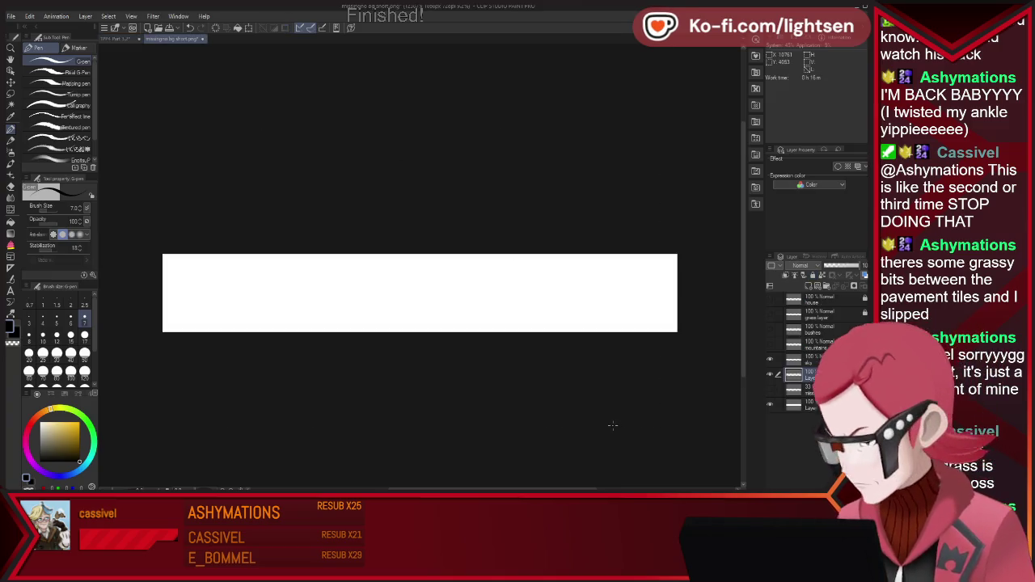
key("ctrl+v")
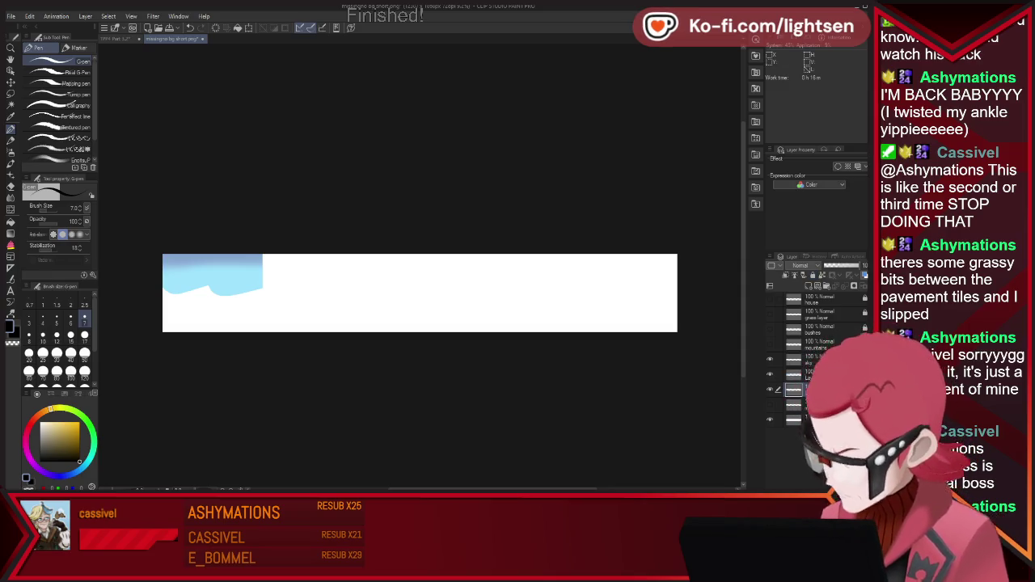
key("i")
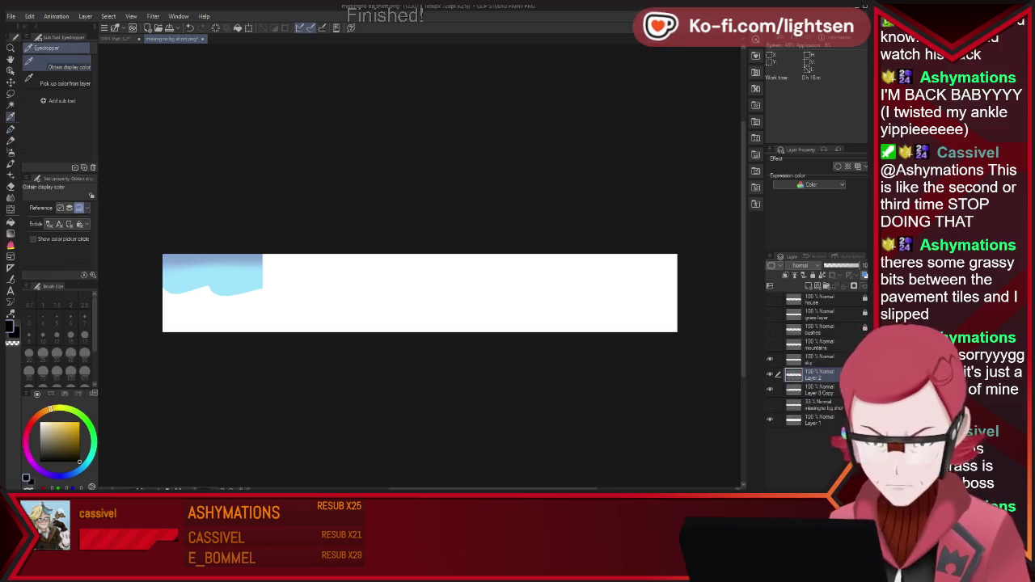
left_click(212, 275)
key("p")
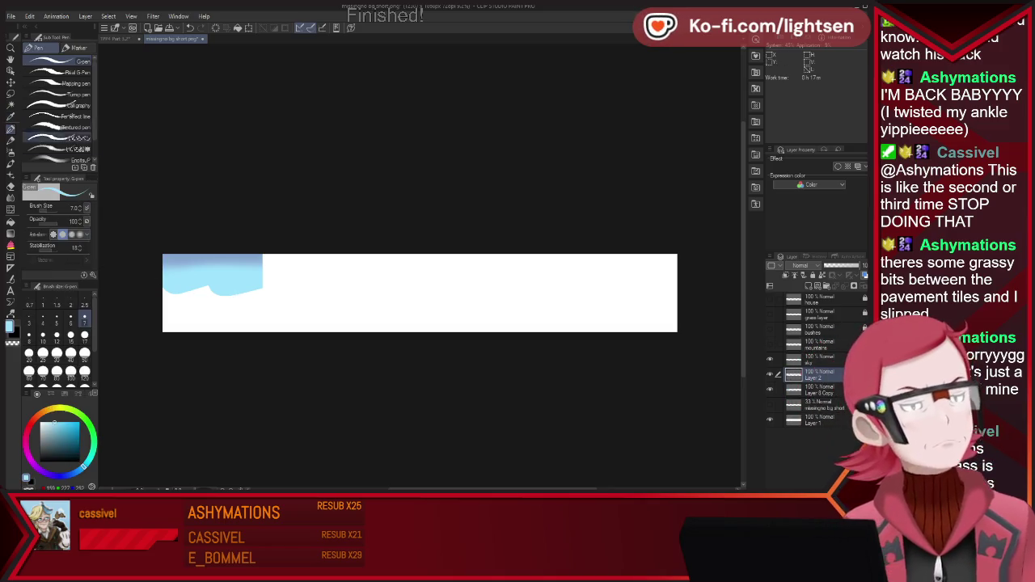
mouse_move(665, 250)
left_mouse_down()
mouse_move(407, 245)
mouse_move(208, 296)
mouse_move(692, 289)
left_mouse_up()
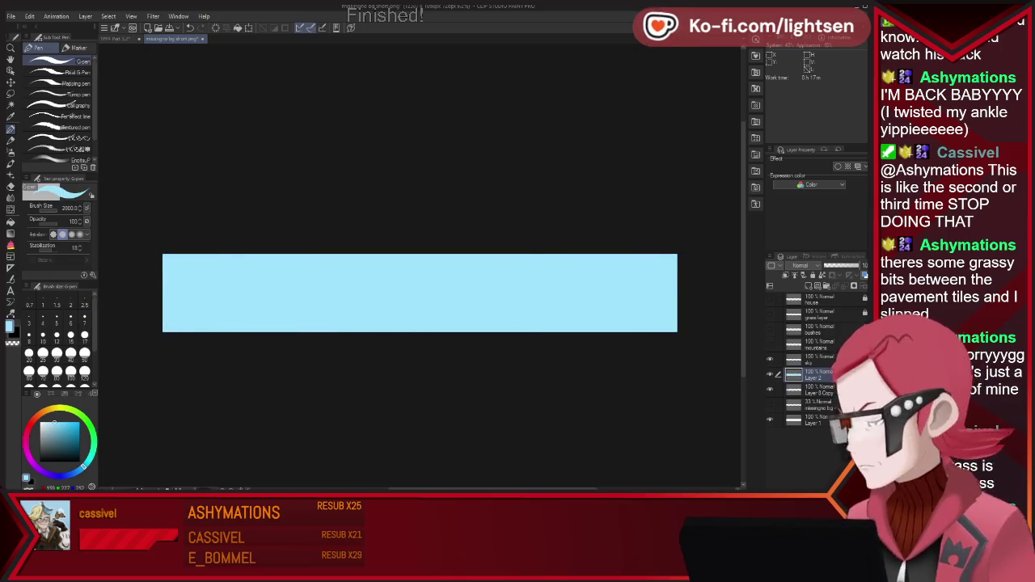
key("ctrl+z")
key("i")
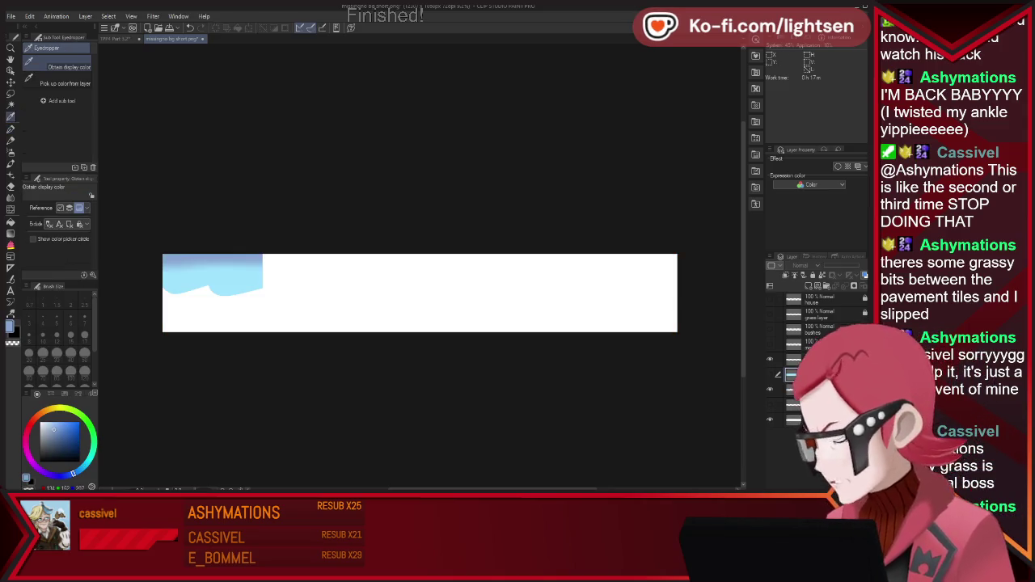
key("ctrl+y")
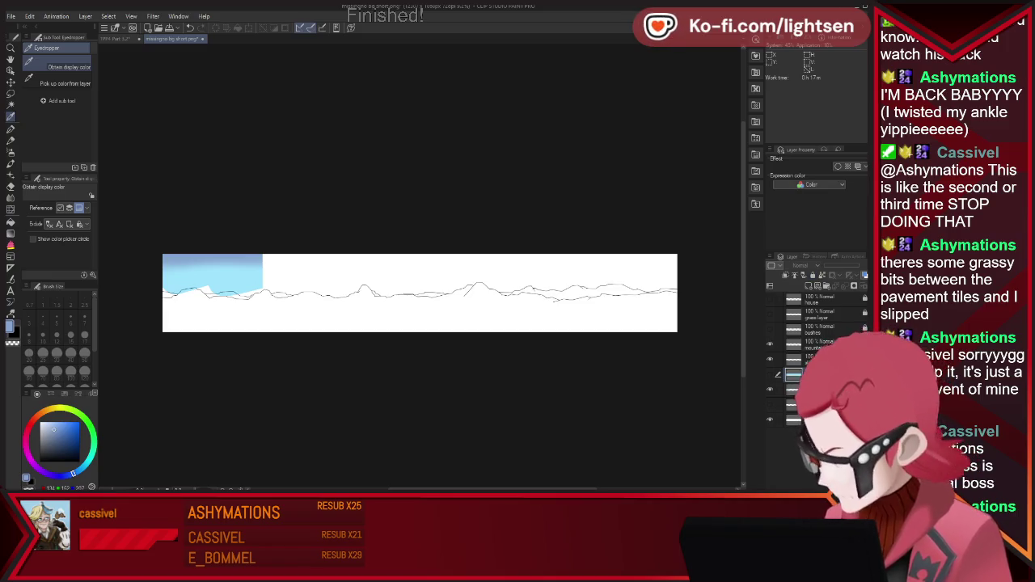
key("ctrl+y")
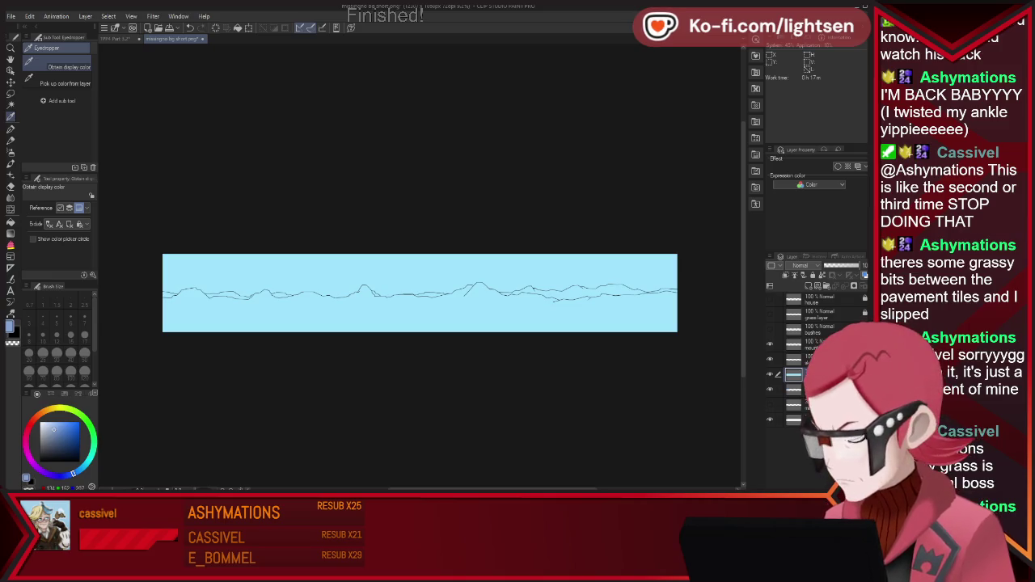
- Airbrush a darker straight band along the top of the sky, comparing with and without it
key("b")
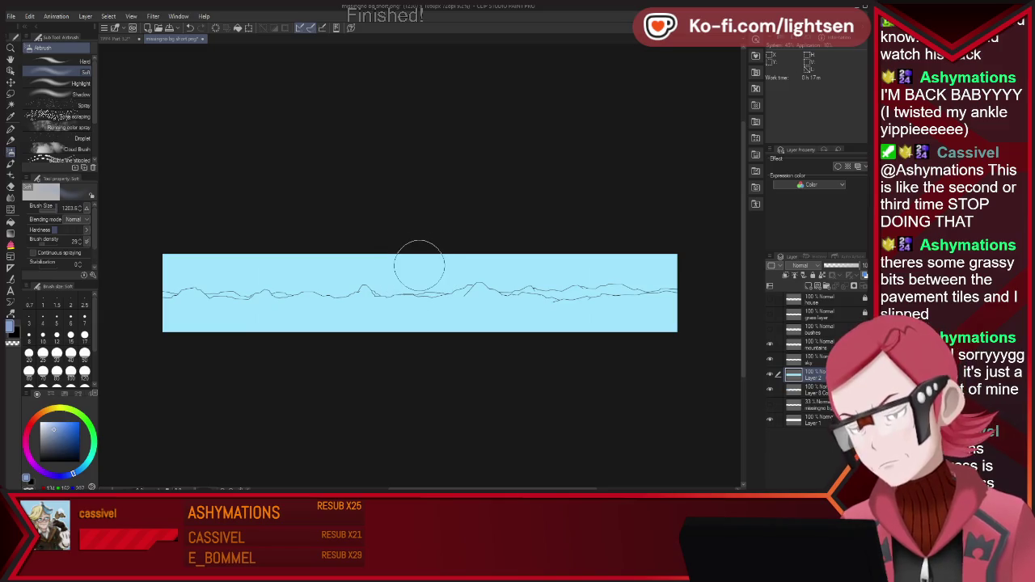
left_click(708, 260, "shift")
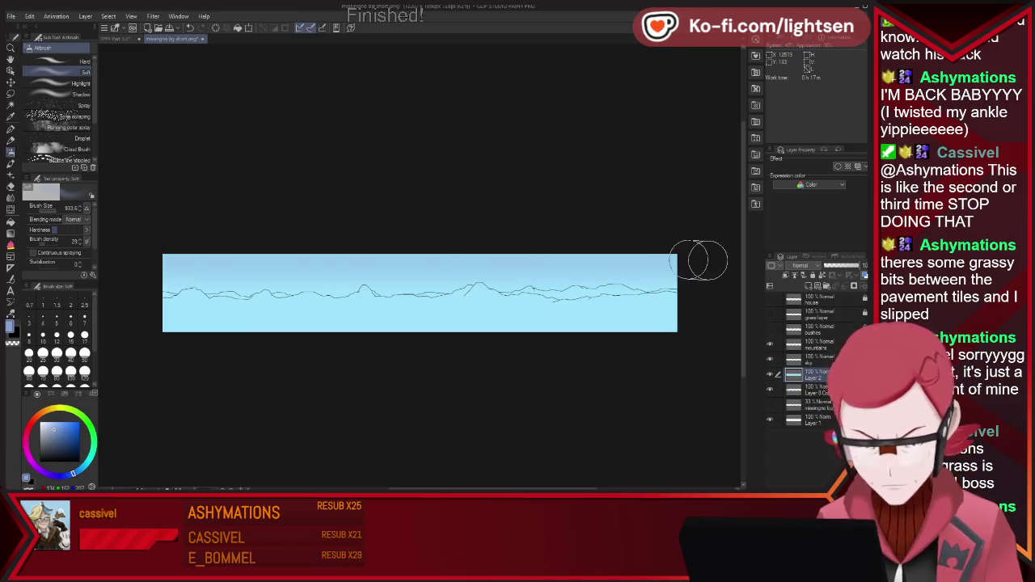
left_click(140, 259, "shift")
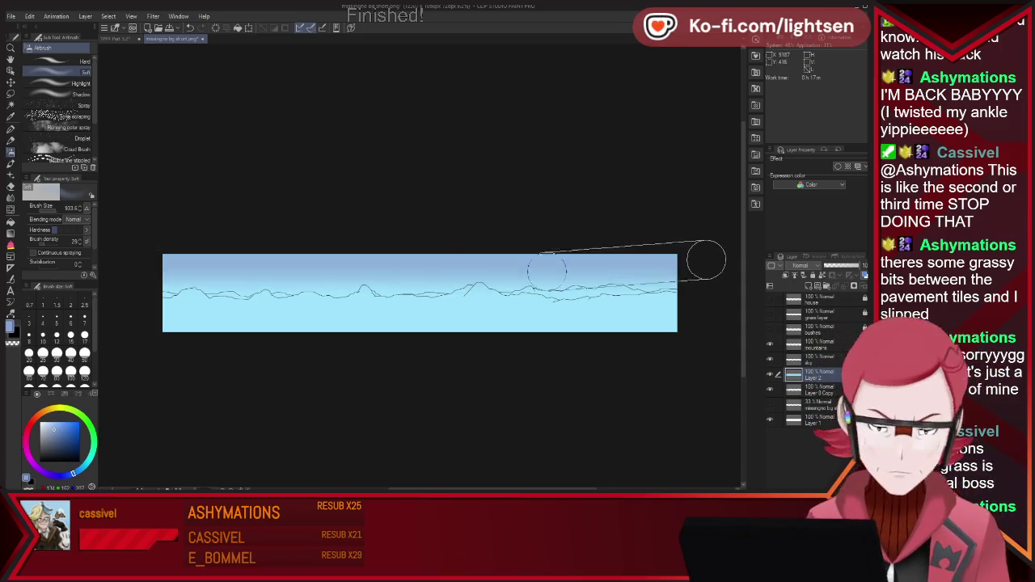
left_click(695, 260, "shift")
left_click(694, 261, "shift")
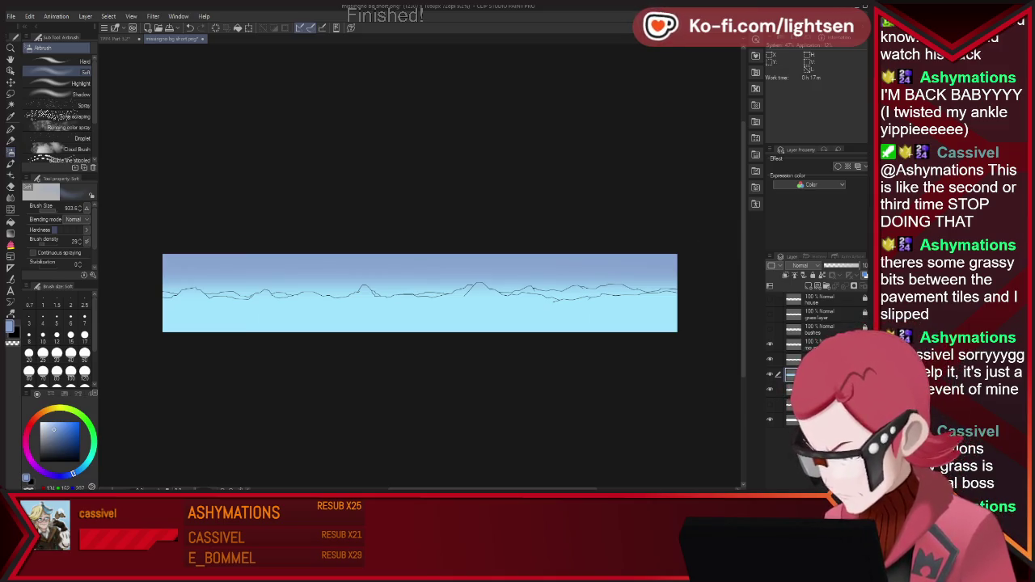
key("Delete")
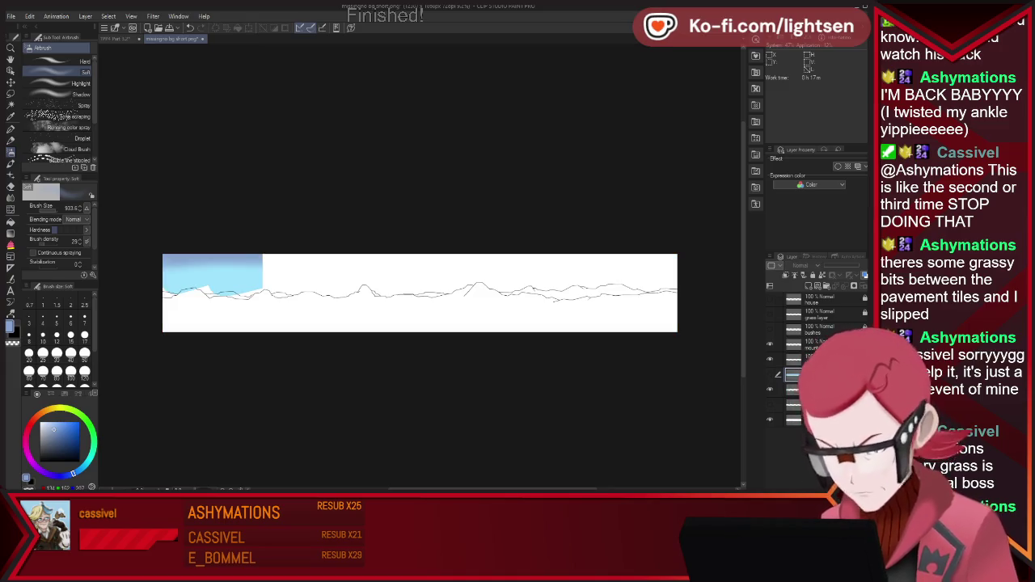
key("ctrl+z")
key("ctrl+y")
key("ctrl+z")
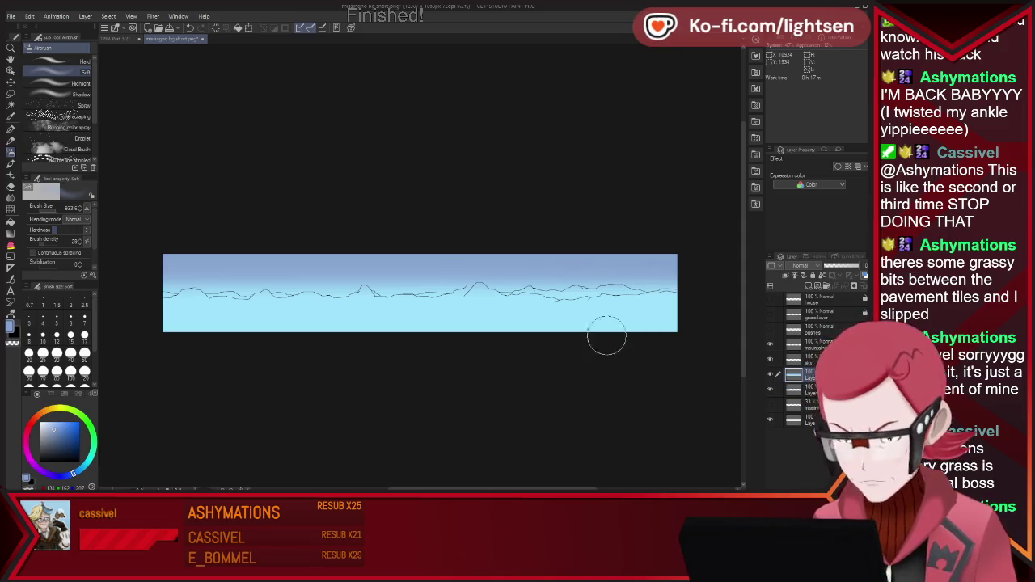
key("p")
key("p")
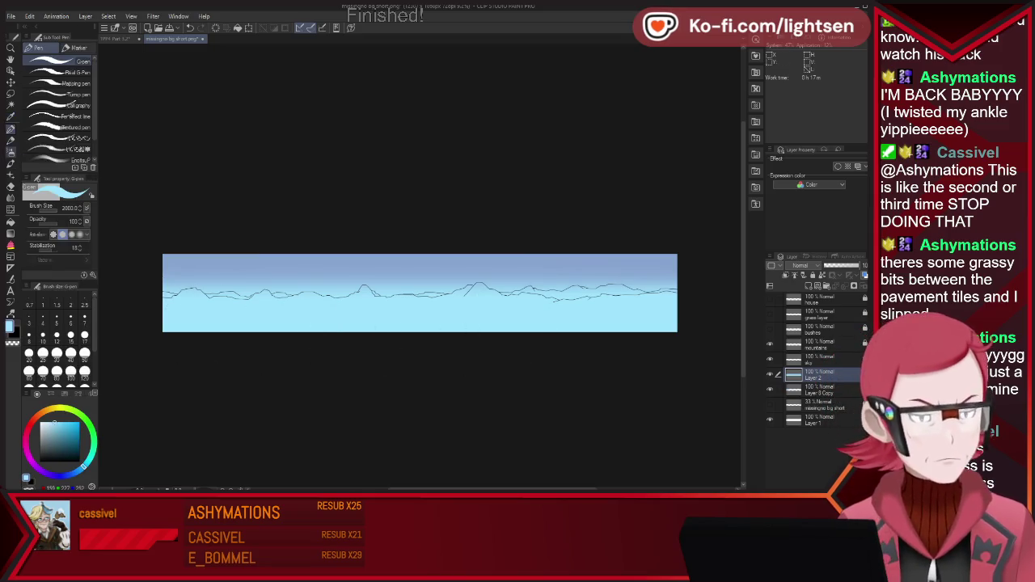
key("b")
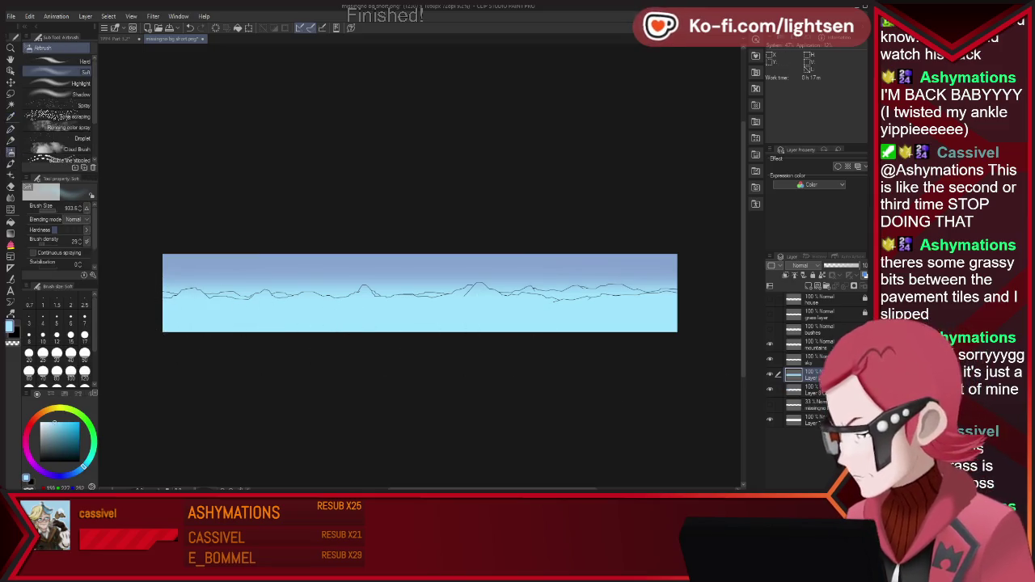
- Move the 33% sketch layer to the top of the stack and set white with the pen
left_click(813, 404)
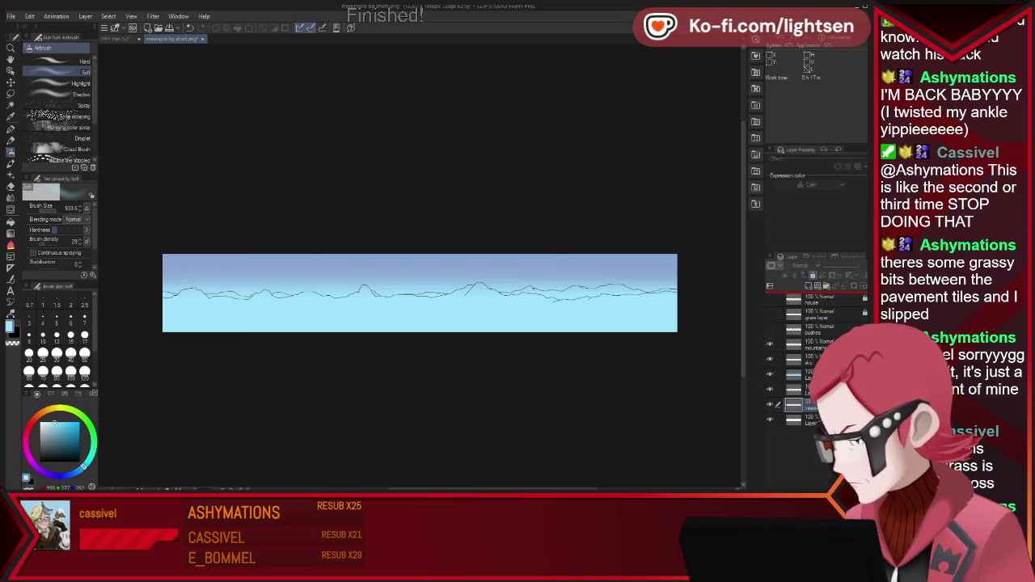
left_click_drag(809, 404, 809, 297)
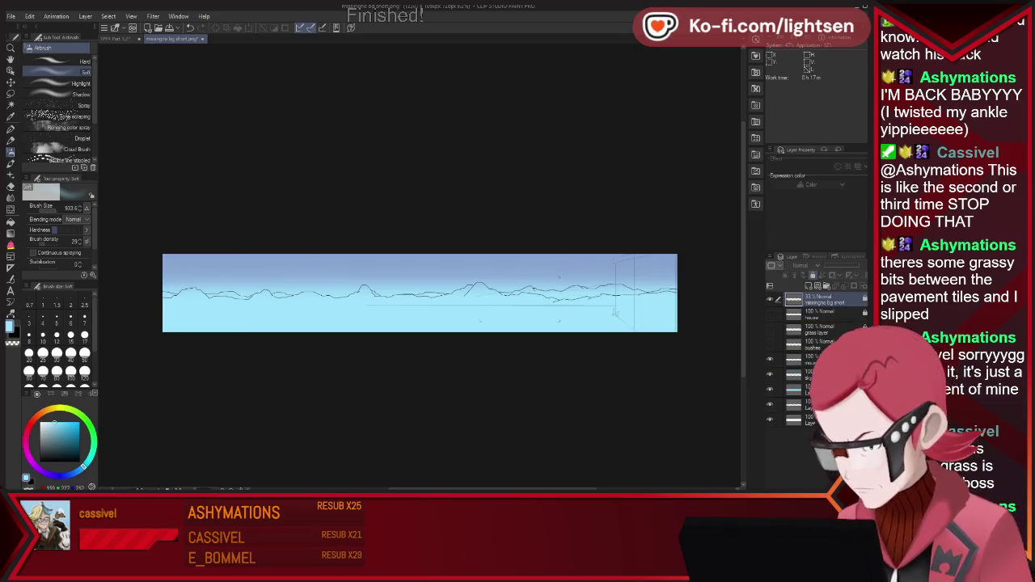
left_click(808, 389)
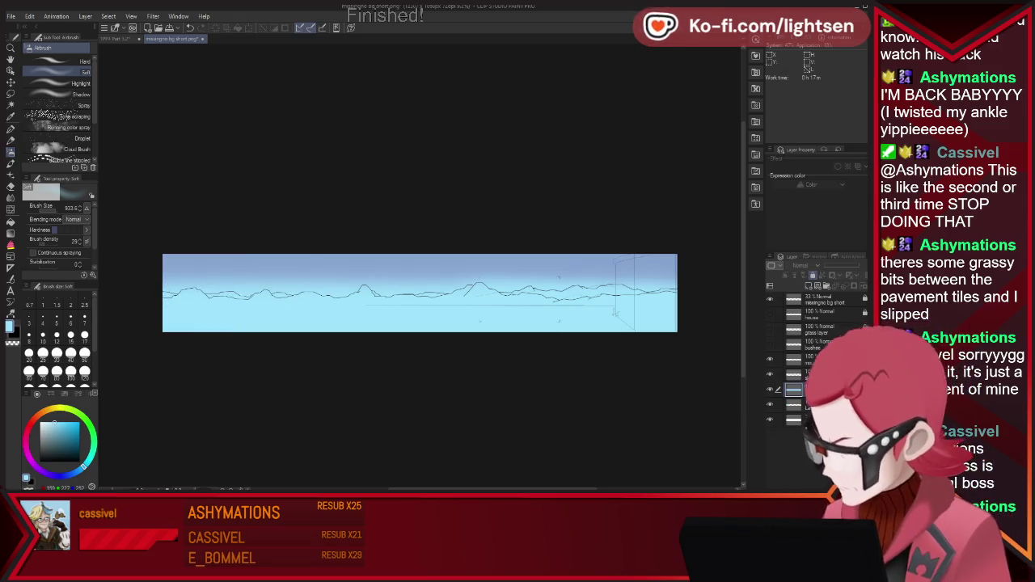
key("alt+Tab")
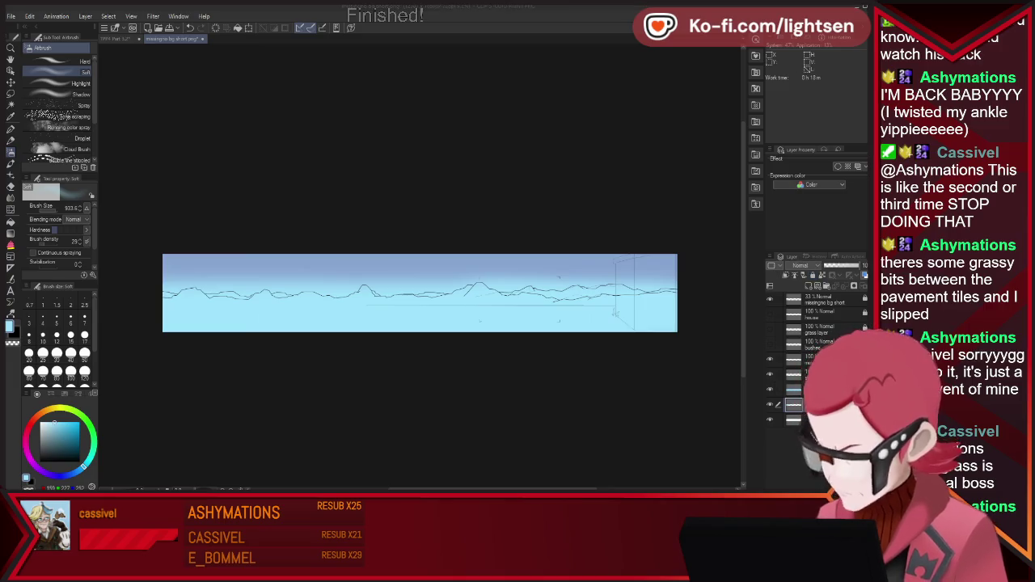
key("alt+Tab")
left_click(769, 299)
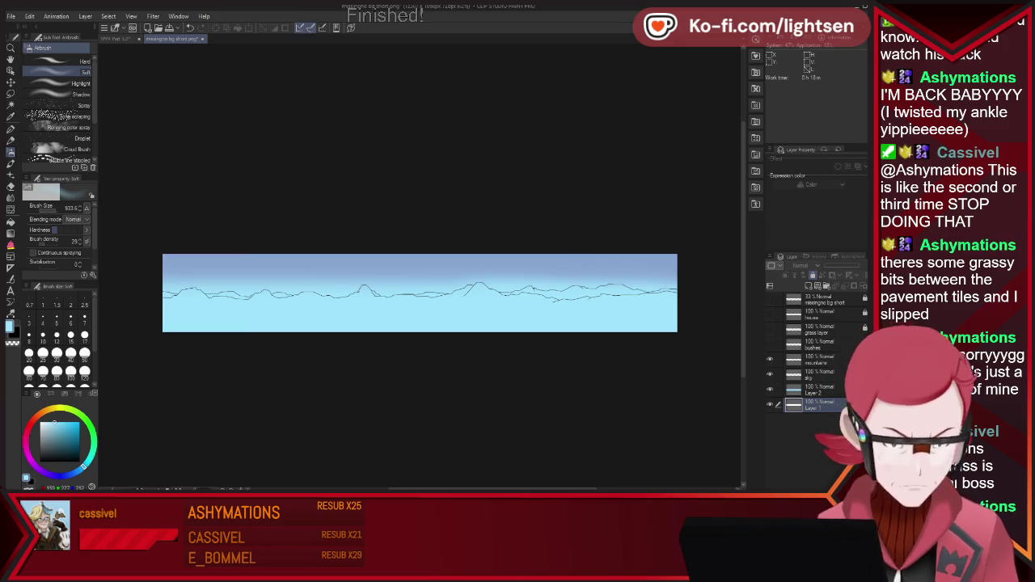
key("x")
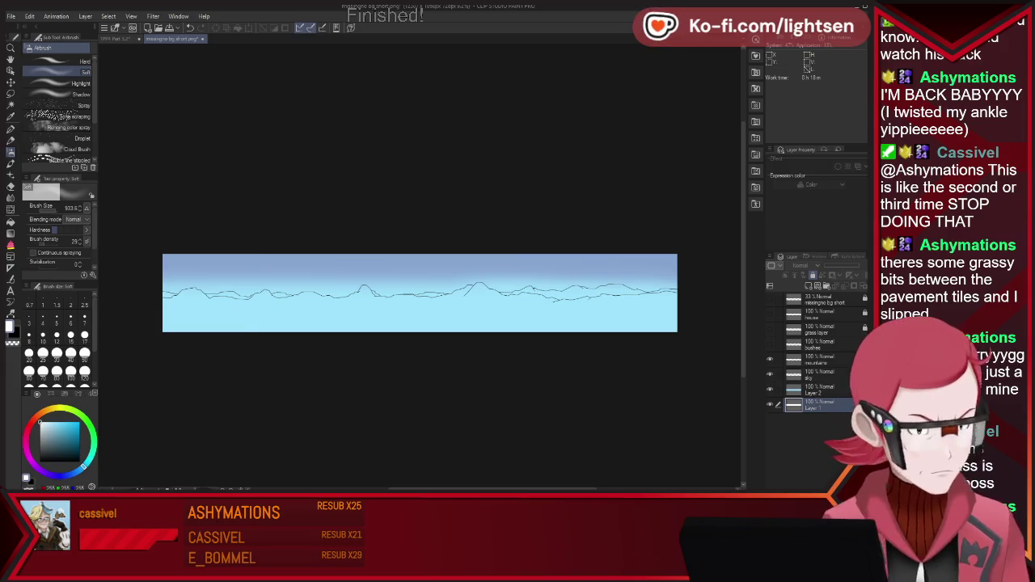
key("p")
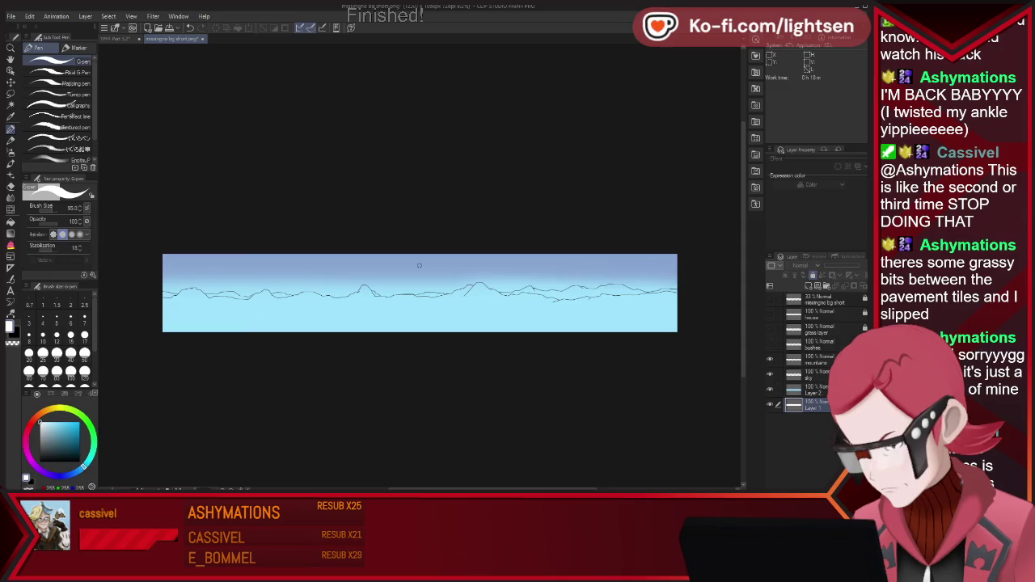
left_click(770, 299)
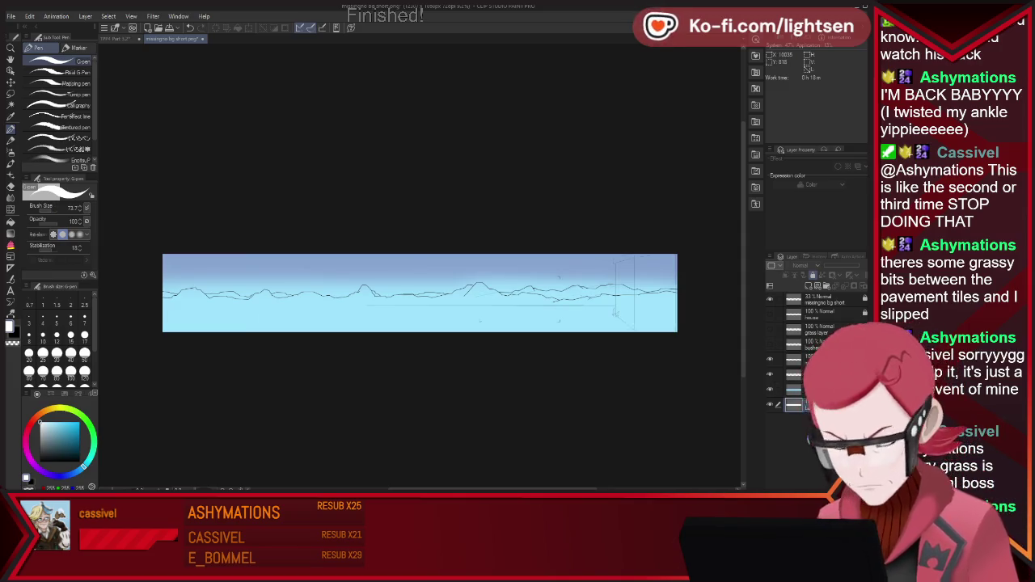
- Zoom in, move to the layer above, and paint a first white cloud over the mountains
scroll(577, 287, "up", 1)
scroll(577, 288, "up", 3)
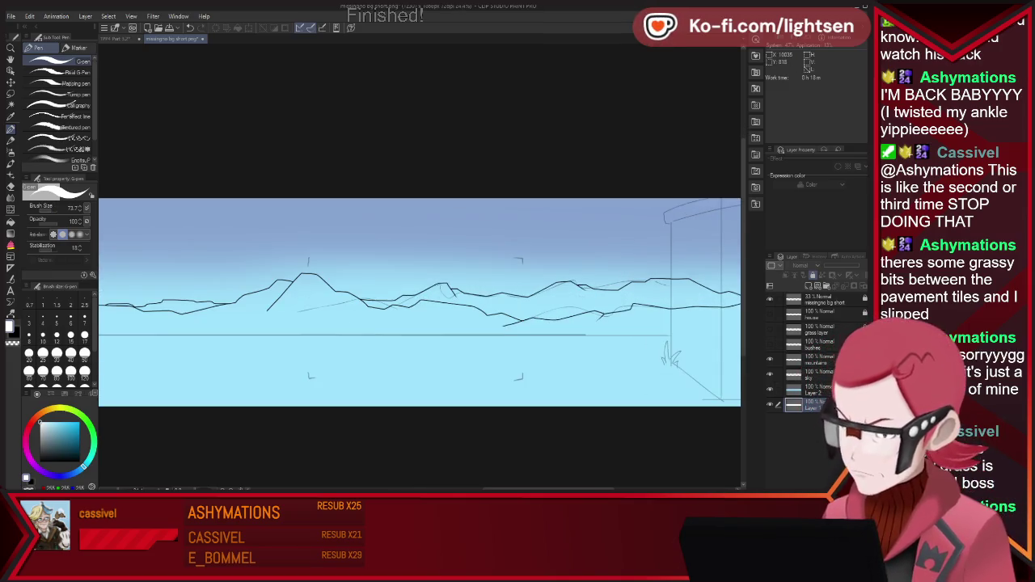
scroll(578, 288, "down", 1)
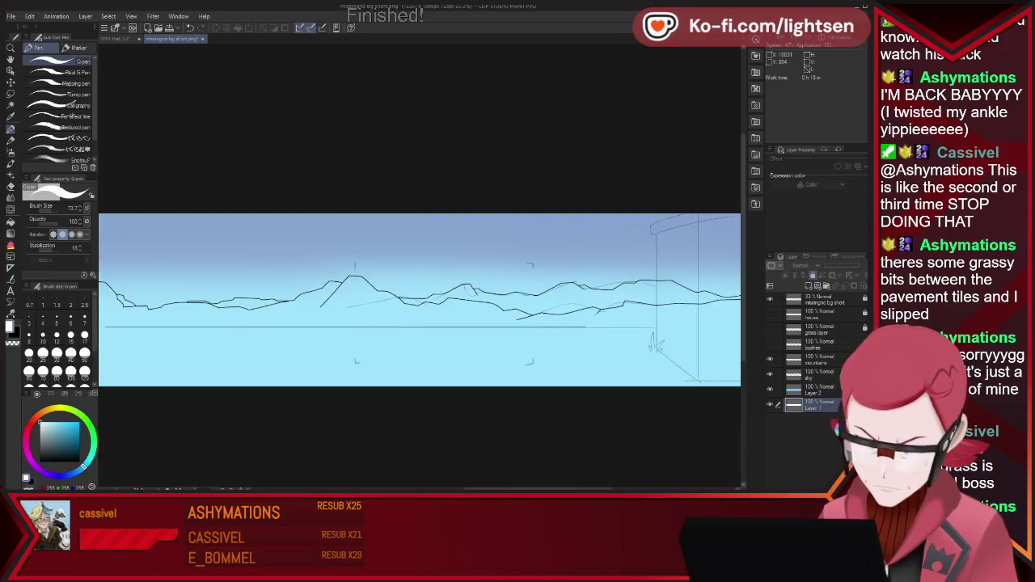
scroll(419, 320, "up", 1)
scroll(419, 320, "up", 1)
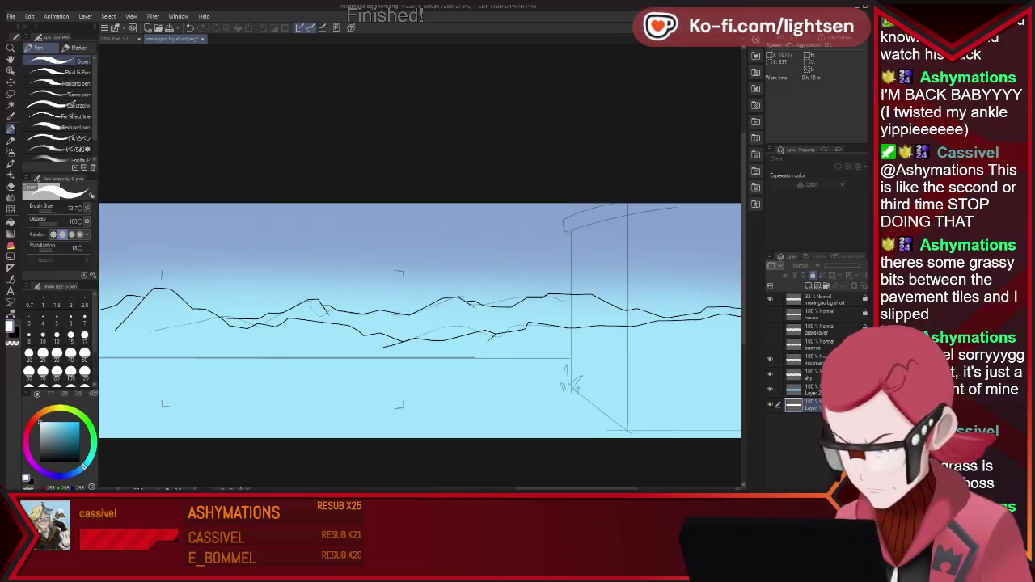
key("alt+bracketright")
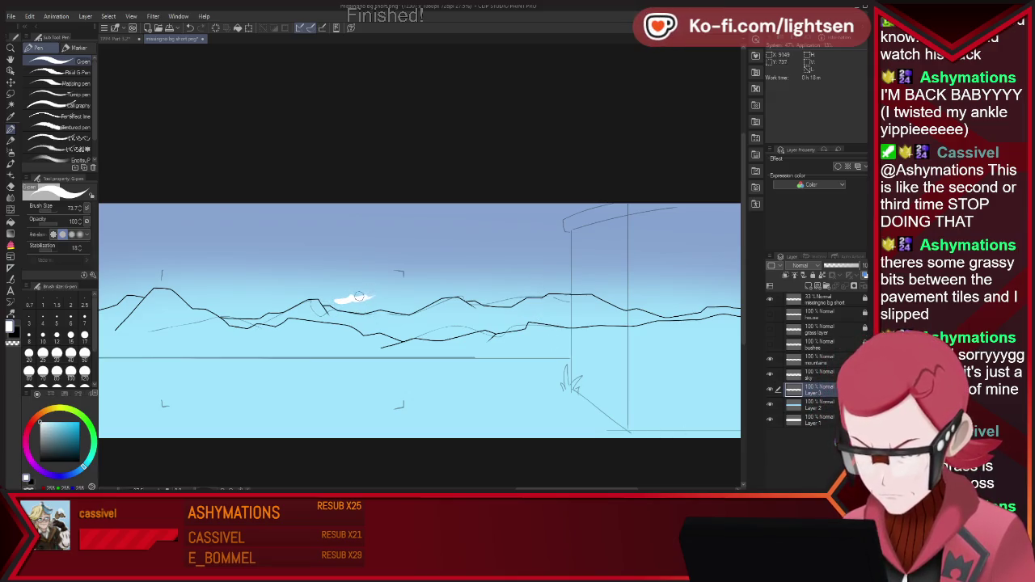
left_click_drag(372, 298, 383, 299)
- Touch up with the eraser and add two more white clouds to the right
key("e")
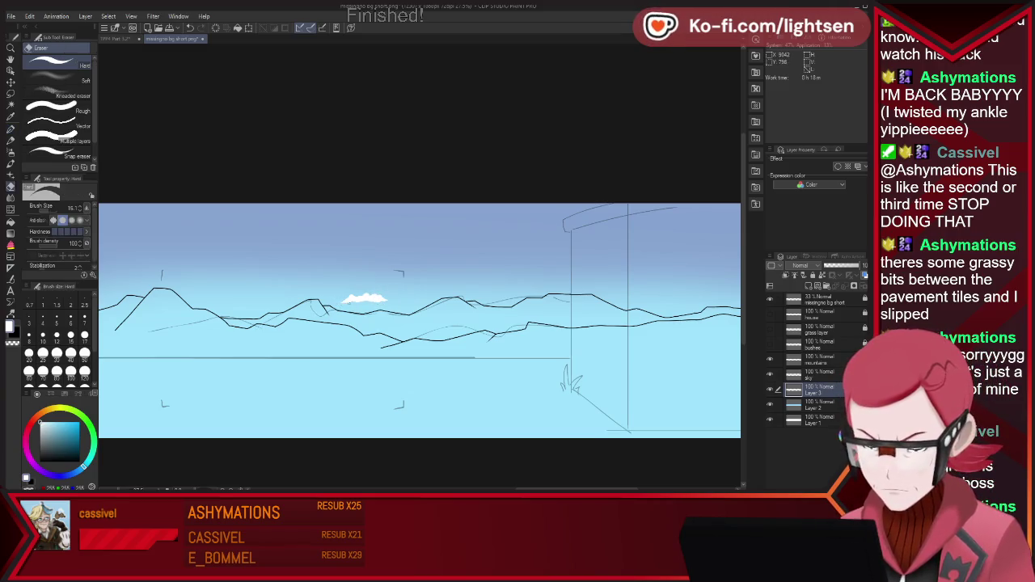
key("p")
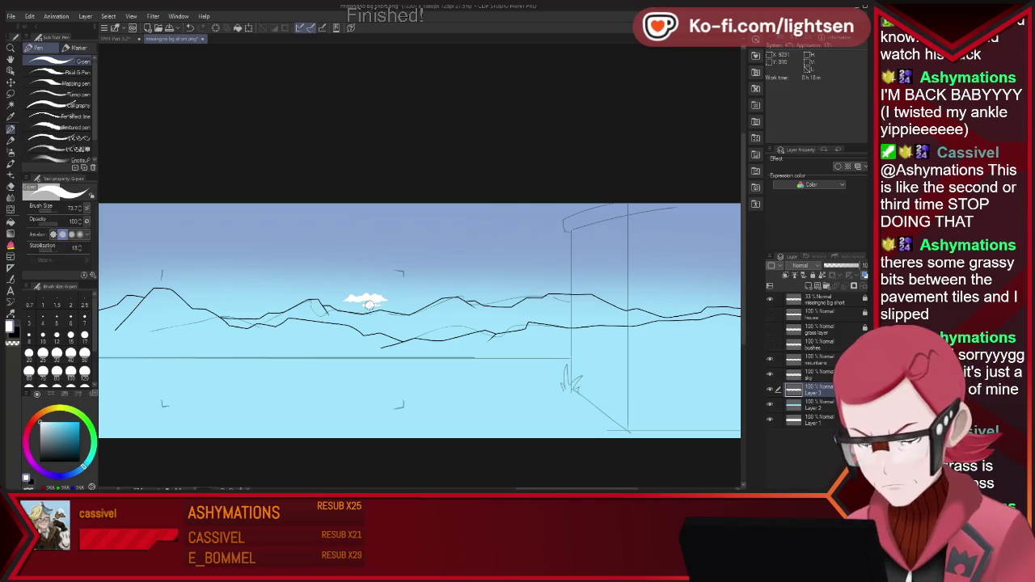
left_click_drag(396, 296, 433, 295)
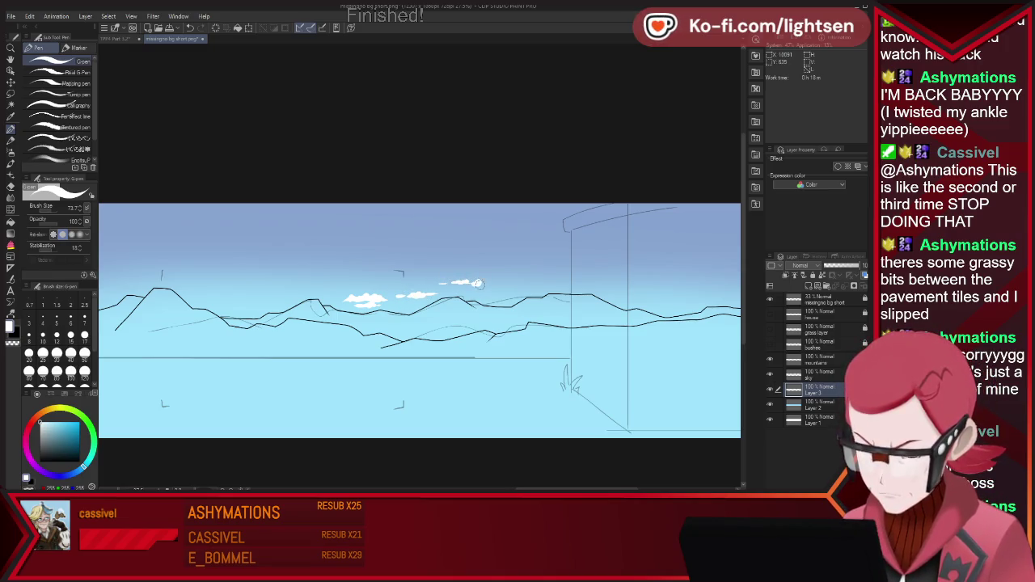
left_click_drag(488, 291, 546, 285)
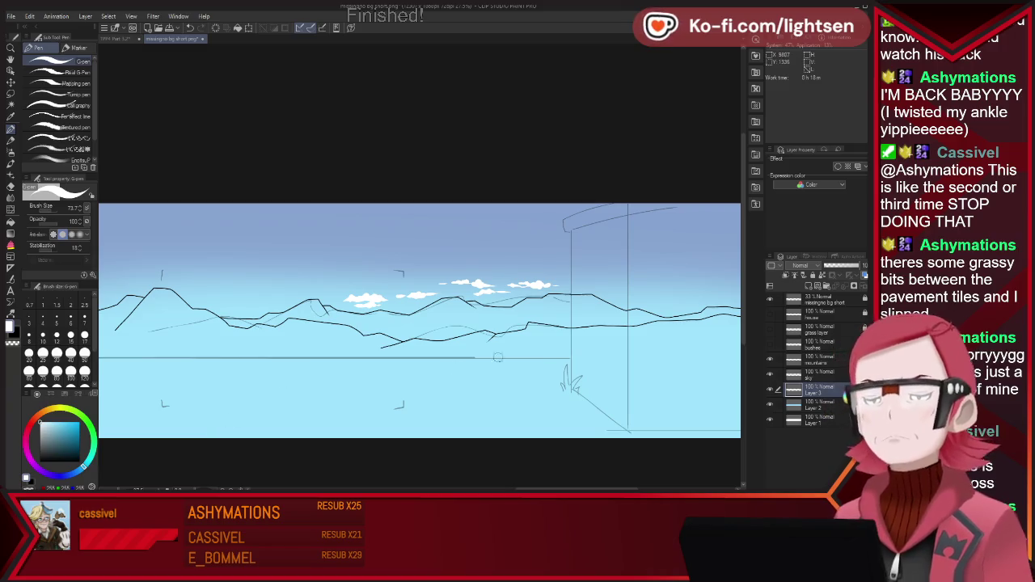
scroll(337, 365, "down", 3)
scroll(397, 352, "up", 2)
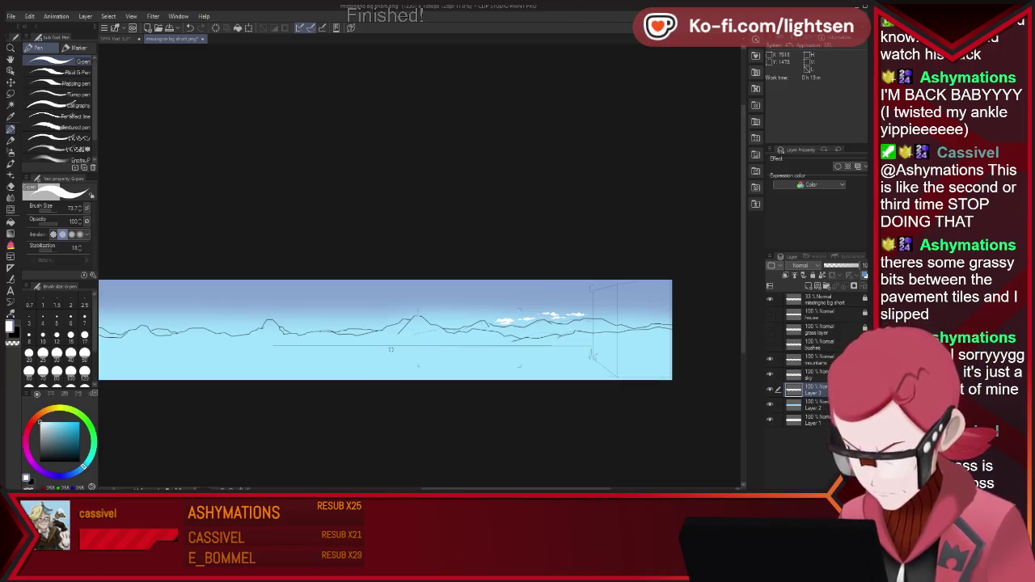
- Paint three more short white cloud strokes in the left part of the sky
scroll(397, 352, "up", 2)
scroll(396, 351, "up", 2)
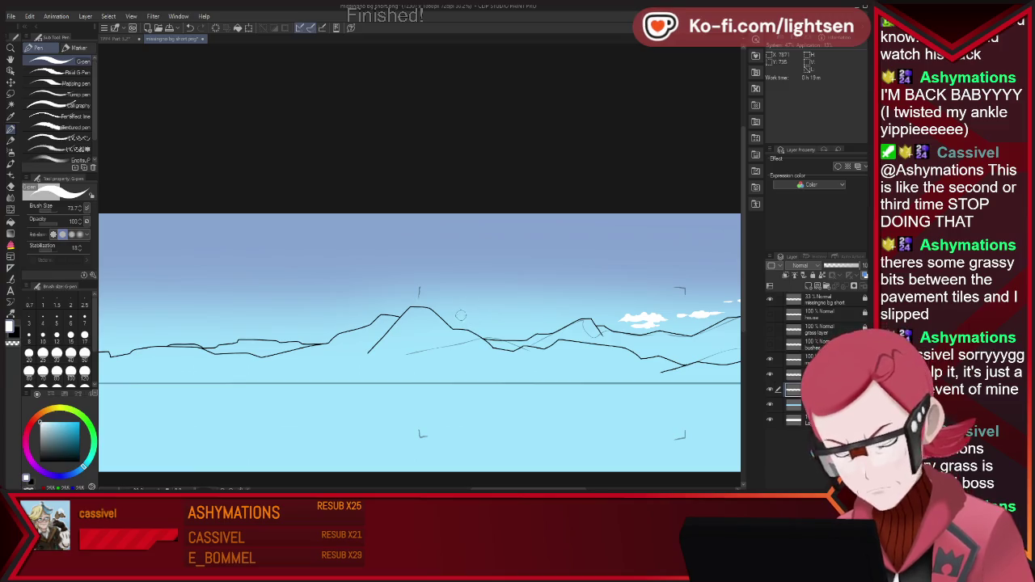
mouse_move(462, 316)
left_mouse_down()
mouse_move(517, 322)
mouse_move(421, 316)
left_mouse_up()
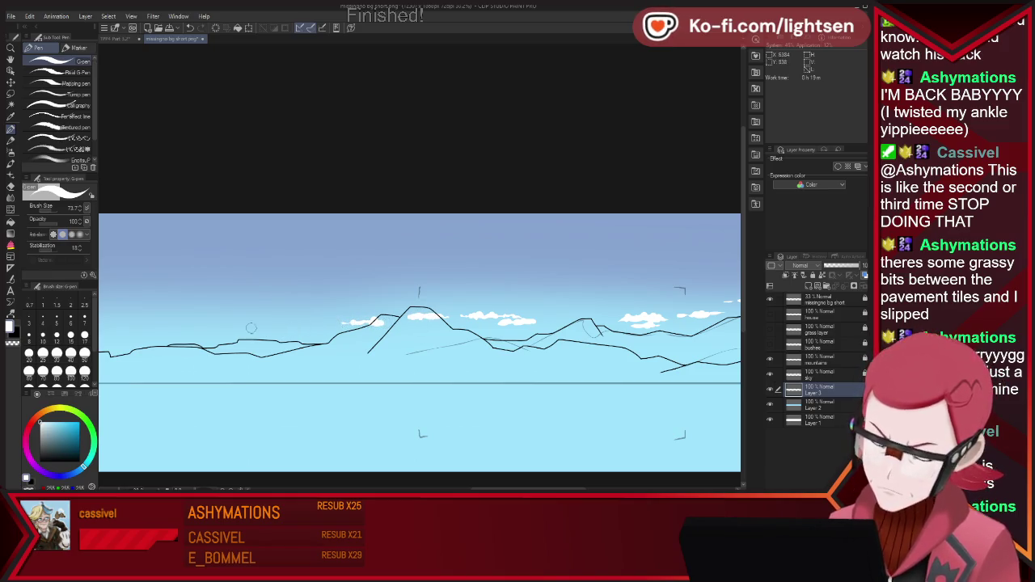
left_click_drag(274, 325, 285, 325)
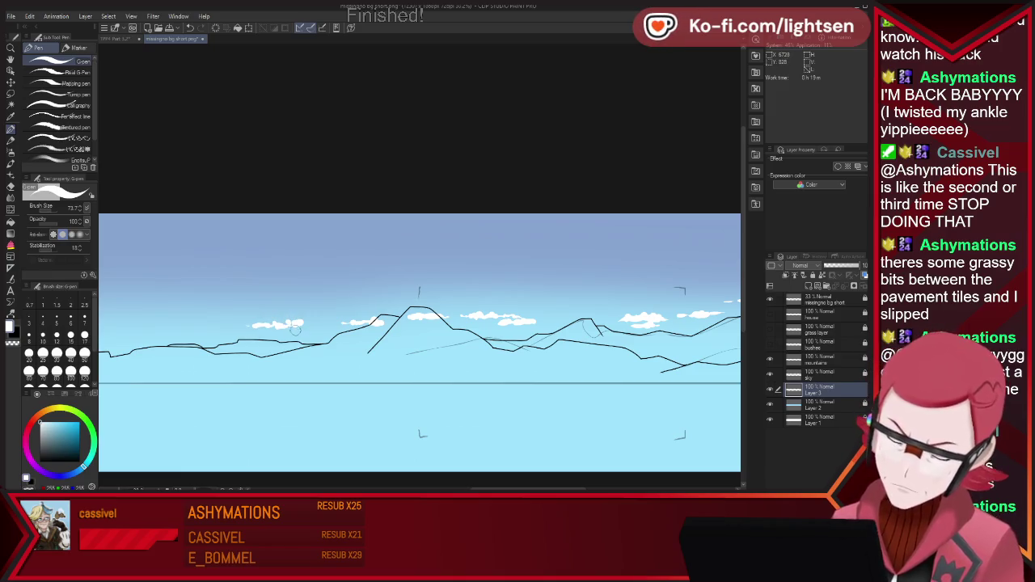
left_click_drag(305, 326, 321, 328)
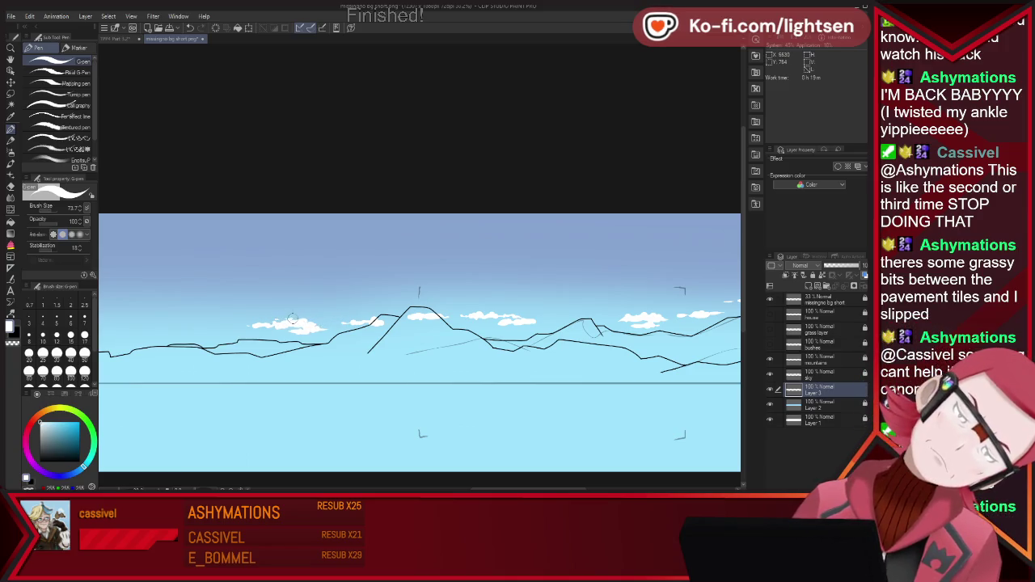
scroll(423, 255, "down", 3)
scroll(423, 256, "down", 1)
scroll(177, 231, "up", 1)
scroll(177, 230, "up", 2)
scroll(177, 231, "up", 2)
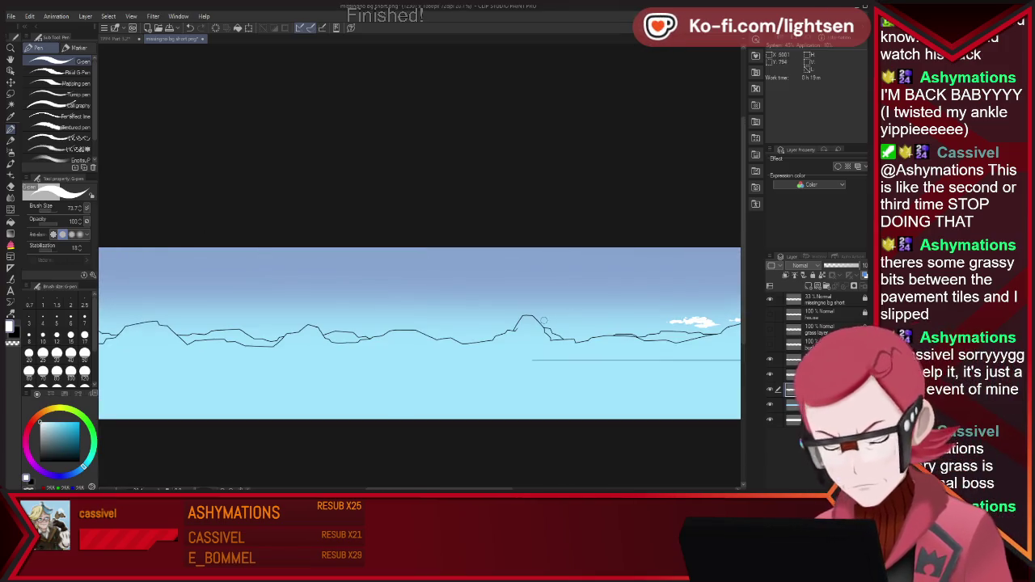
- Lengthen the right-hand clouds and add more short white clouds along the horizon
left_click_drag(548, 319, 566, 321)
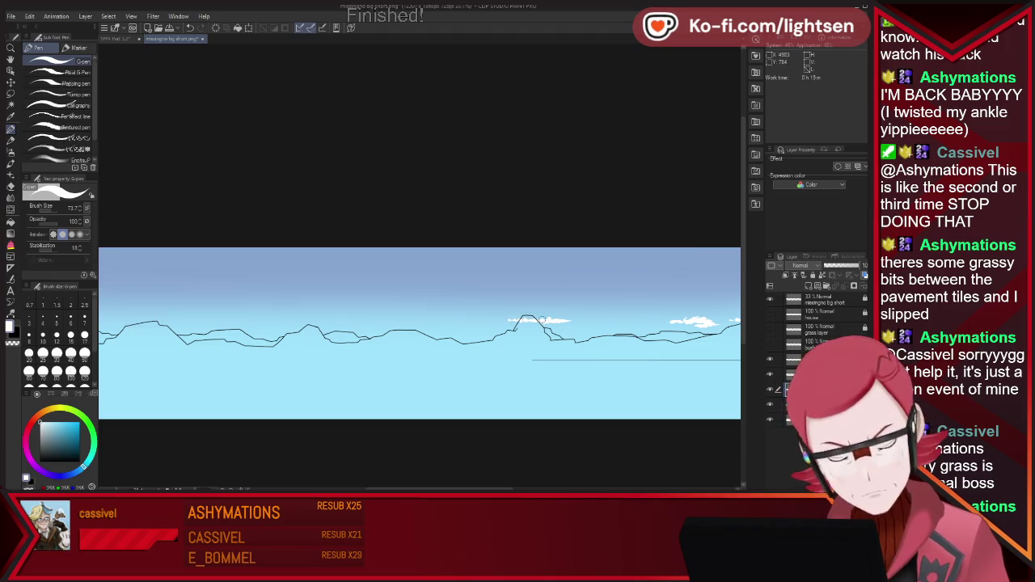
left_click_drag(565, 323, 591, 324)
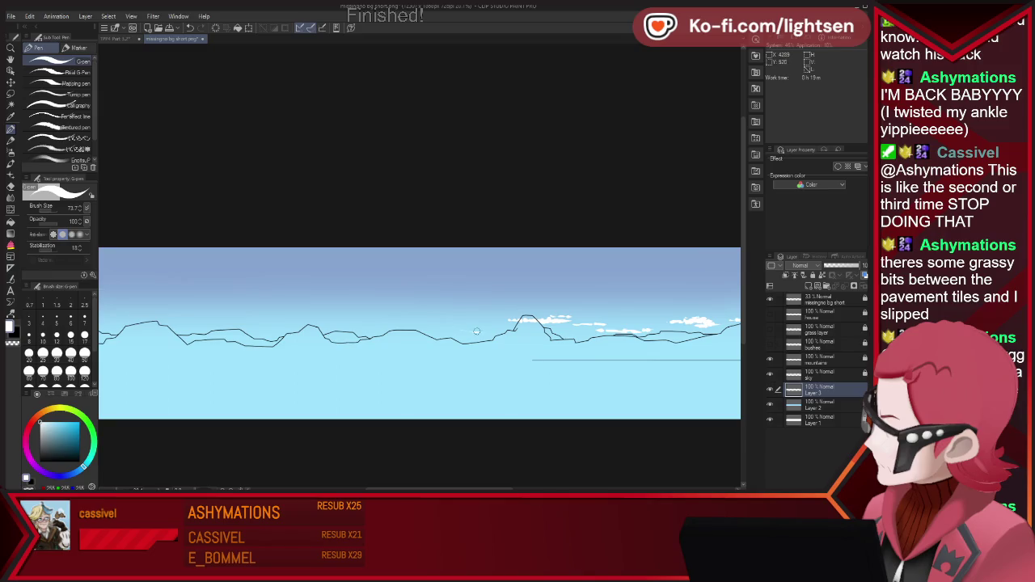
left_click_drag(461, 331, 451, 333)
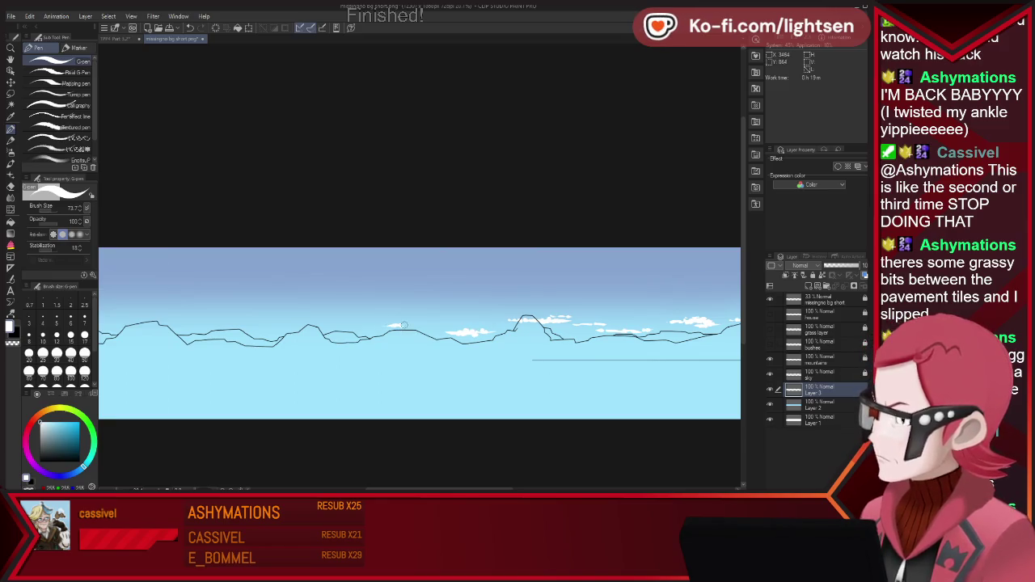
left_click_drag(426, 324, 398, 328)
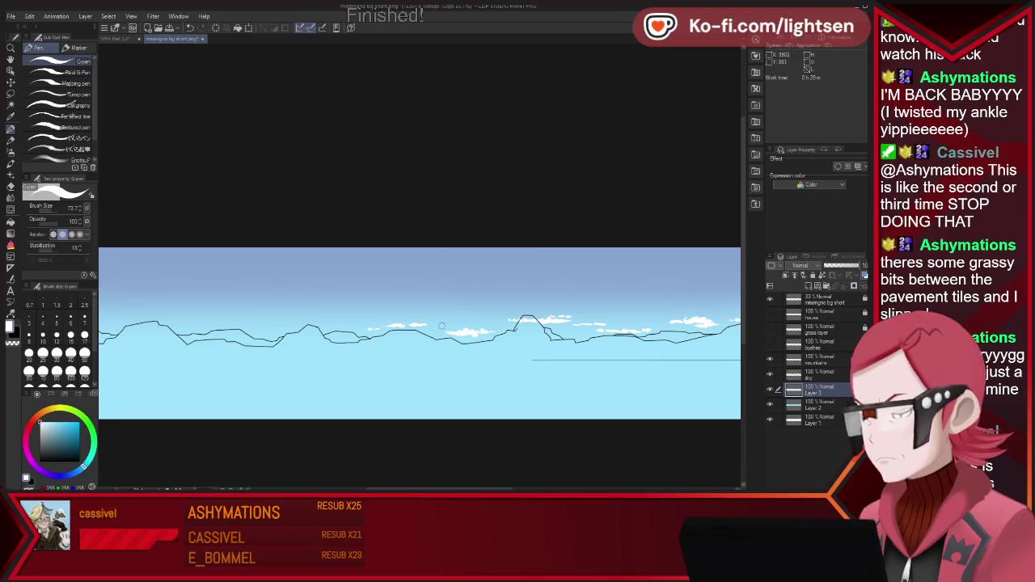
left_click_drag(254, 329, 275, 328)
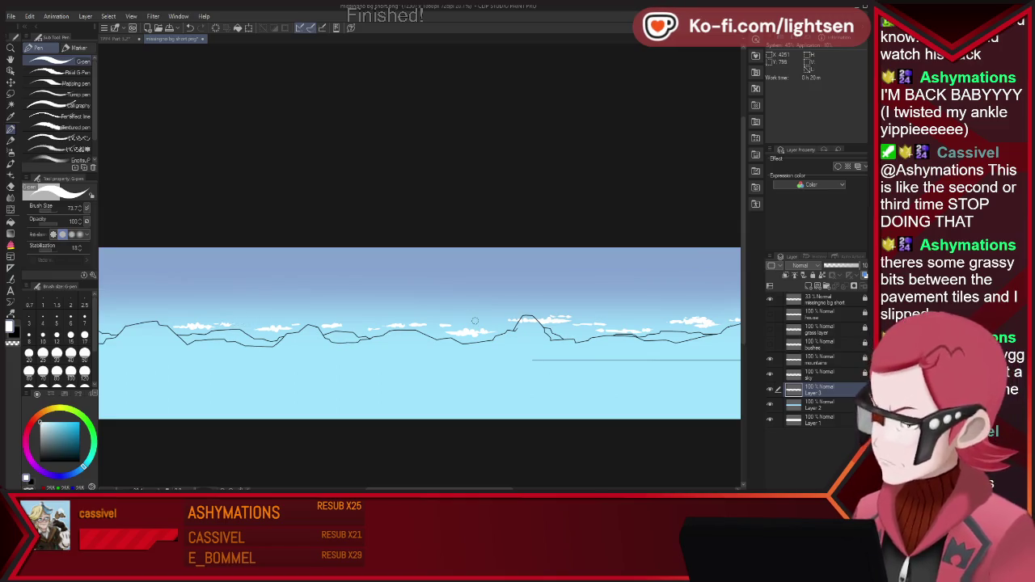
scroll(462, 323, "down", 5)
scroll(371, 310, "up", 3)
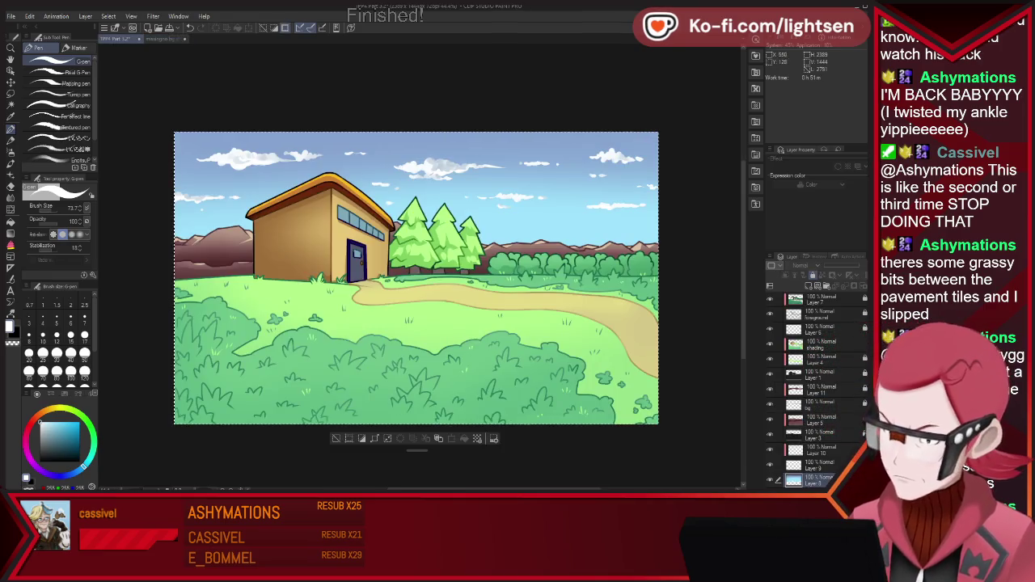
- Sample a light blue-grey from the reference sky and return to the panorama with the airbrush
key("ctrl+d")
key("i")
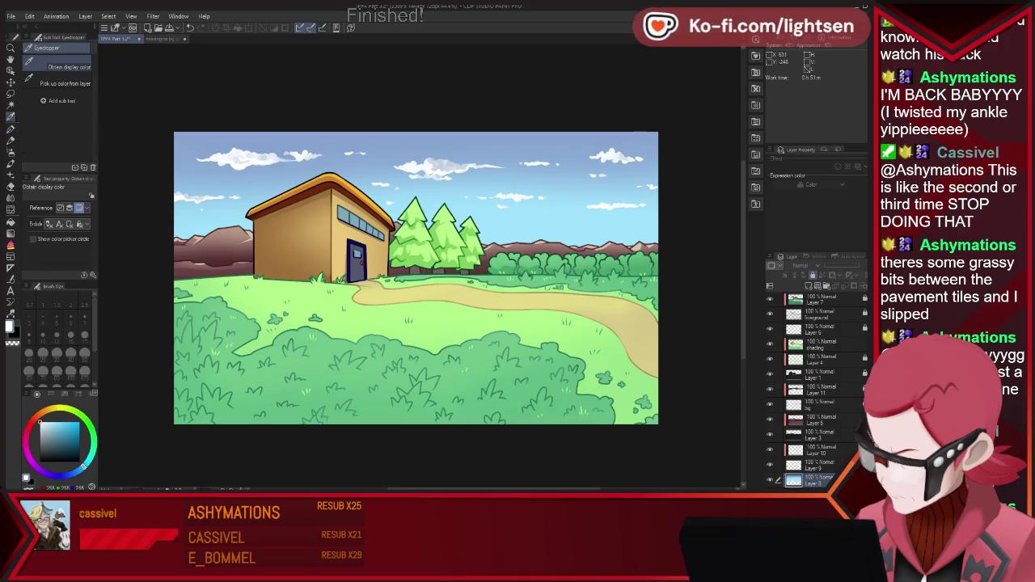
left_click(267, 162)
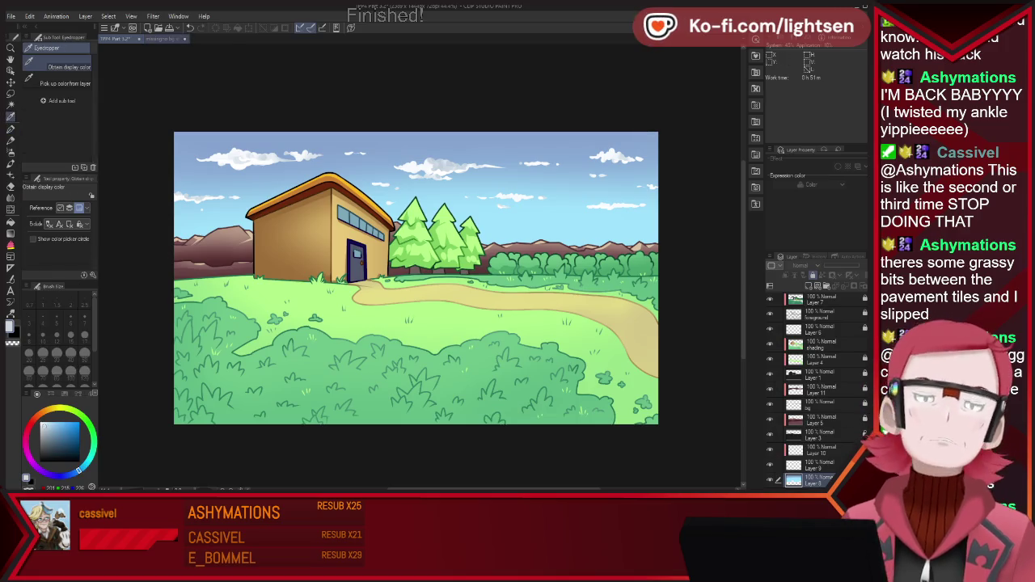
left_click(173, 39)
key("b")
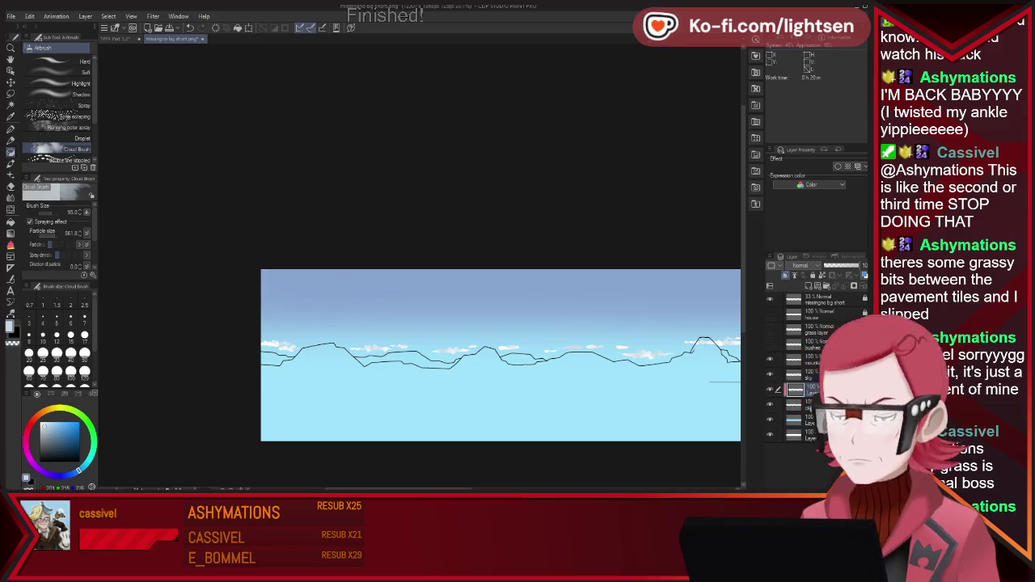
- Erase leftover guide lines around the mountain ridge, zooming in and out to check
scroll(598, 169, "down", 1)
scroll(458, 208, "down", 3)
scroll(544, 247, "down", 2)
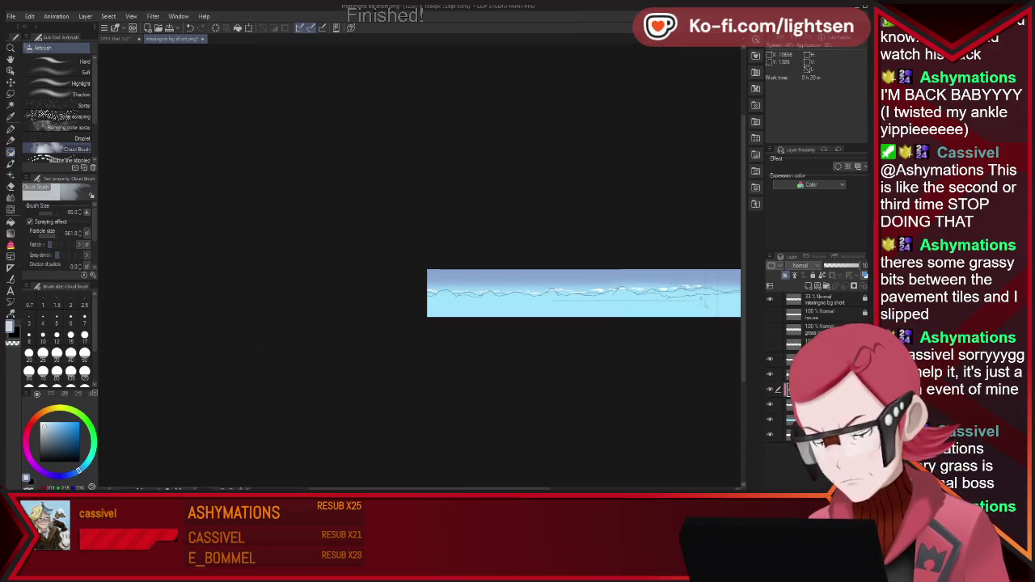
scroll(699, 300, "up", 3)
scroll(690, 297, "up", 2)
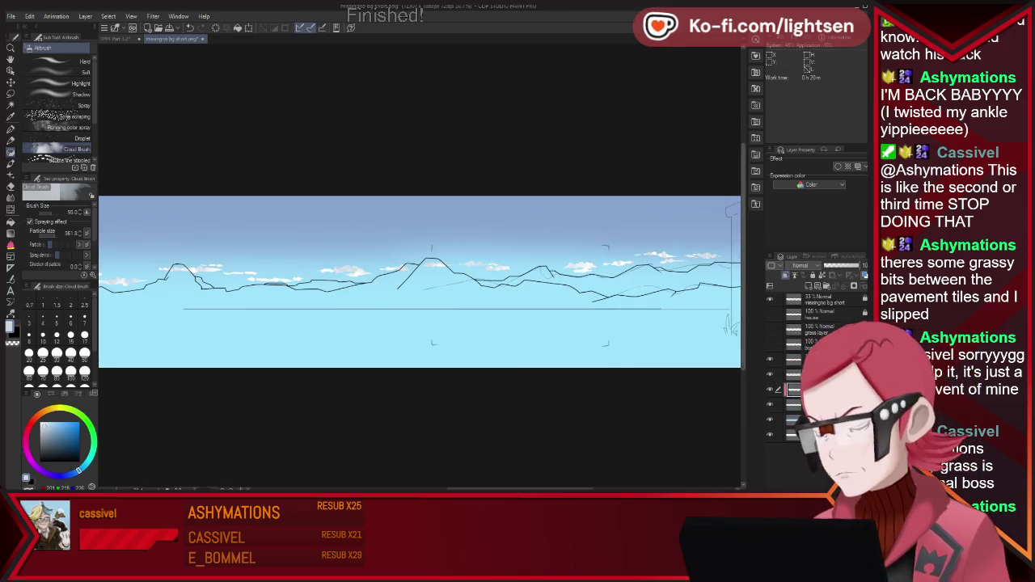
key("e")
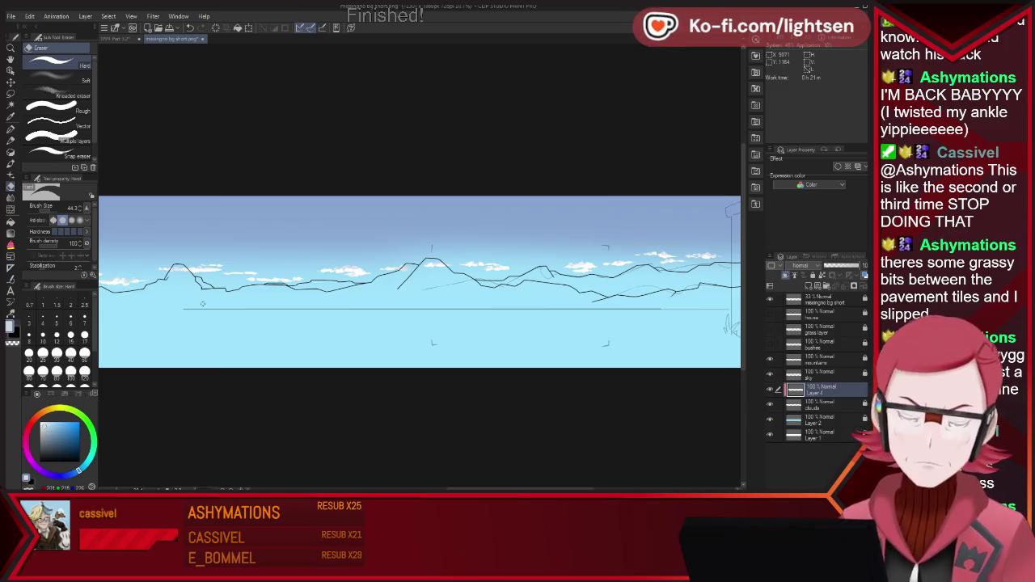
scroll(203, 303, "down", 3)
scroll(214, 327, "down", 1)
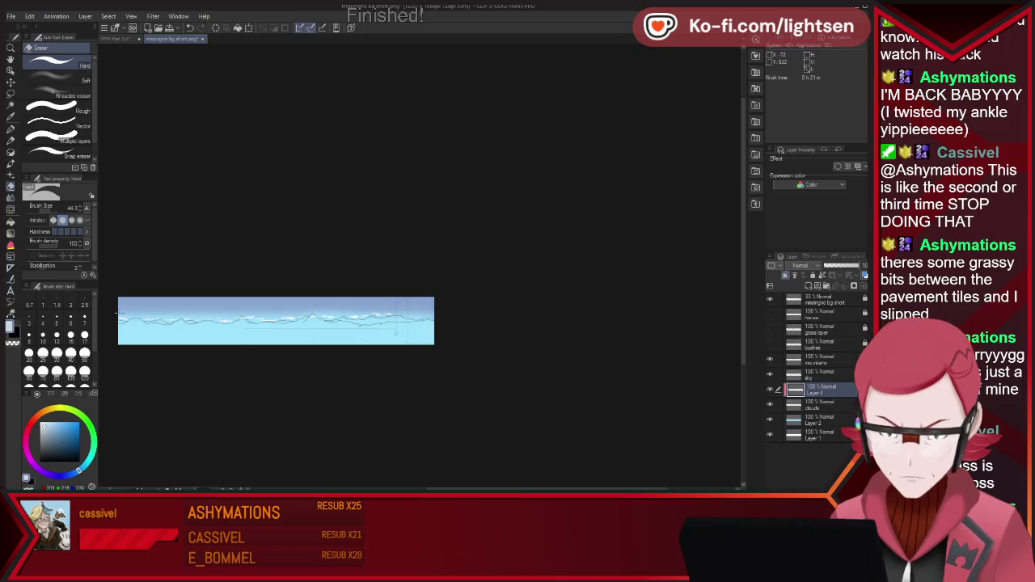
key("ctrl+0")
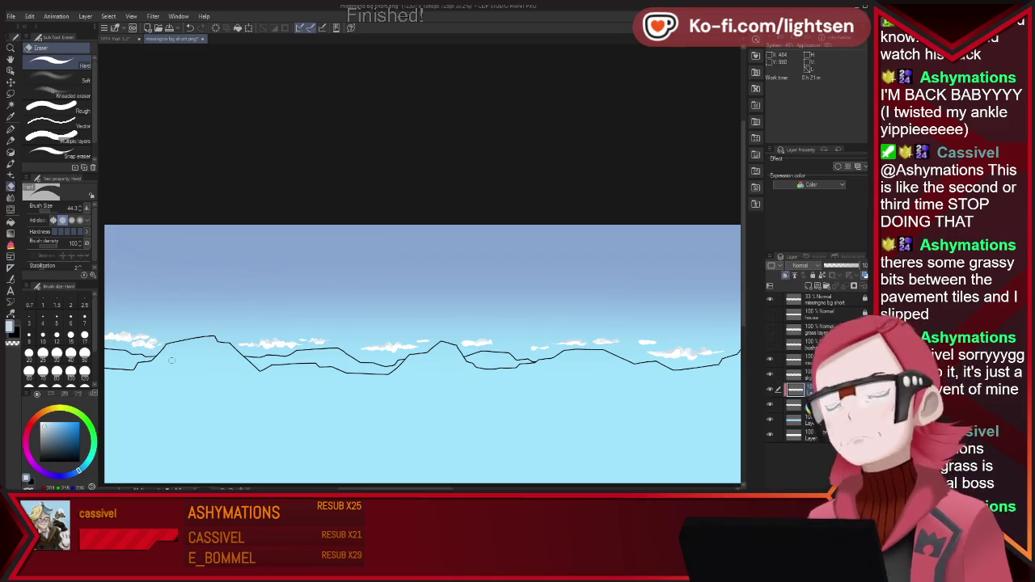
scroll(145, 344, "down", 4)
scroll(178, 368, "down", 2)
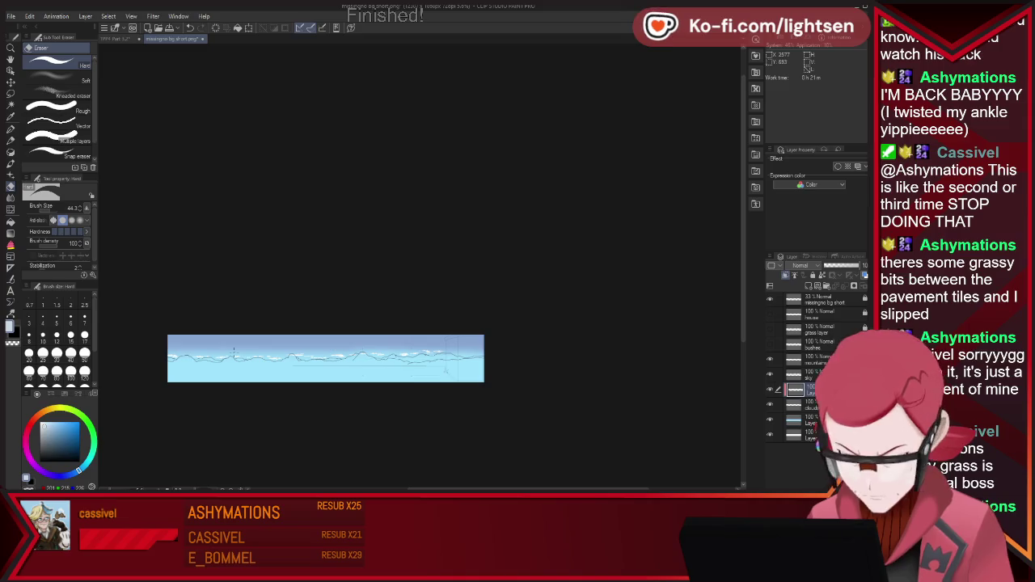
- Hide the blue sky fill and select the layer beneath the mountain line art
scroll(234, 364, "up", 1)
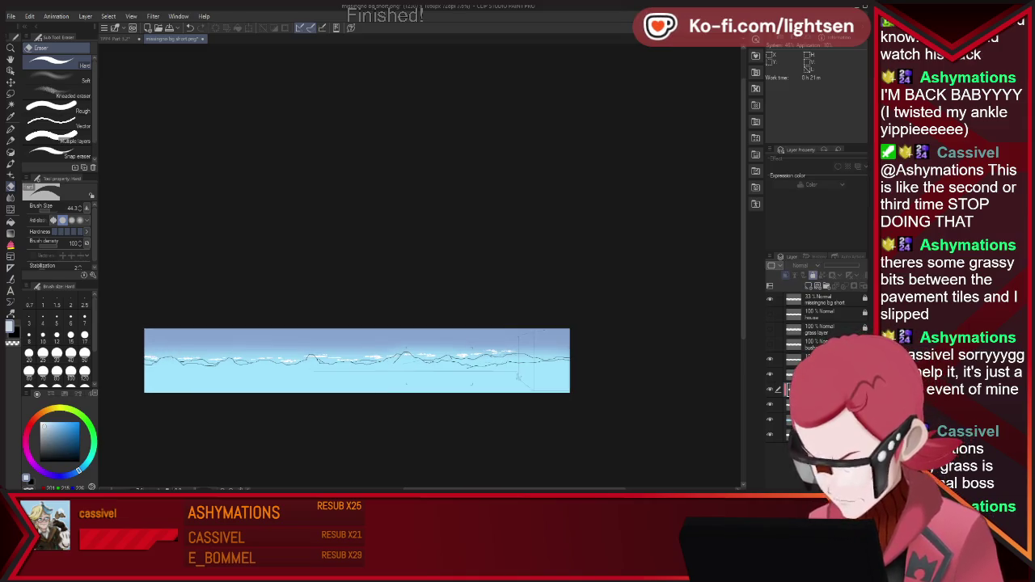
key("ctrl+z")
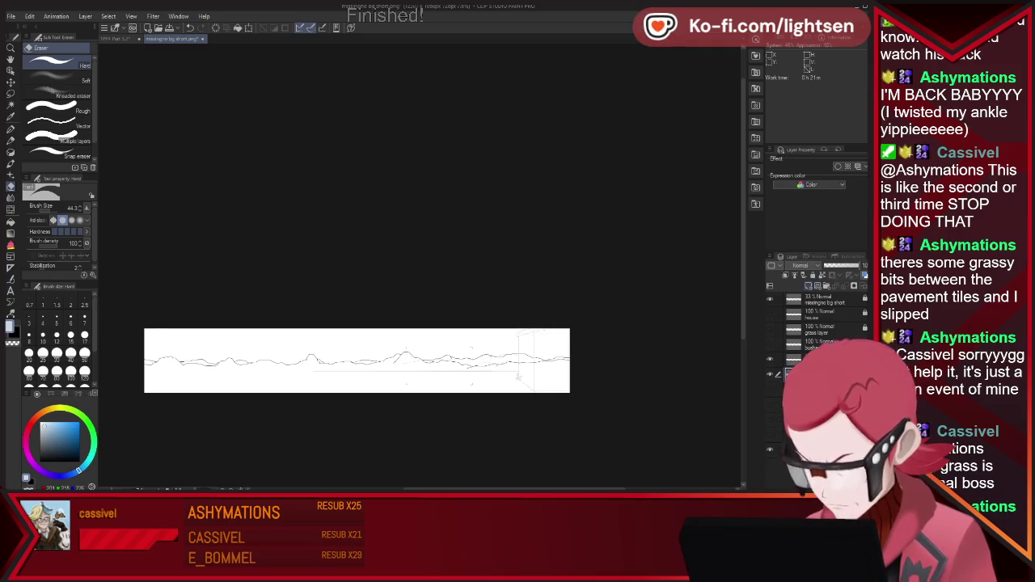
left_click(816, 374)
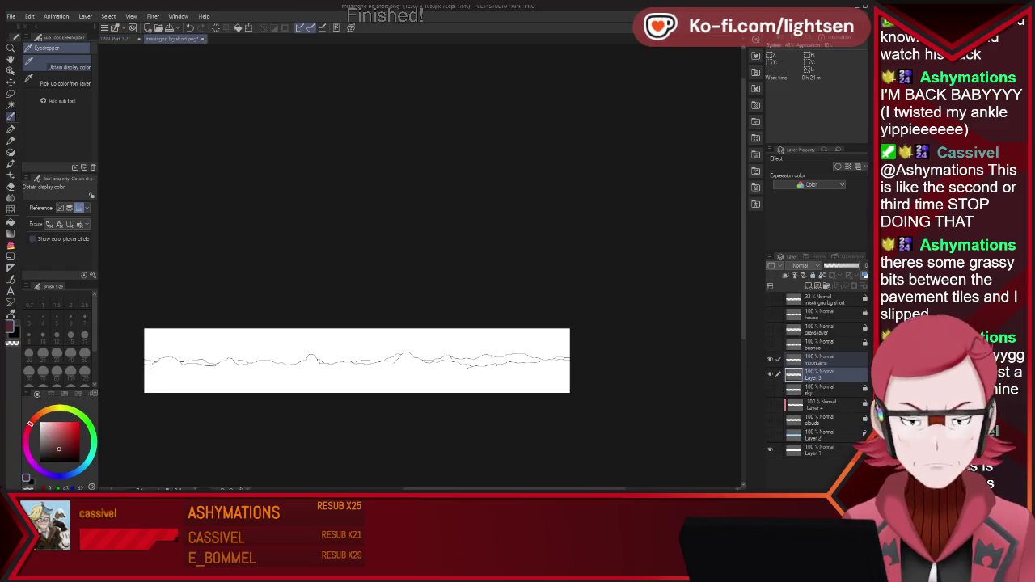
- Lasso-fill everything below the mountain ridge with maroon, then shrink the G-pen considerably
left_click_drag(176, 400, 247, 341)
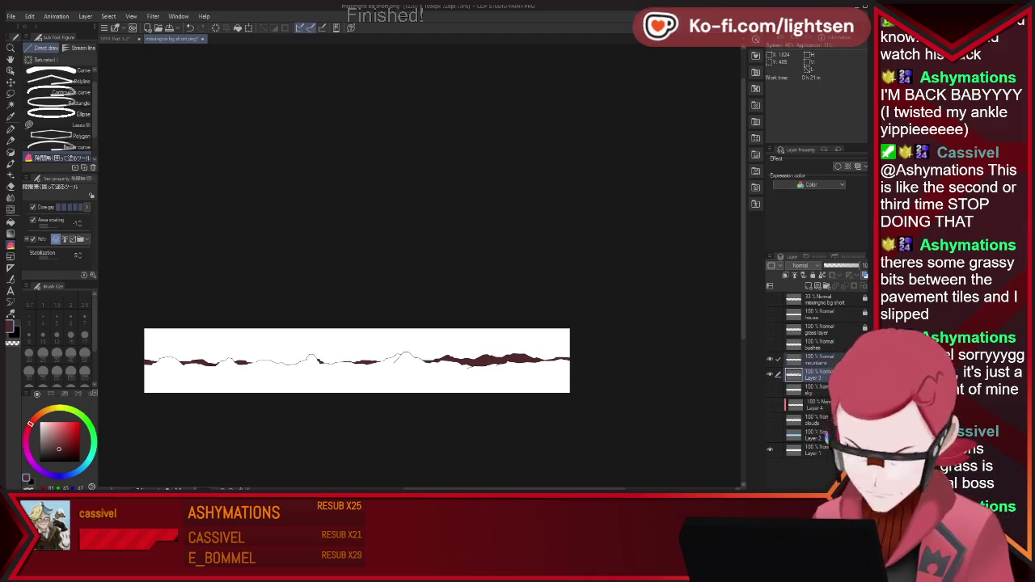
left_click_drag(321, 431, 576, 360)
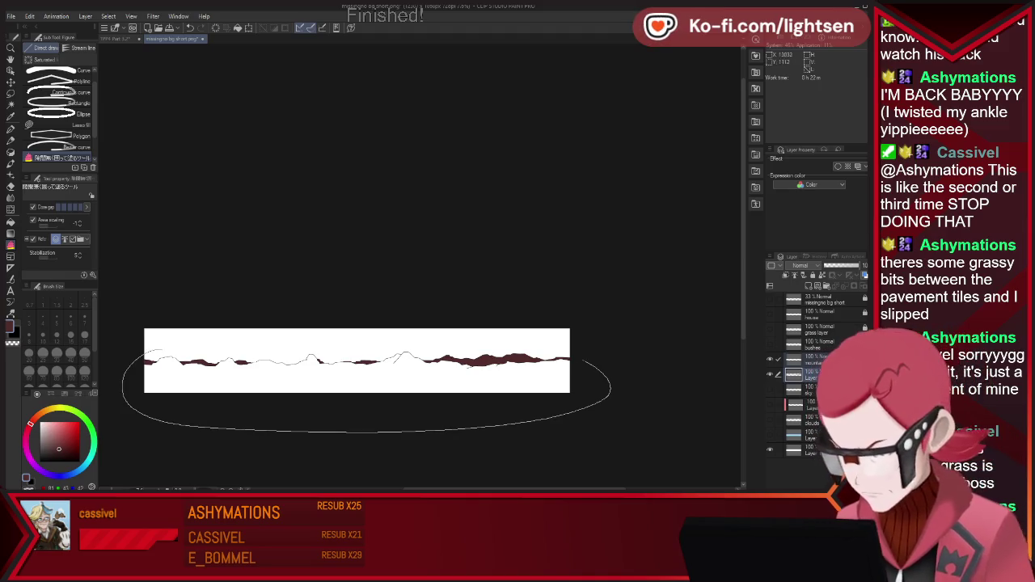
left_click_drag(126, 380, 133, 405)
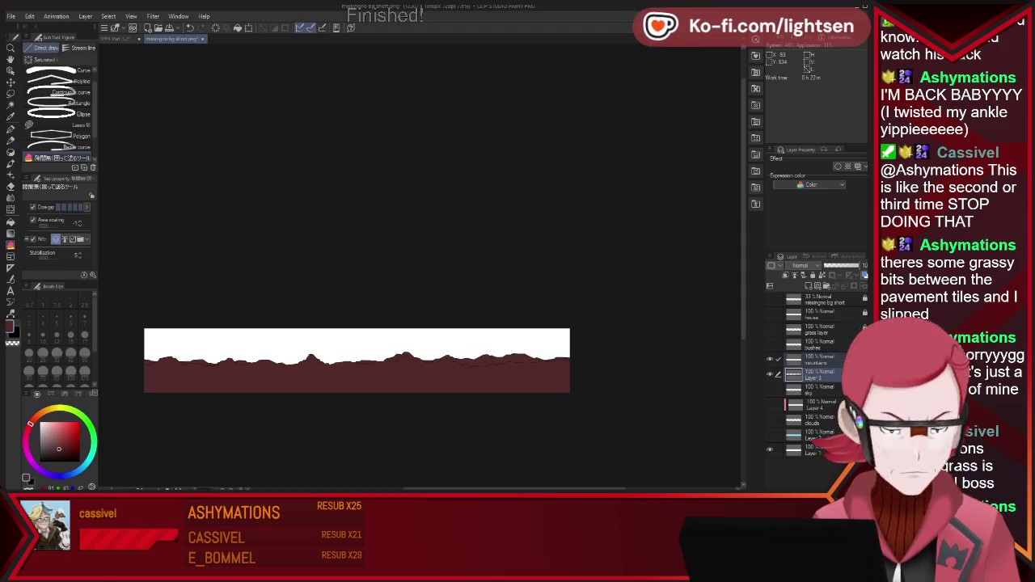
key("p")
left_click_drag(419, 266, 388, 265)
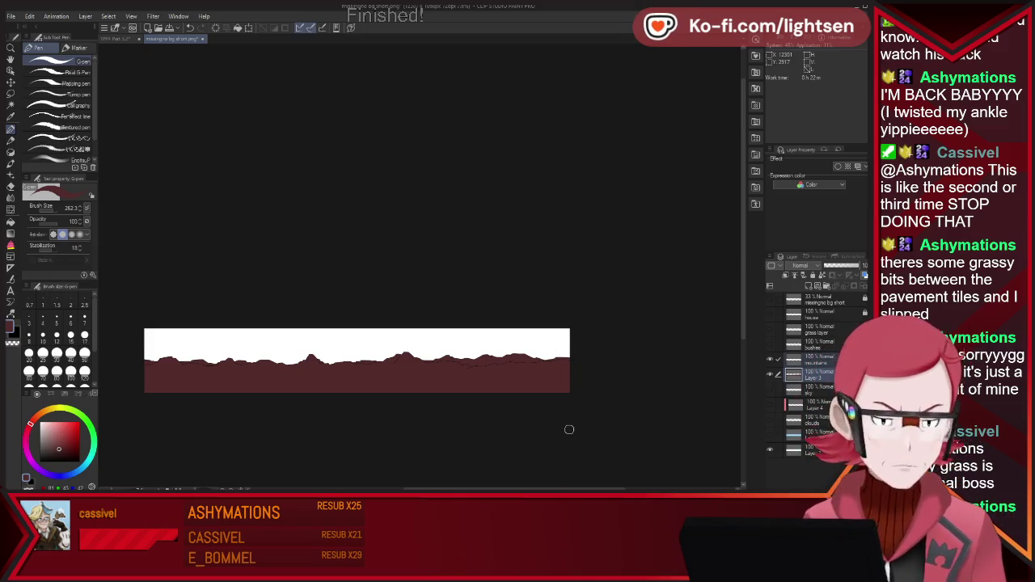
- Auto-select the maroon mountain area and glance at the finished reference landscape
key("w")
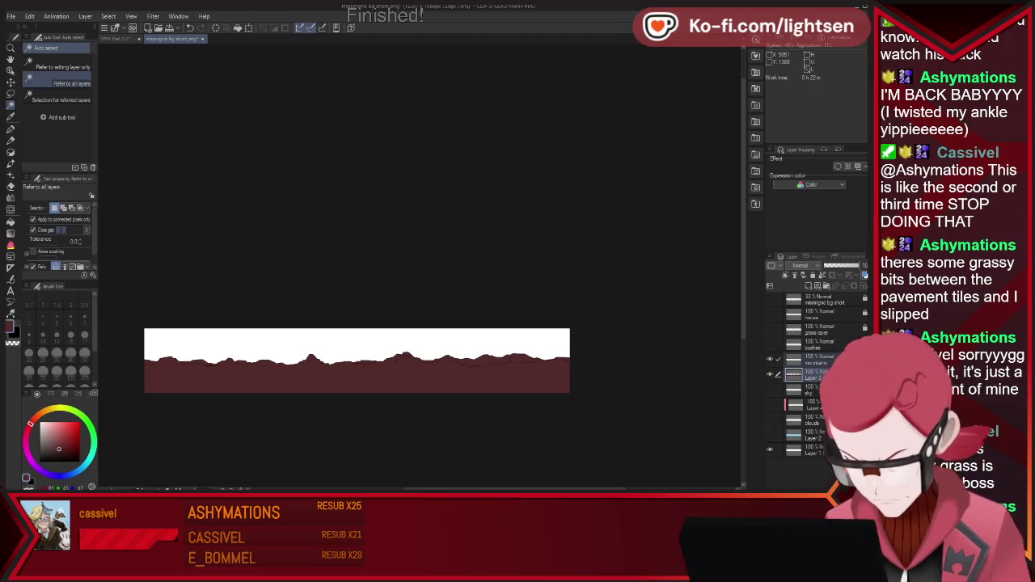
left_click(393, 368)
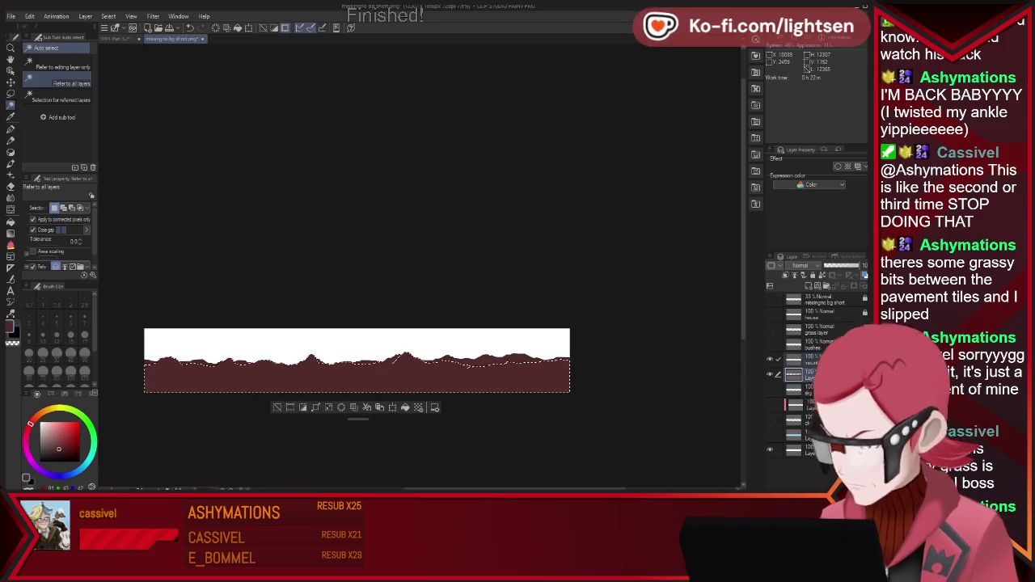
left_click(114, 38)
left_click(168, 38)
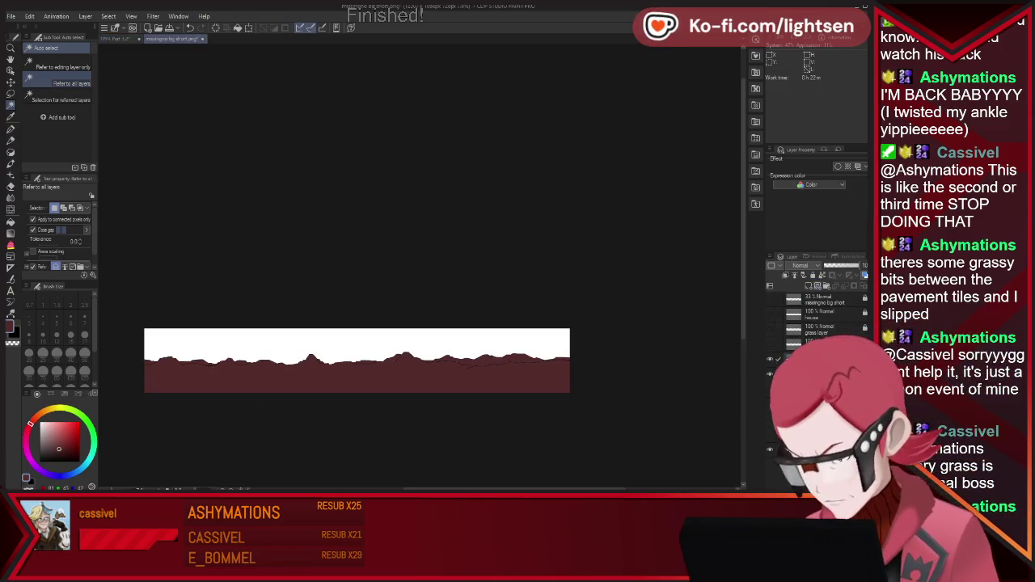
- Show the mountain detail lines, hide the maroon fill, and make the bush layer active
left_click(817, 388)
left_click(769, 344)
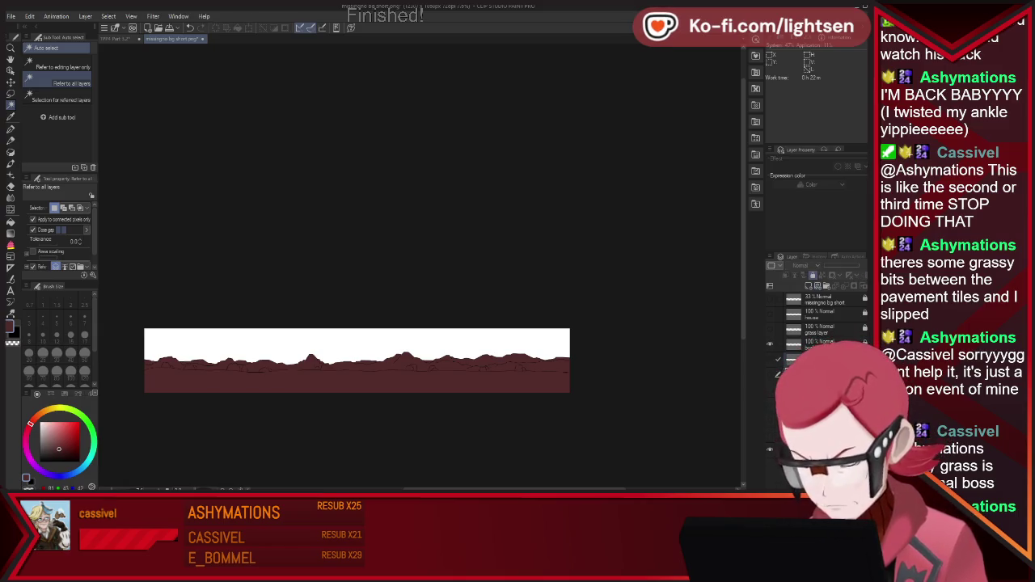
left_click(770, 373)
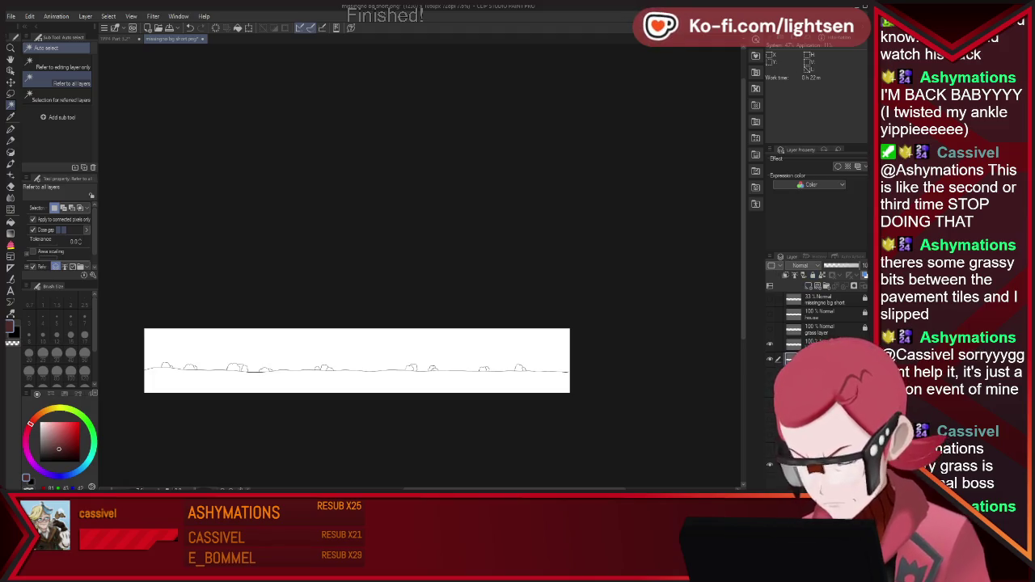
left_click(808, 344)
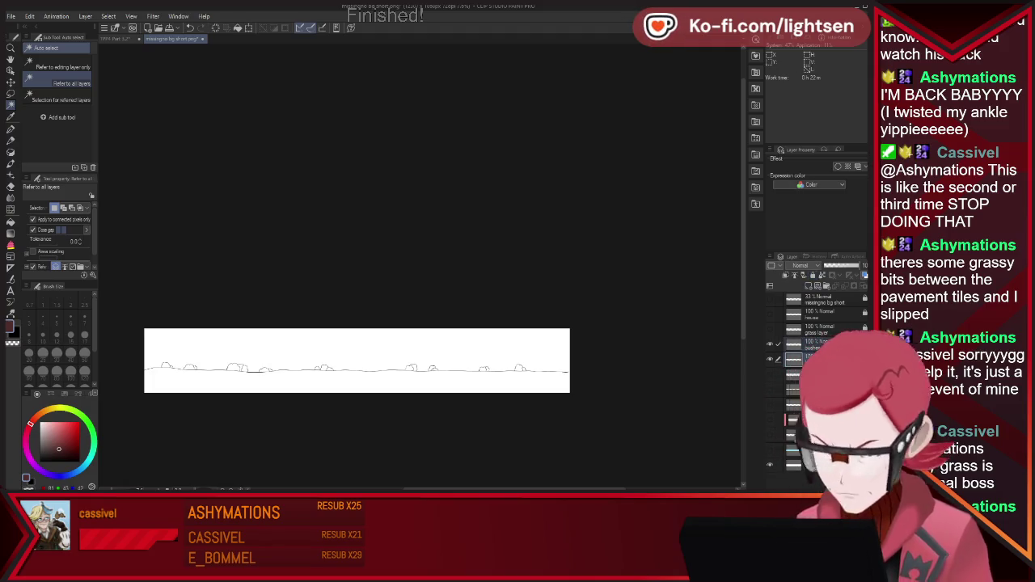
- Sample green from the reference landscape and lasso-fill the grass area with it
key("ctrl+Tab")
key("i")
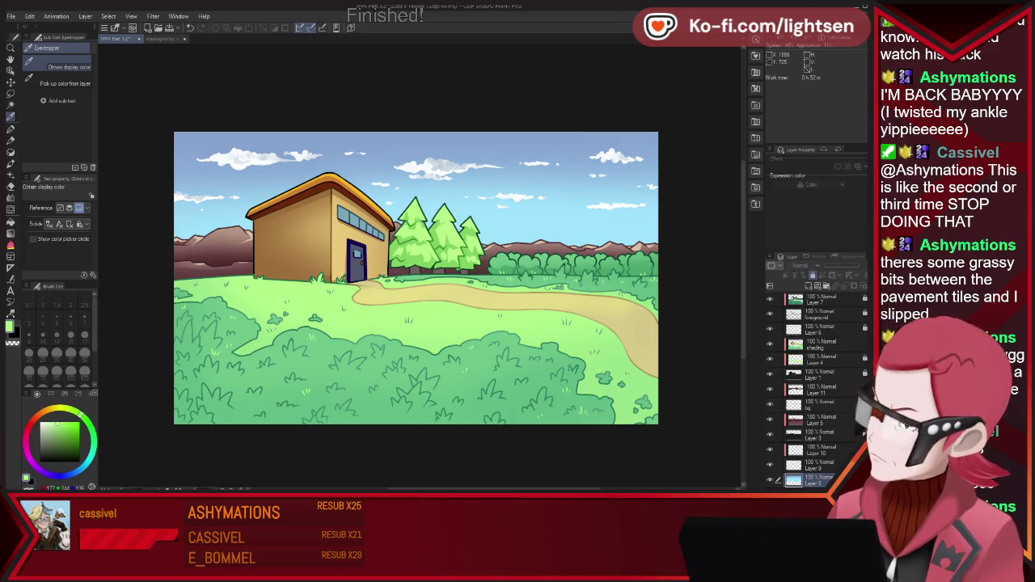
left_click(166, 39)
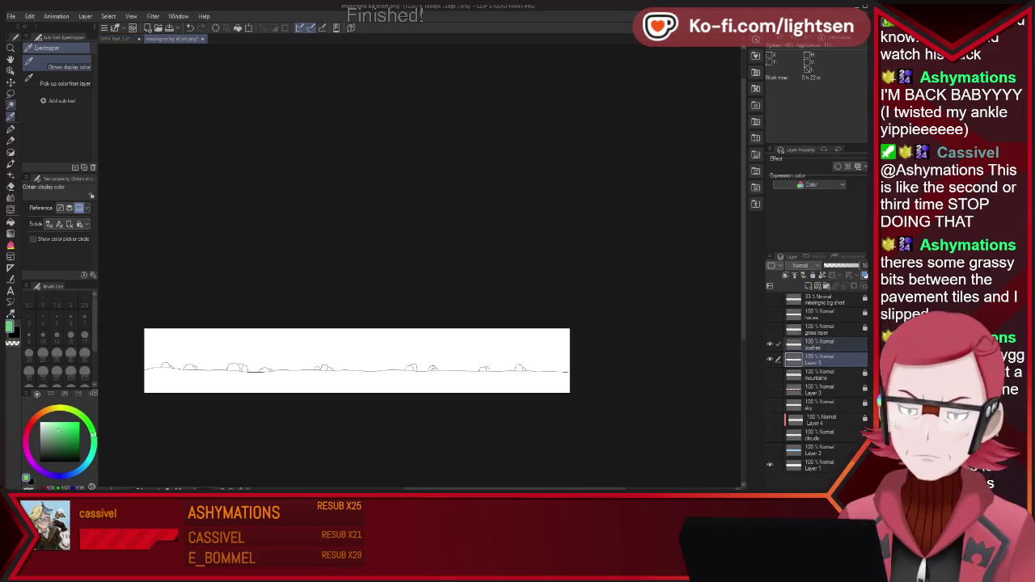
key("u")
left_click_drag(149, 355, 202, 354)
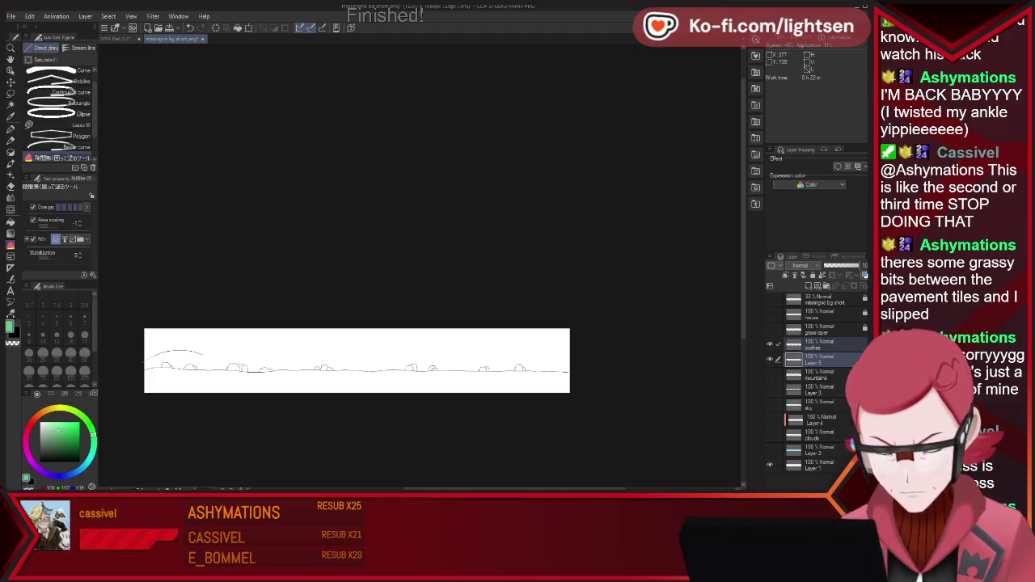
left_click_drag(487, 418, 348, 341)
left_click_drag(285, 348, 267, 350)
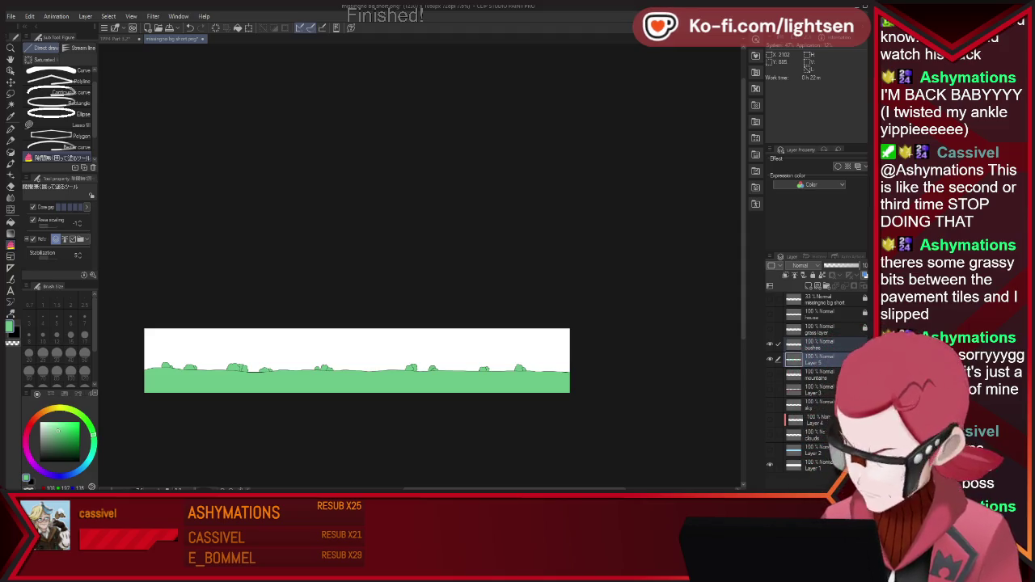
- Make the maroon mountains layer visible again and zoom in on the canvas
left_click_drag(770, 373, 770, 388)
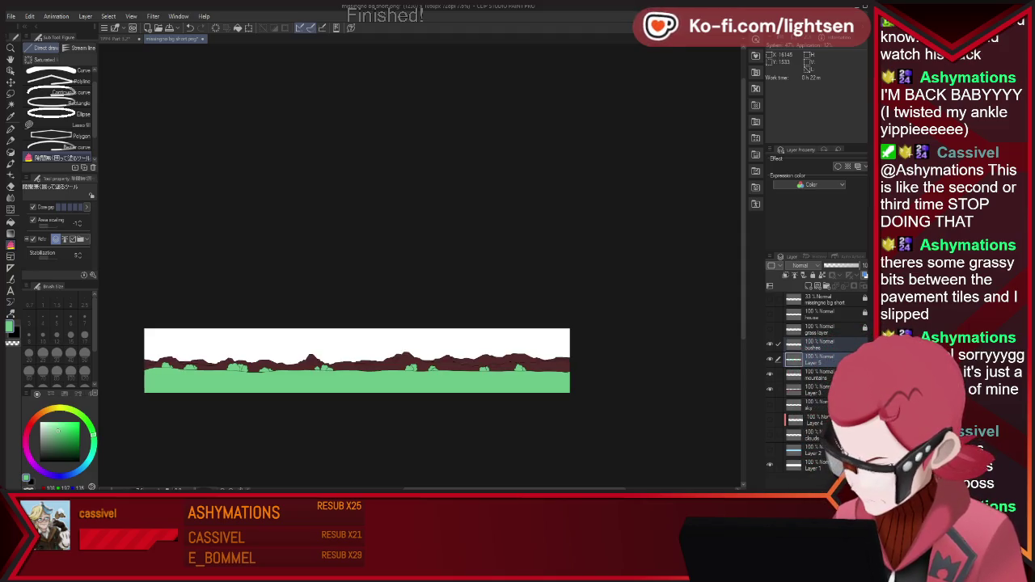
scroll(278, 360, "up", 1)
scroll(278, 361, "up", 1)
scroll(278, 360, "up", 1)
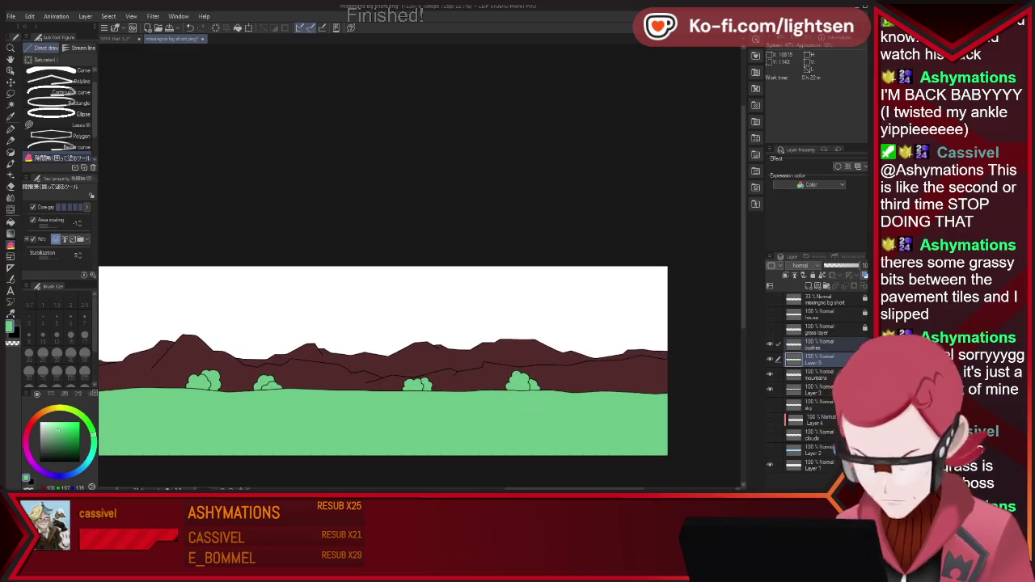
key("w")
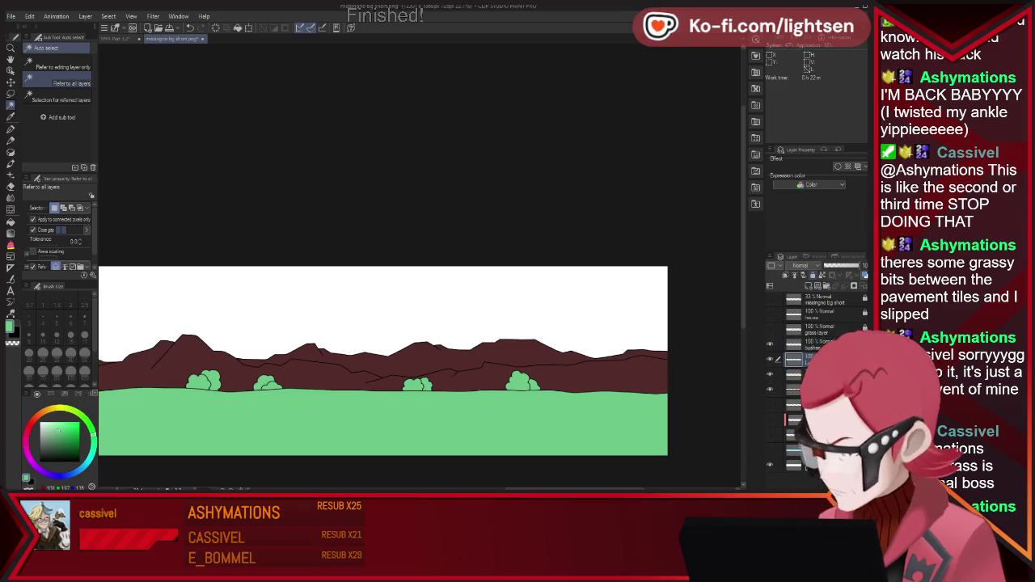
- Auto-select each horizon bush from right to left and inspect the selection zoomed
left_click(521, 380)
left_click(416, 384, "shift")
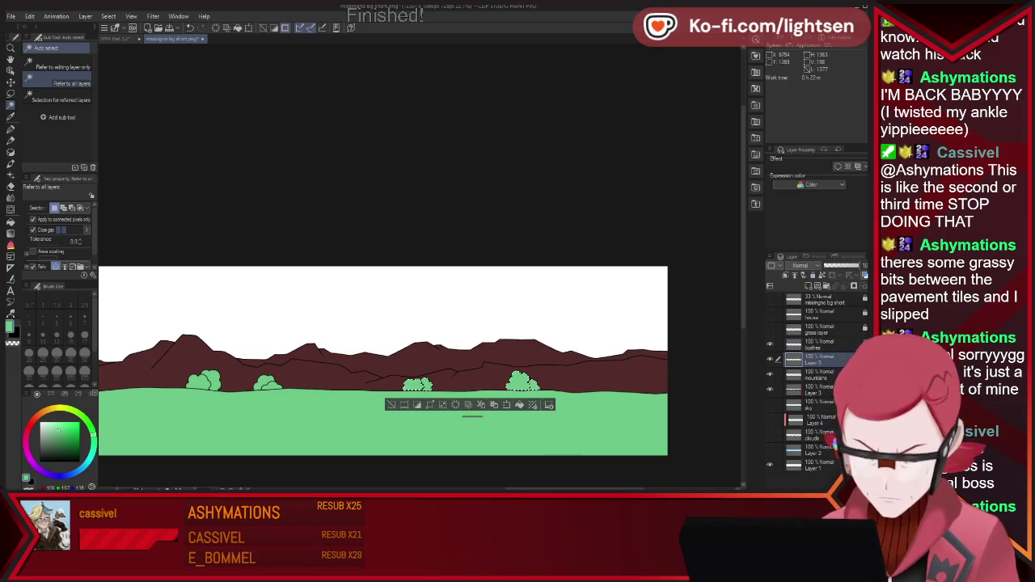
left_click(267, 384, "shift")
left_click(203, 380, "shift")
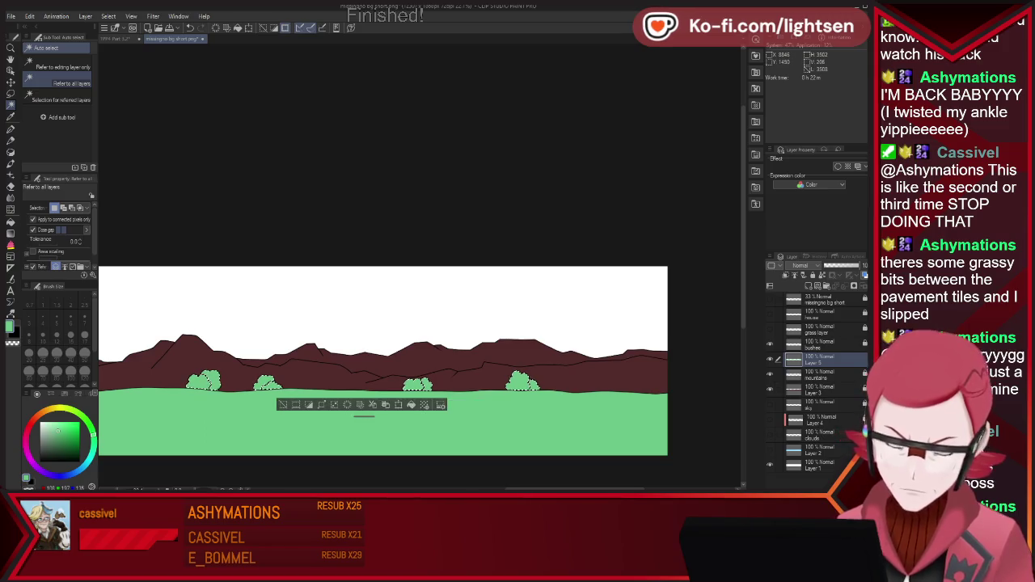
scroll(161, 364, "down", 1)
scroll(162, 364, "down", 1)
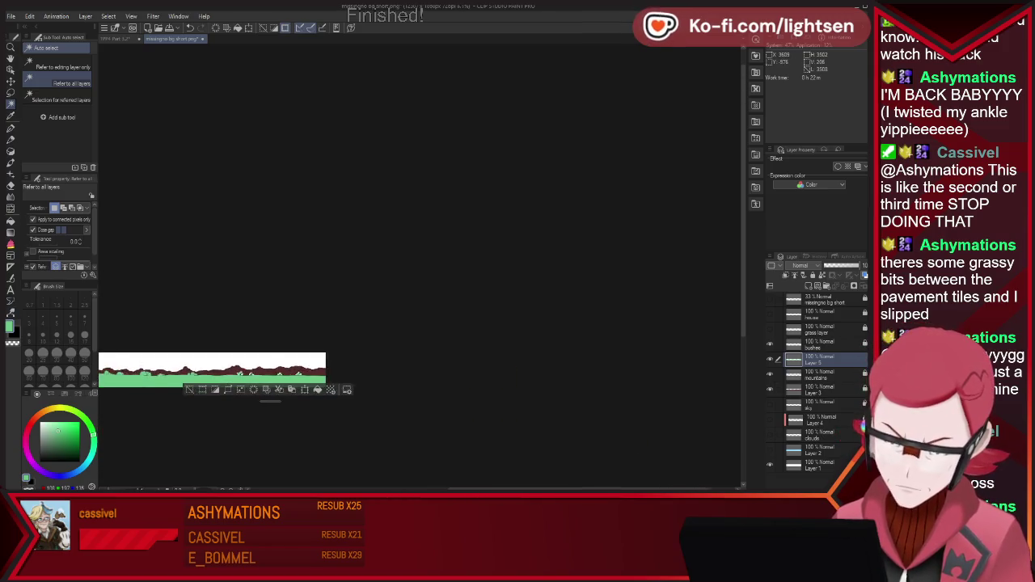
scroll(161, 364, "down", 1)
scroll(121, 355, "up", 2)
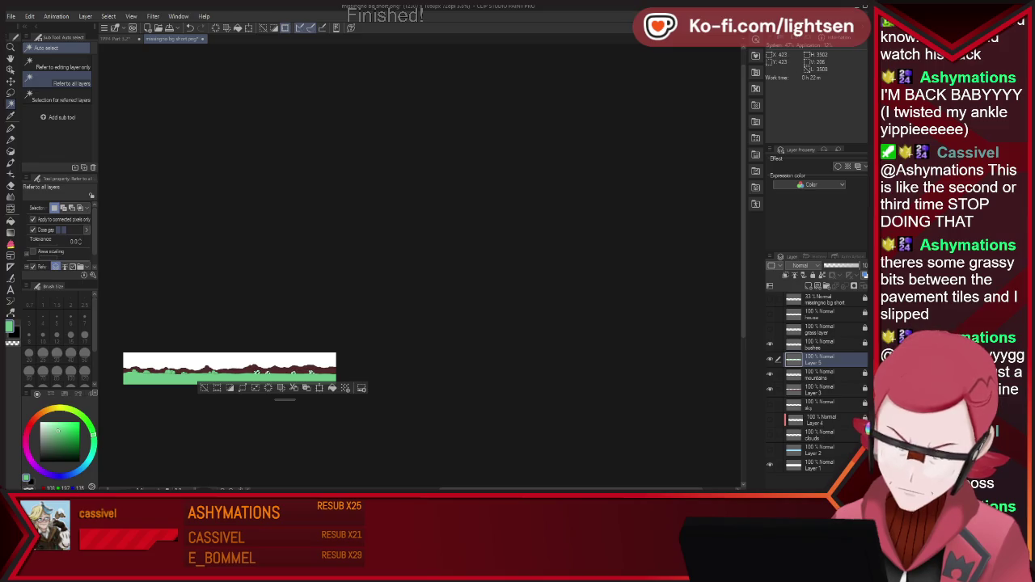
scroll(123, 372, "up", 1)
scroll(123, 372, "up", 1)
scroll(123, 372, "up", 2)
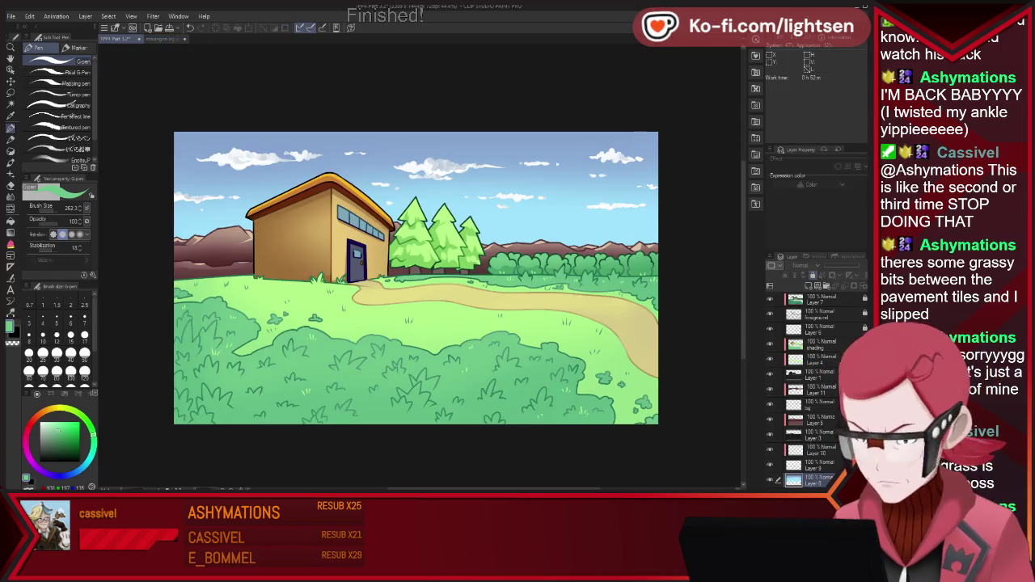
key("i")
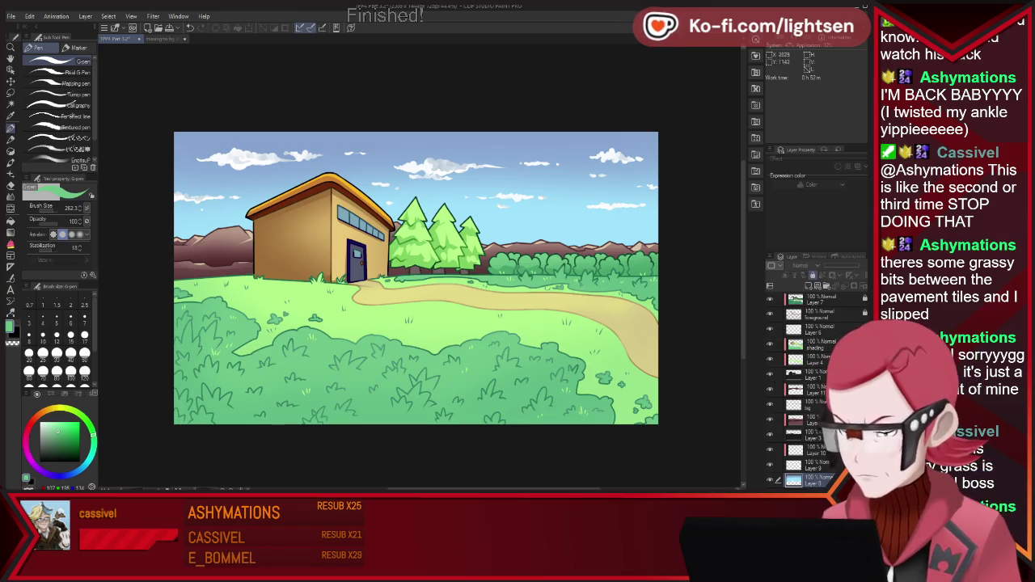
- Return to the panorama document with the pen and zoom around the canvas
key("i")
left_click(166, 38)
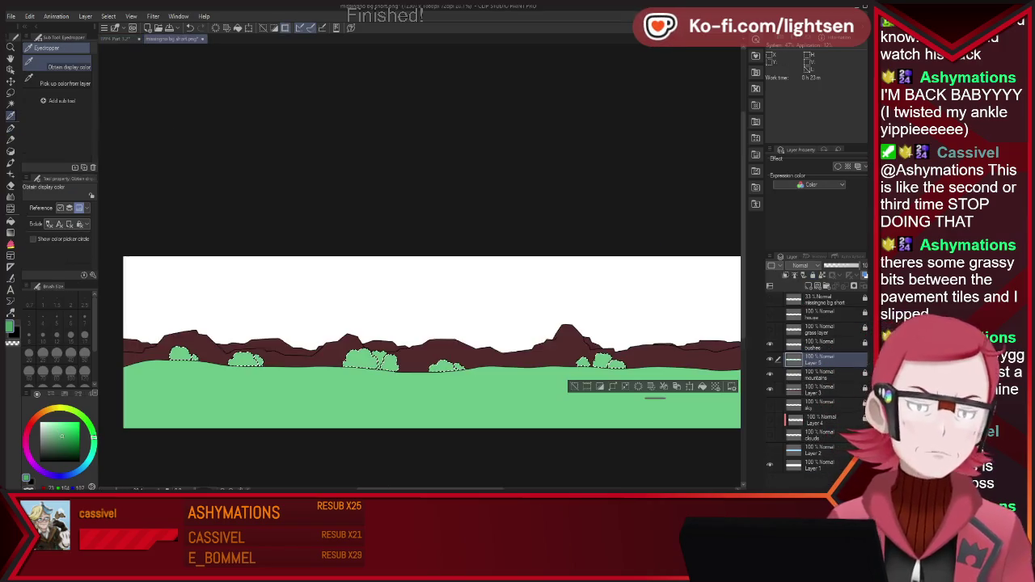
key("p")
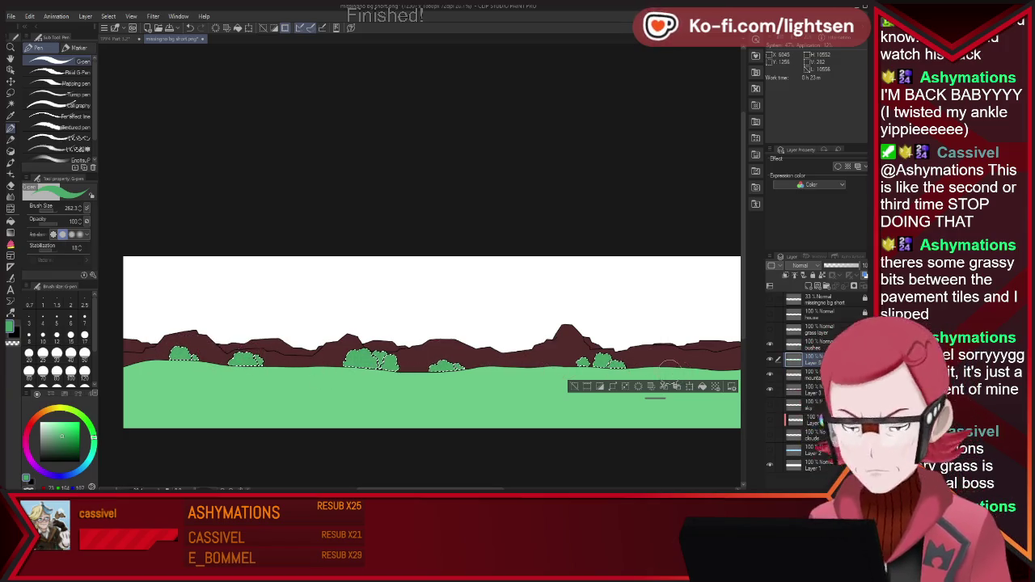
scroll(679, 370, "down", 2)
scroll(688, 339, "down", 1)
scroll(698, 311, "up", 2)
scroll(698, 310, "down", 2)
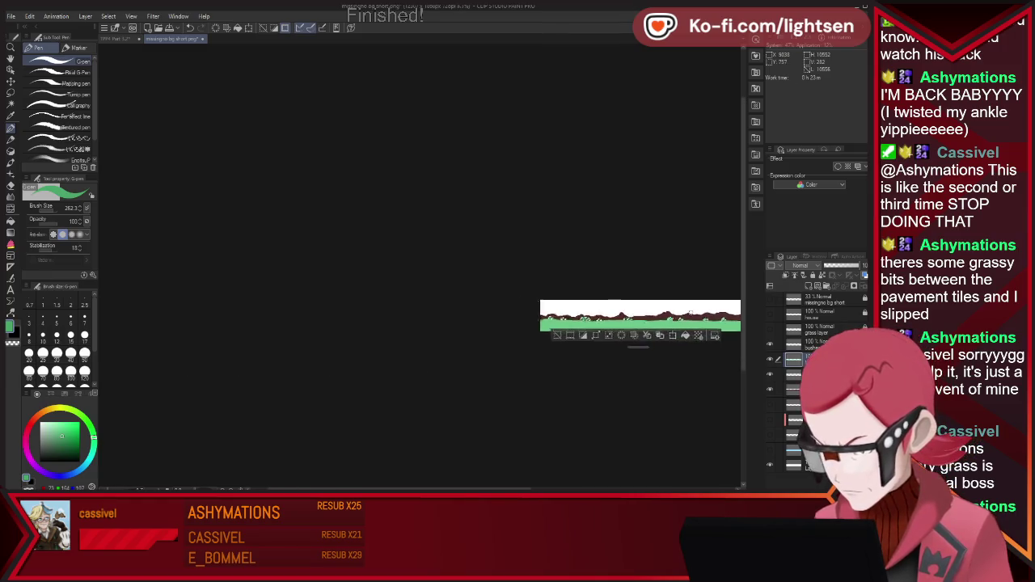
scroll(697, 312, "down", 1)
scroll(696, 313, "up", 2)
scroll(696, 314, "up", 1)
scroll(696, 314, "up", 1)
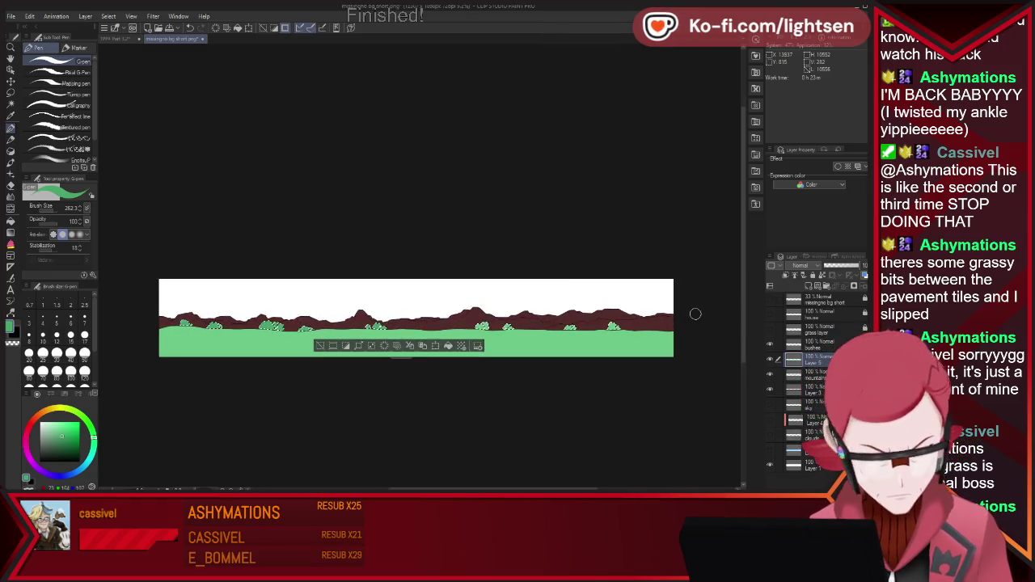
scroll(696, 314, "up", 1)
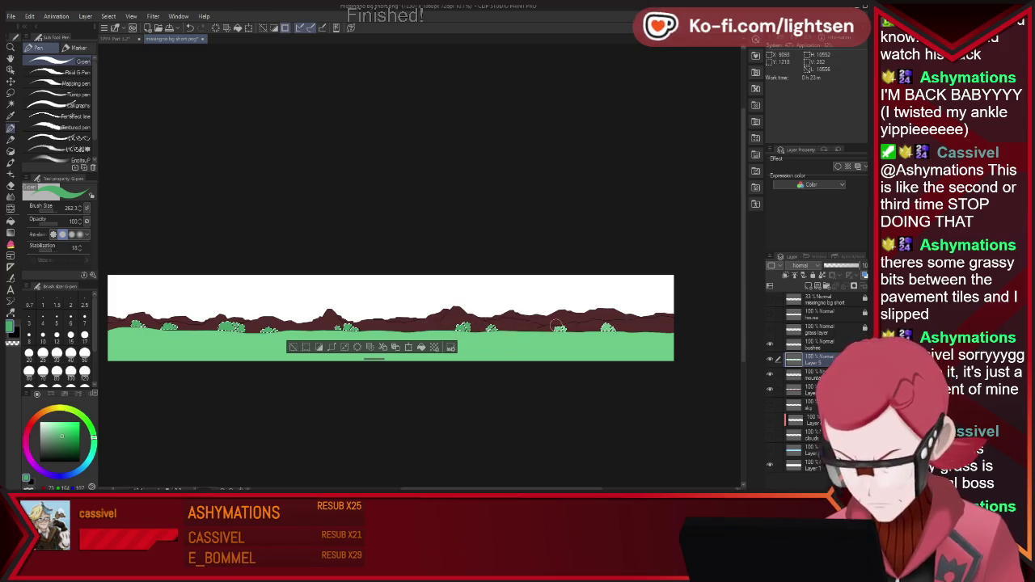
- Sample a colour, shrink the soft airbrush, and clear the bush selection
key("i")
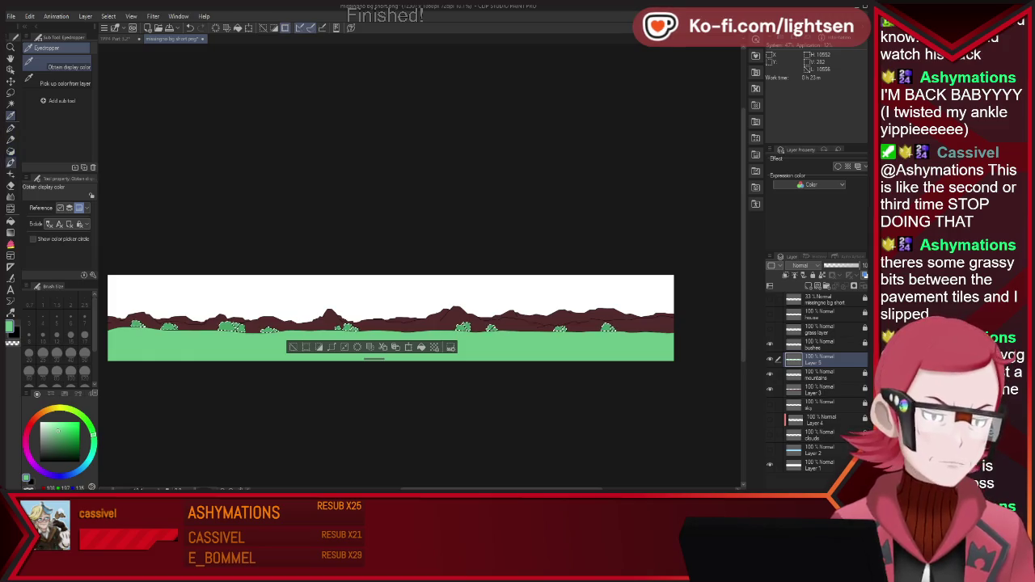
key("b")
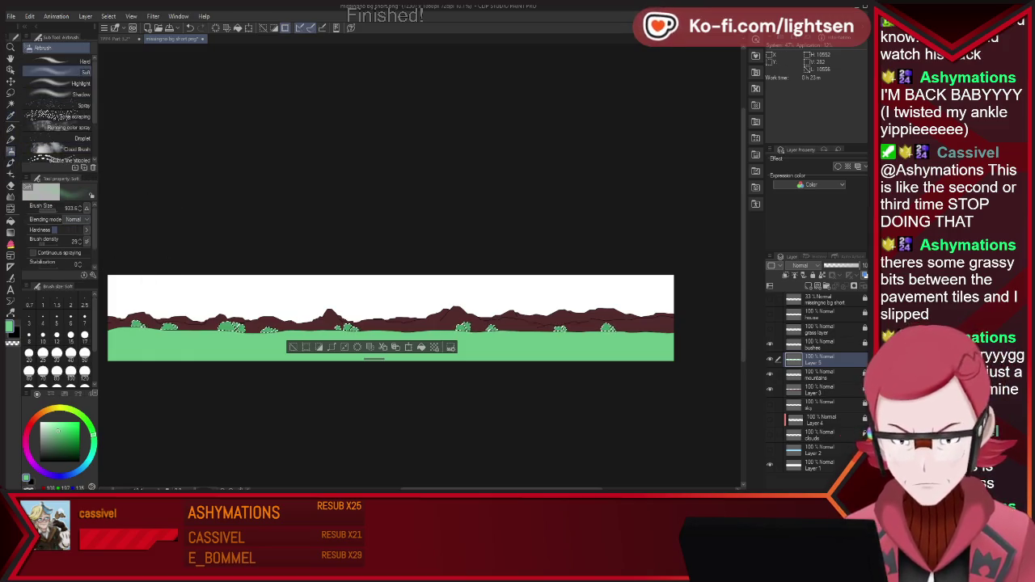
key("bracketleft")
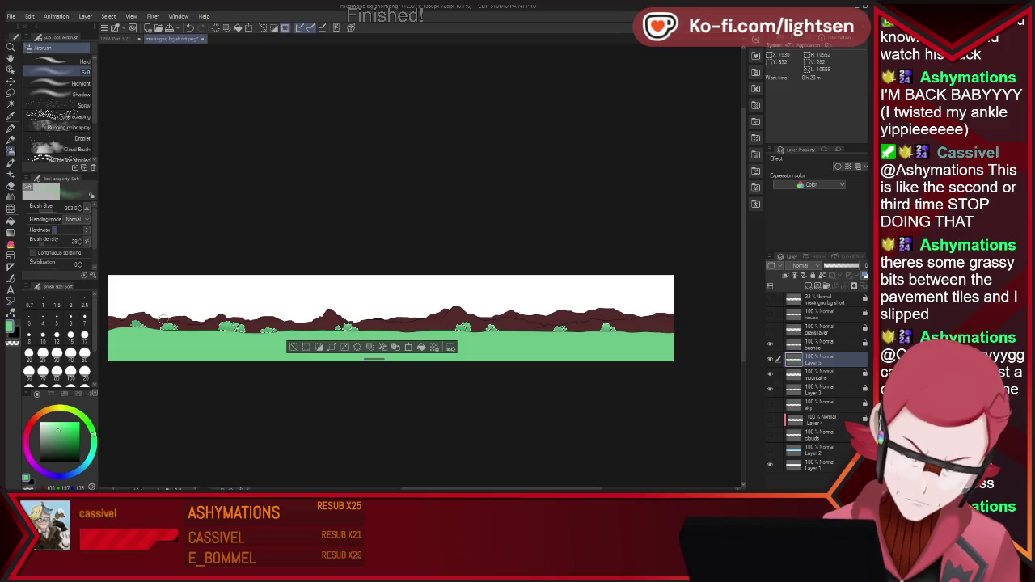
key("ctrl+d")
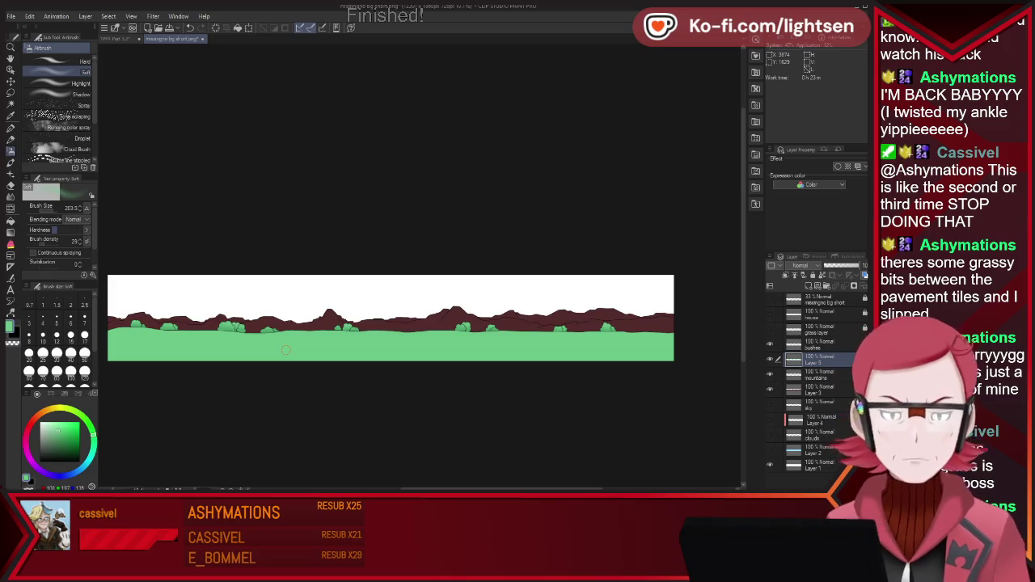
- Check the finished house scene, then set the pen size to 7
left_click(119, 38)
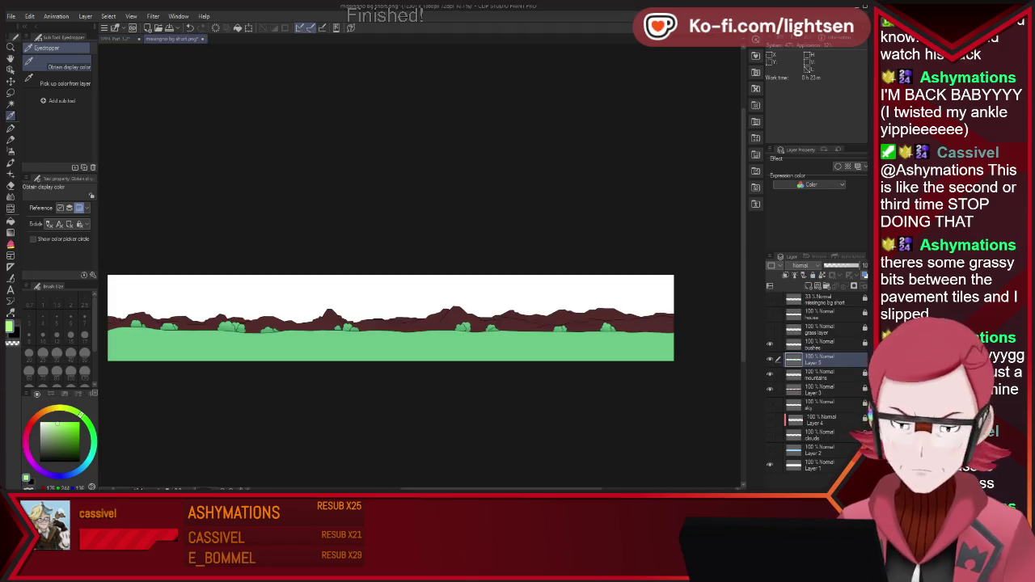
key("p")
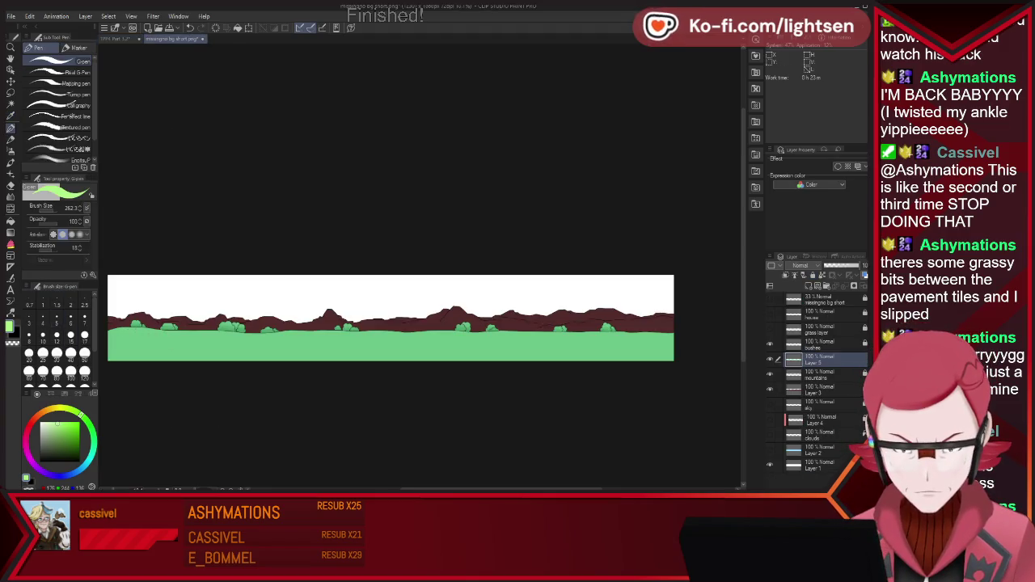
left_click(84, 319)
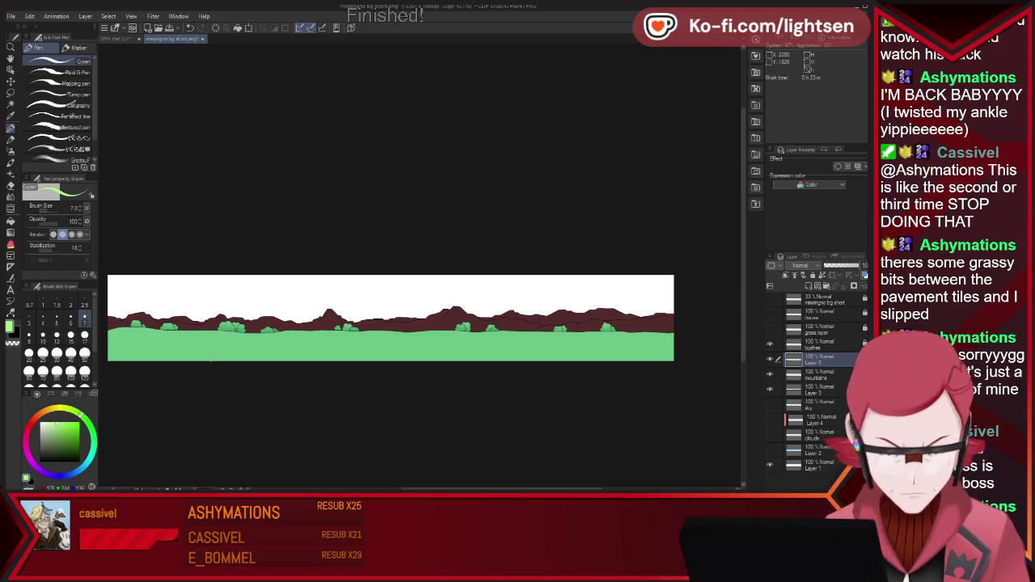
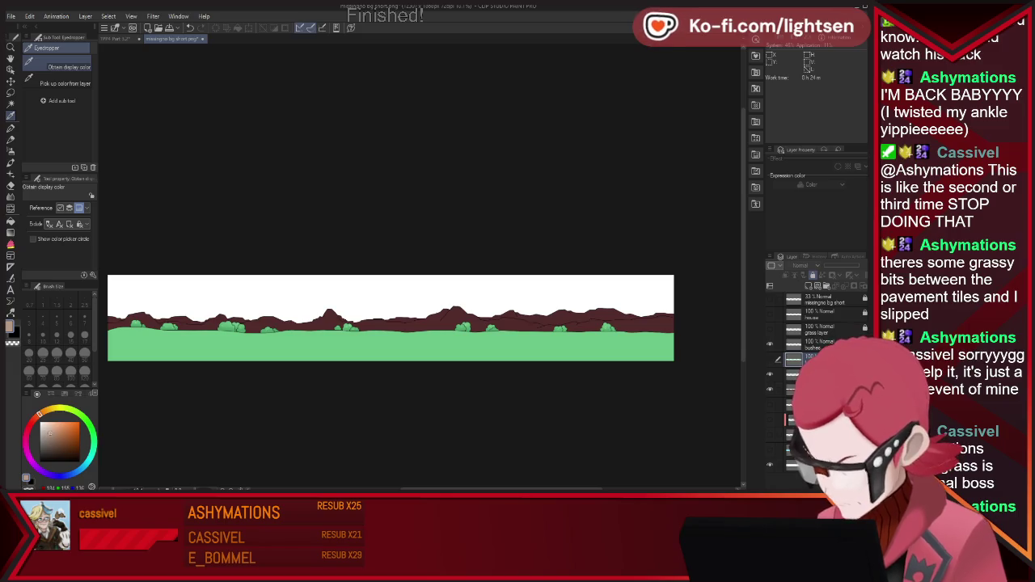
- Hide the grass layer and auto-select the dark mountains on the layer below
left_click(769, 343)
key("w")
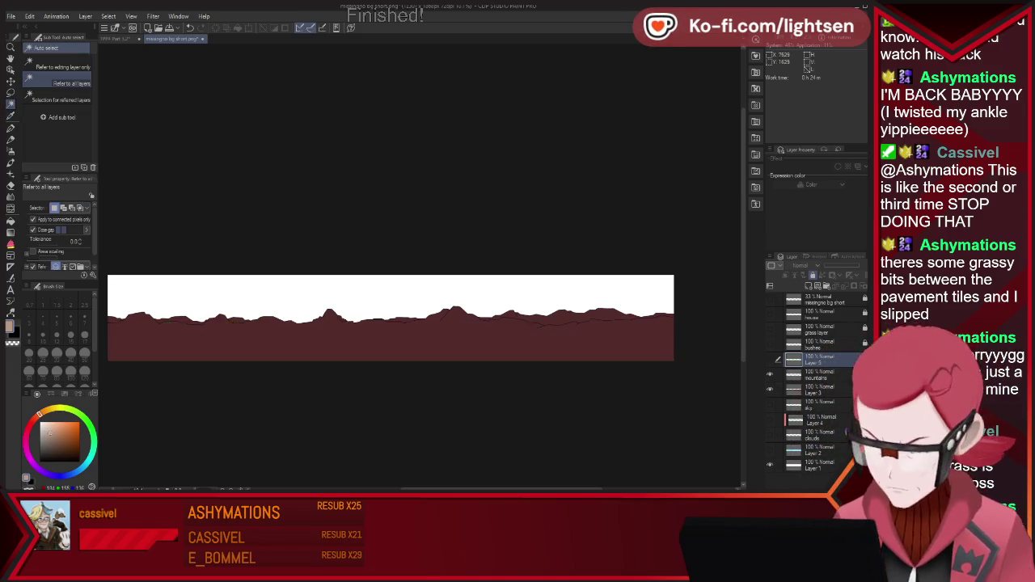
left_click(442, 317)
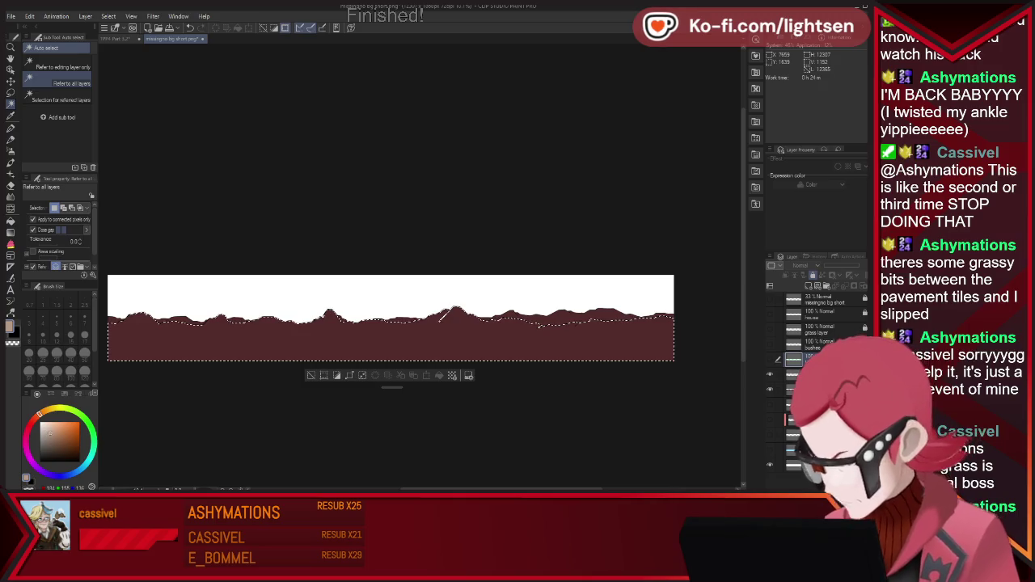
key("alt+bracketleft")
key("alt+bracketleft")
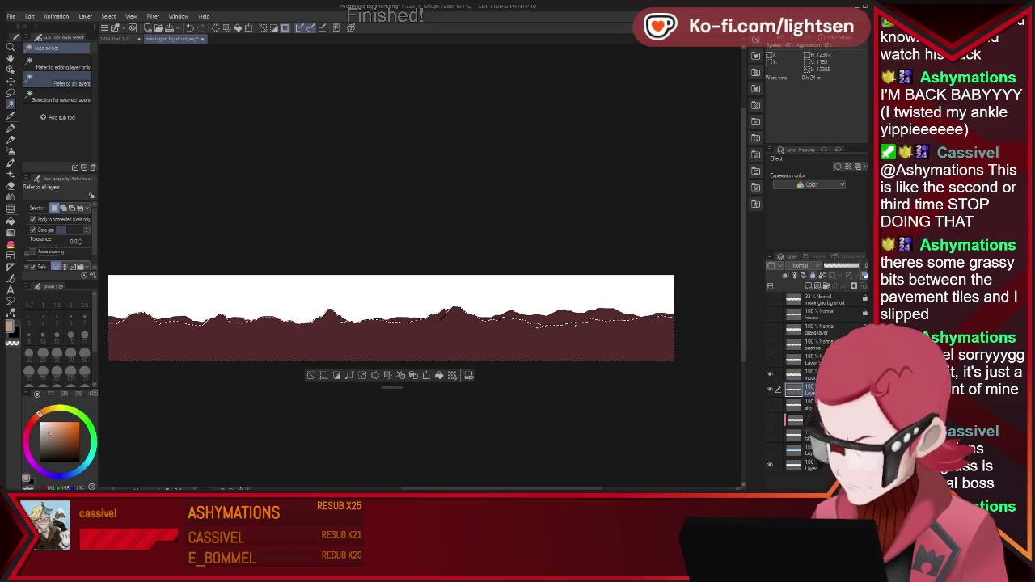
- Show the grass layers again and soft-airbrush lighter brown onto the selected mountains
key("b")
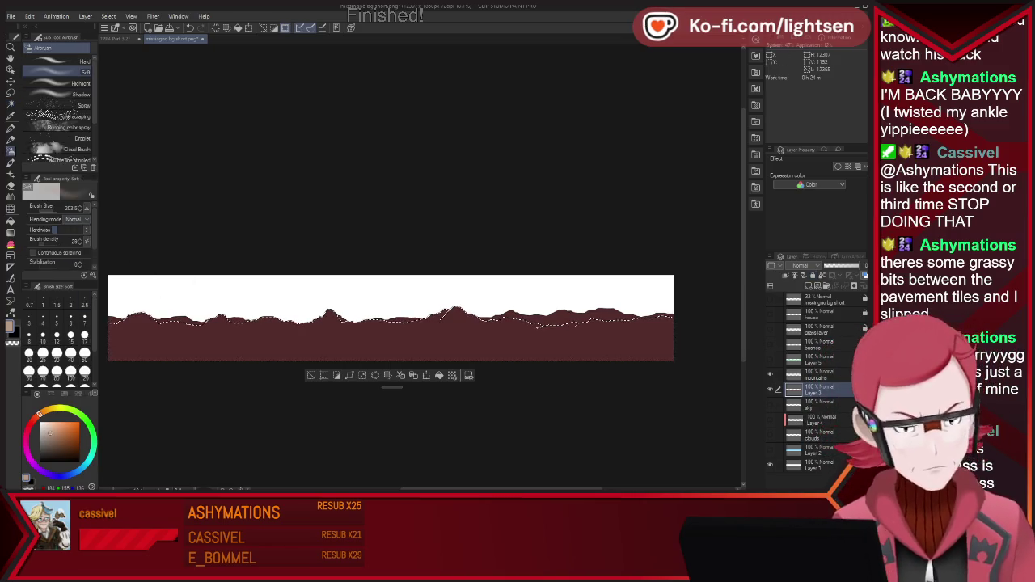
left_click_drag(769, 343, 768, 358)
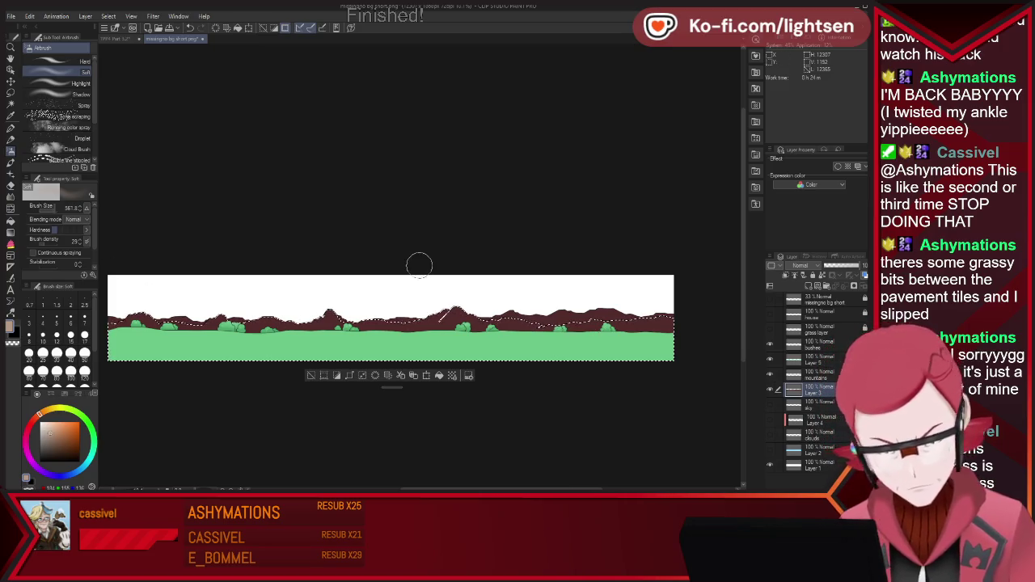
left_click_drag(425, 304, 666, 316)
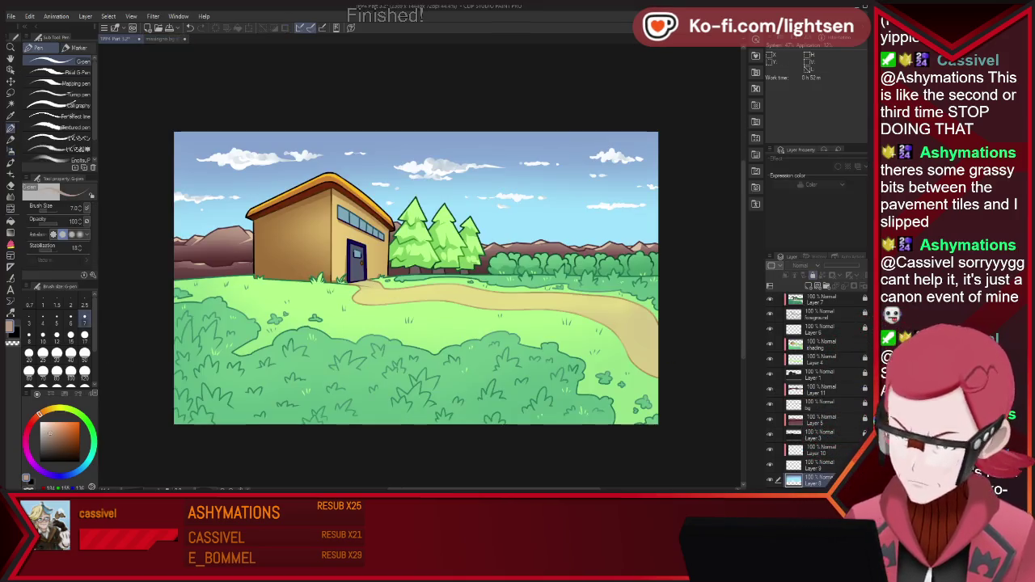
- Set the G-pen to size 44.3 and paint a tan highlight along the right mountain's ridge
key("p")
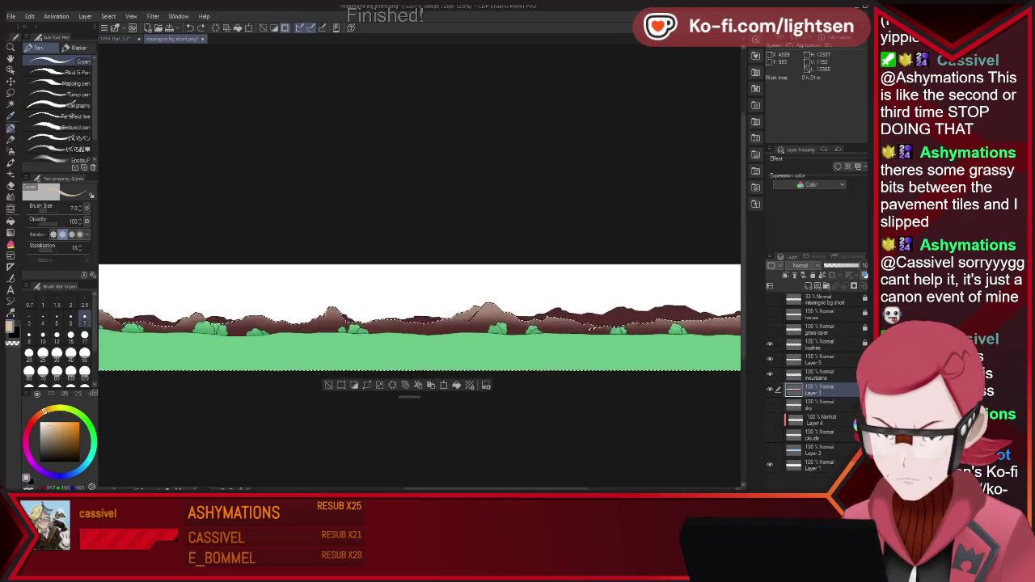
scroll(320, 321, "up", 1)
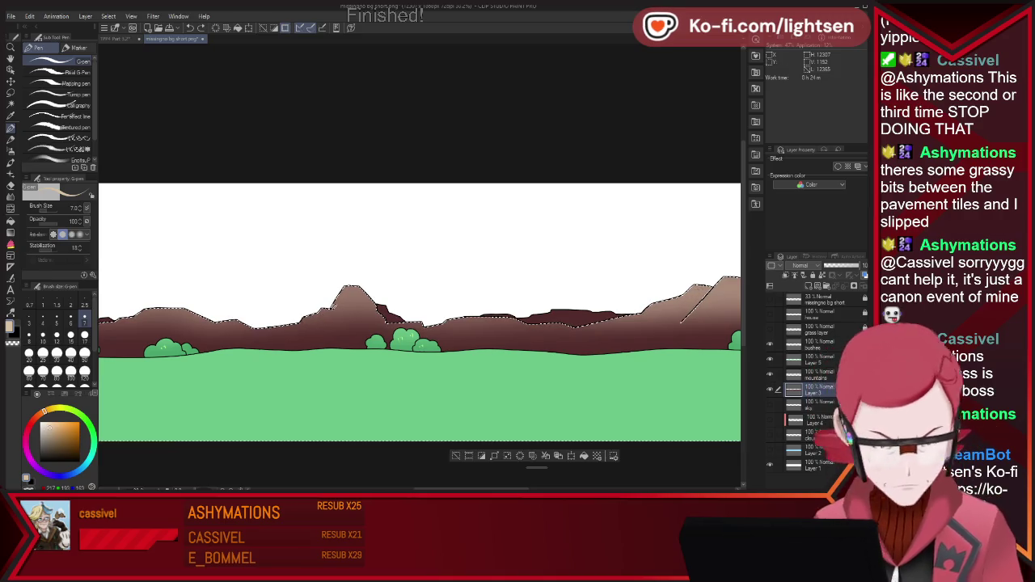
left_click_drag(388, 266, 419, 265)
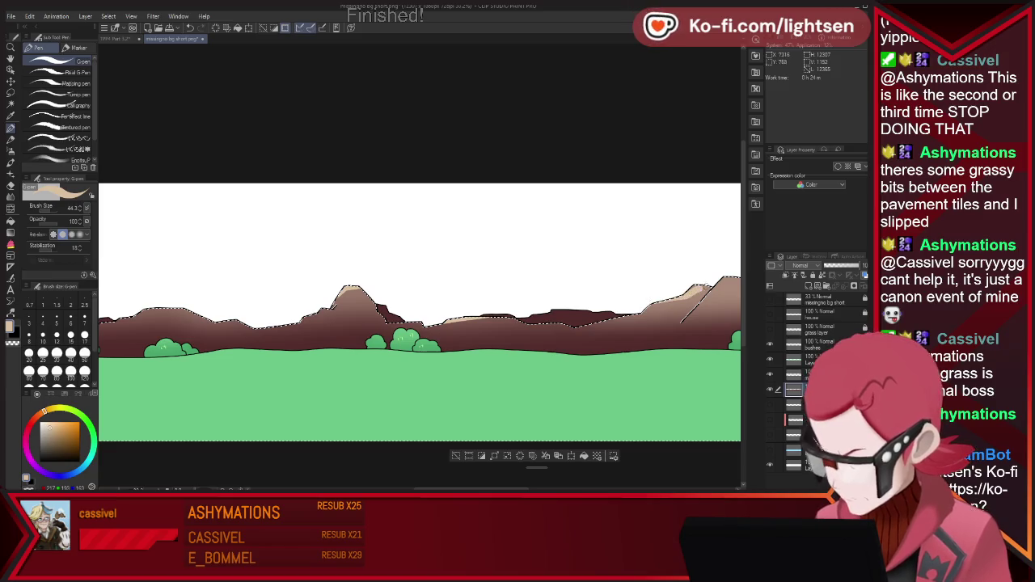
left_click_drag(683, 296, 722, 284)
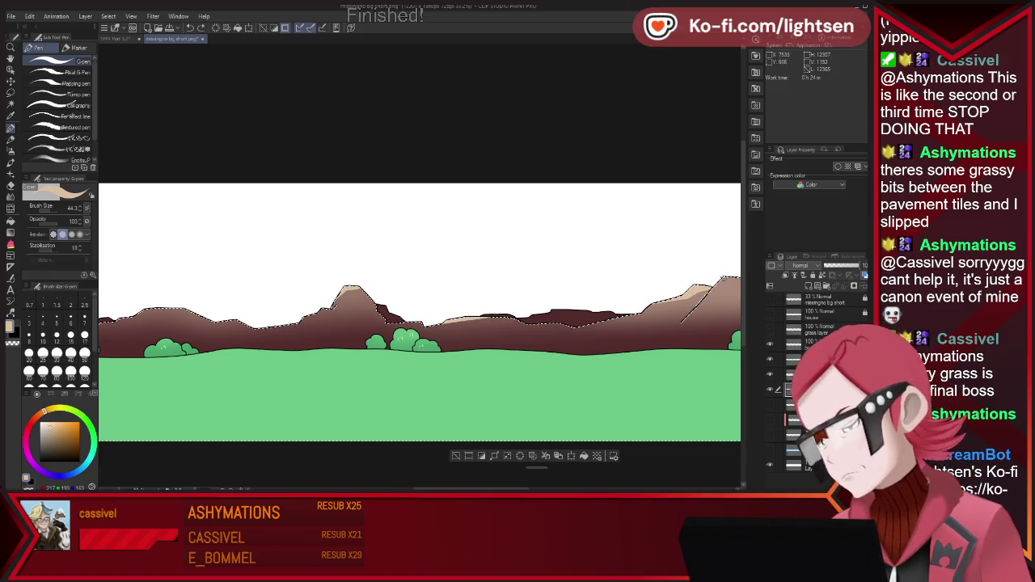
scroll(642, 245, "down", 3)
scroll(642, 245, "down", 2)
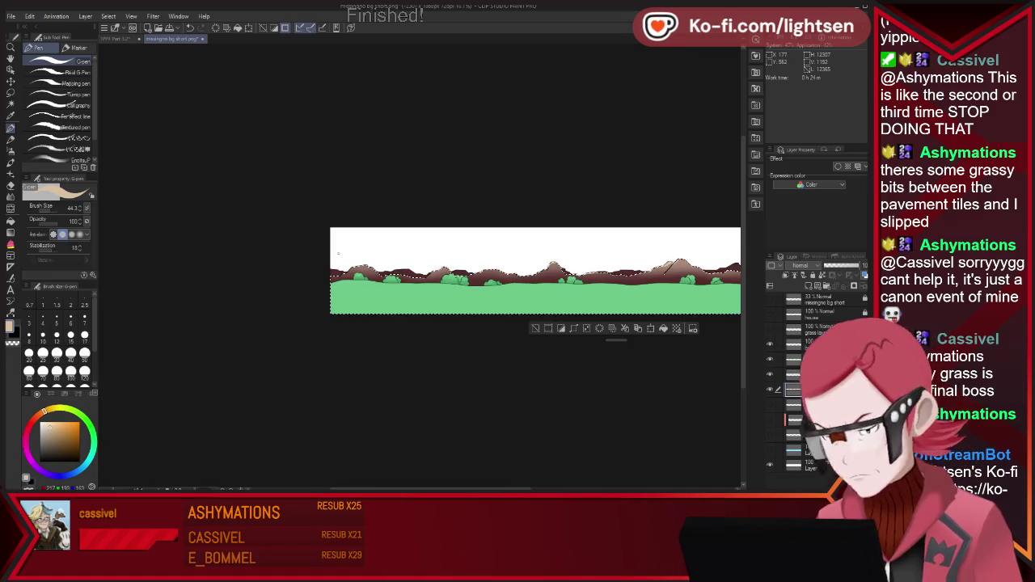
scroll(344, 254, "up", 3)
scroll(344, 254, "up", 2)
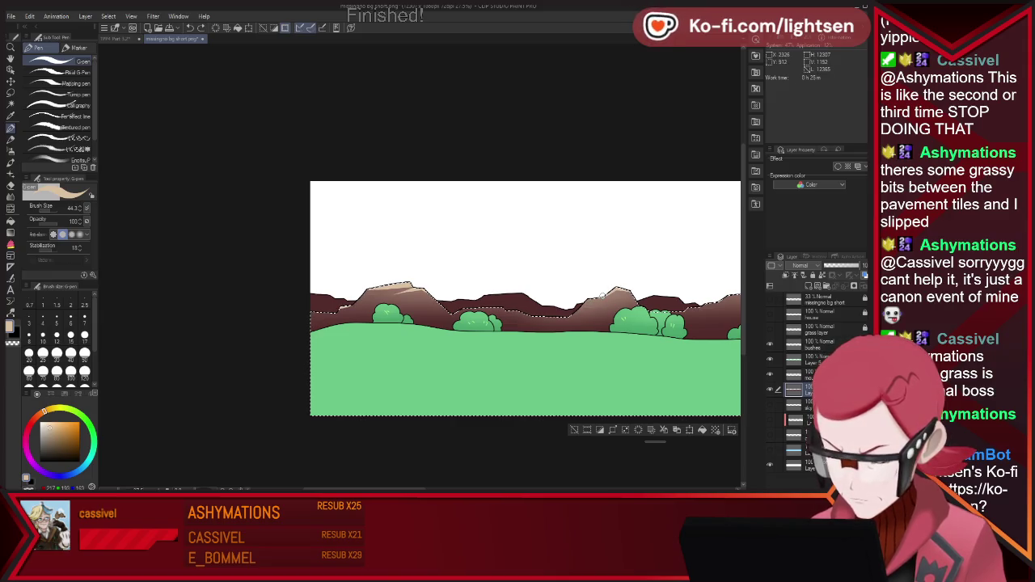
- Add another light tan highlight on the right mountain, then clear the selection
left_click_drag(608, 297, 581, 312)
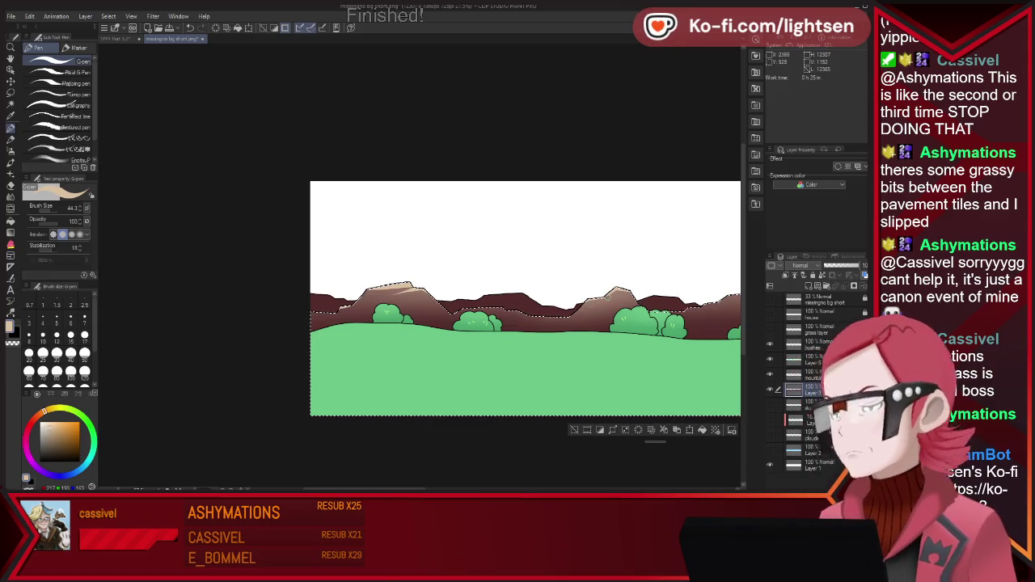
scroll(700, 288, "down", 2)
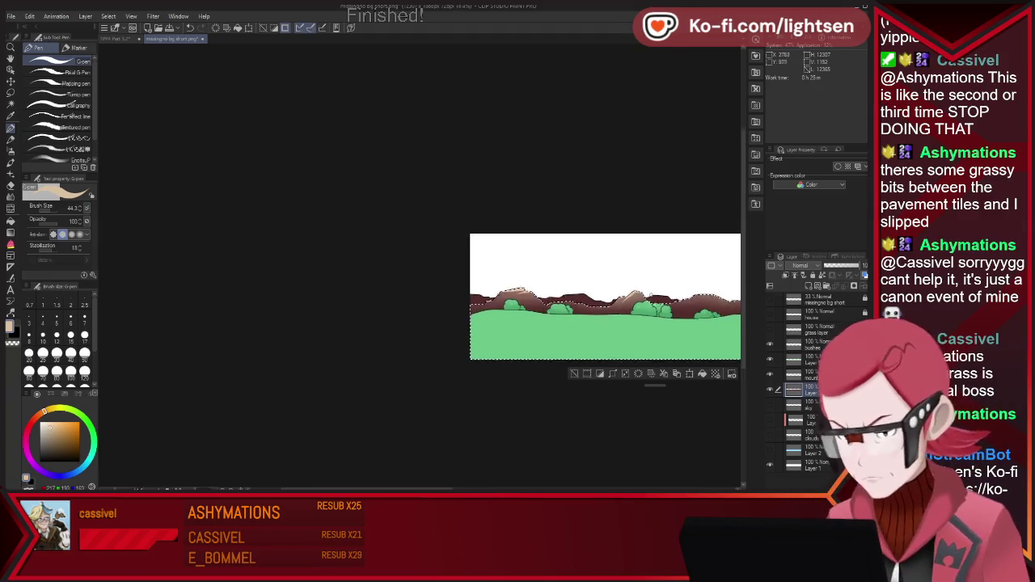
scroll(700, 288, "down", 2)
scroll(700, 288, "down", 2)
scroll(669, 267, "up", 1)
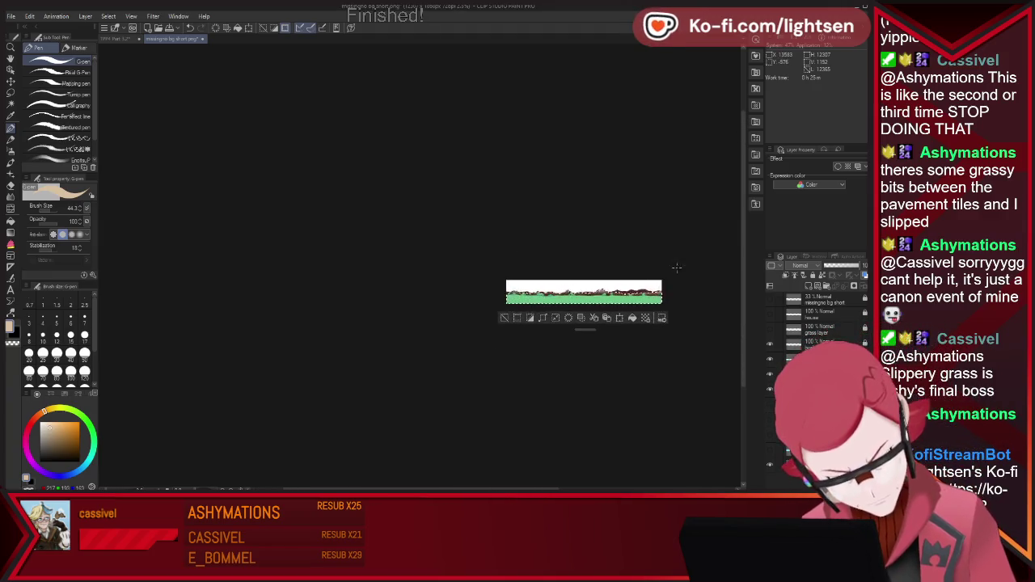
scroll(670, 267, "up", 1)
scroll(669, 267, "up", 2)
scroll(669, 267, "up", 1)
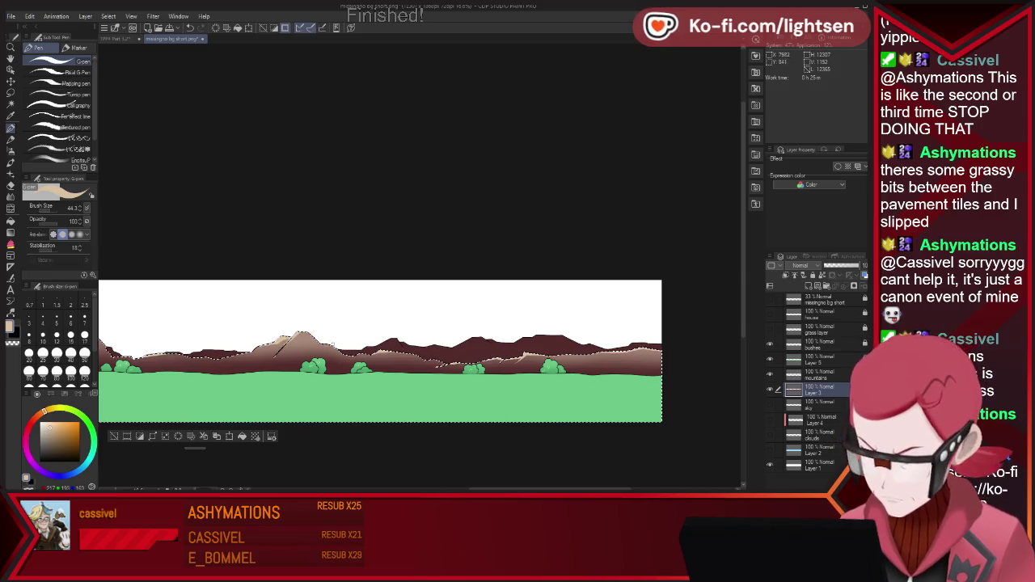
key("ctrl+d")
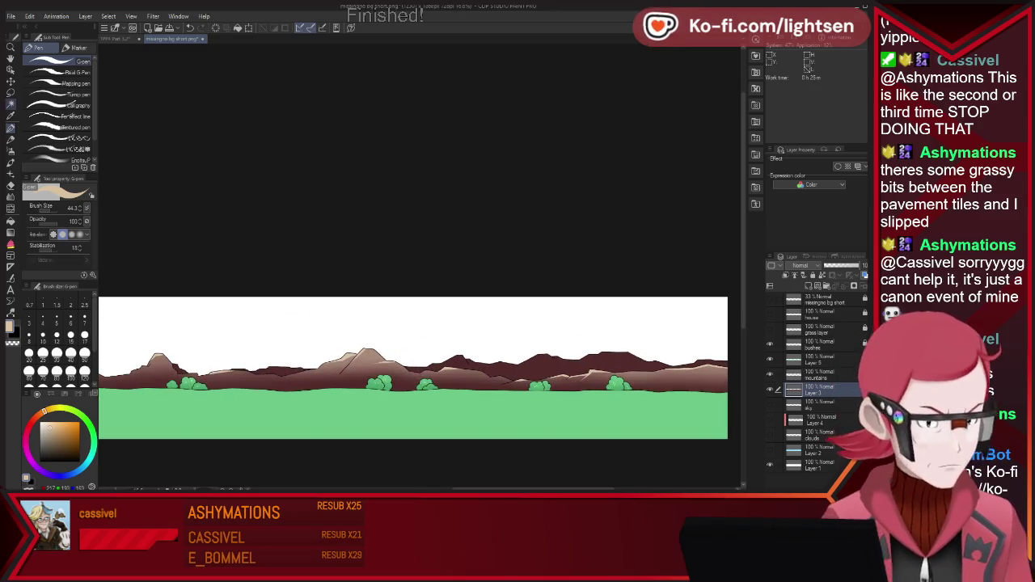
- Auto-select the dark mountains, adding the left mountains to the selection
key("w")
left_click(566, 368)
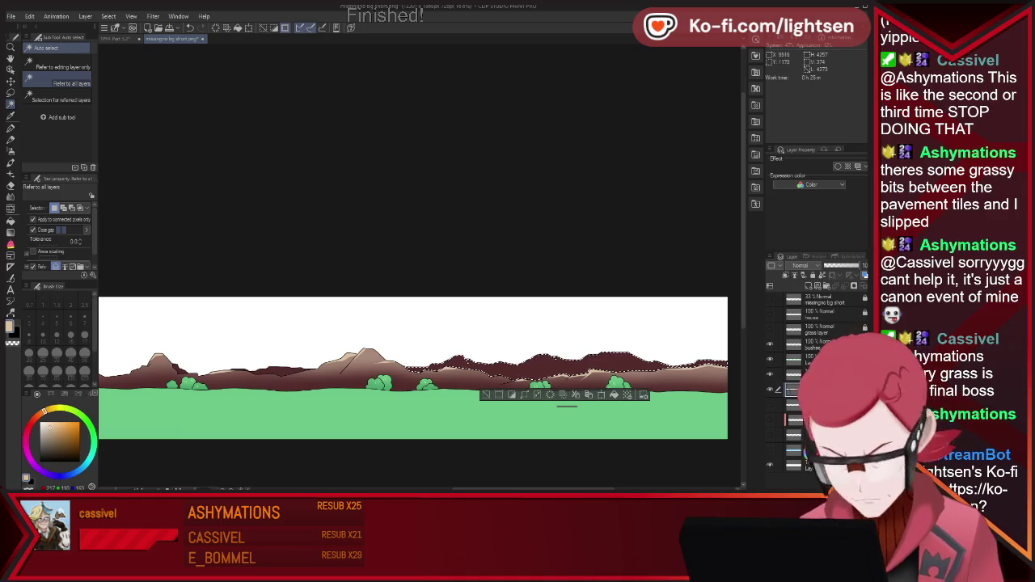
left_click(307, 372, "shift")
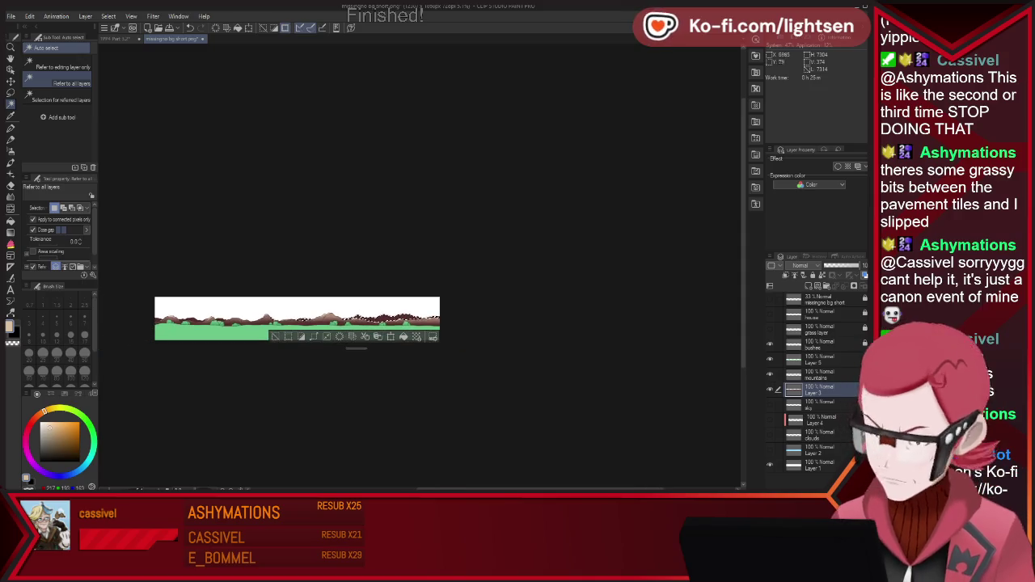
scroll(191, 319, "up", 2)
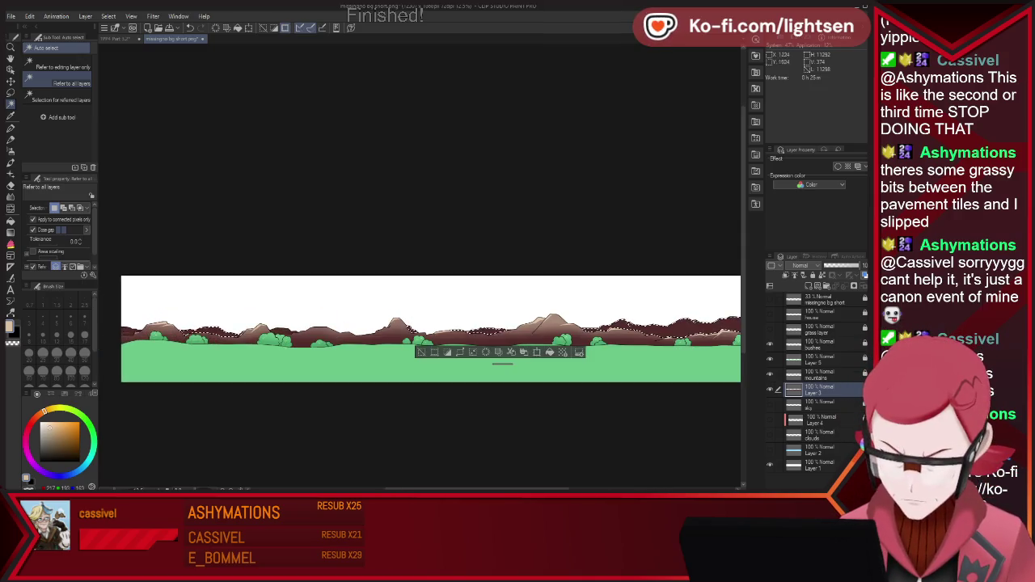
- Sample a canvas colour and set the soft airbrush to size 338.1, keeping the mountain selection
key("i")
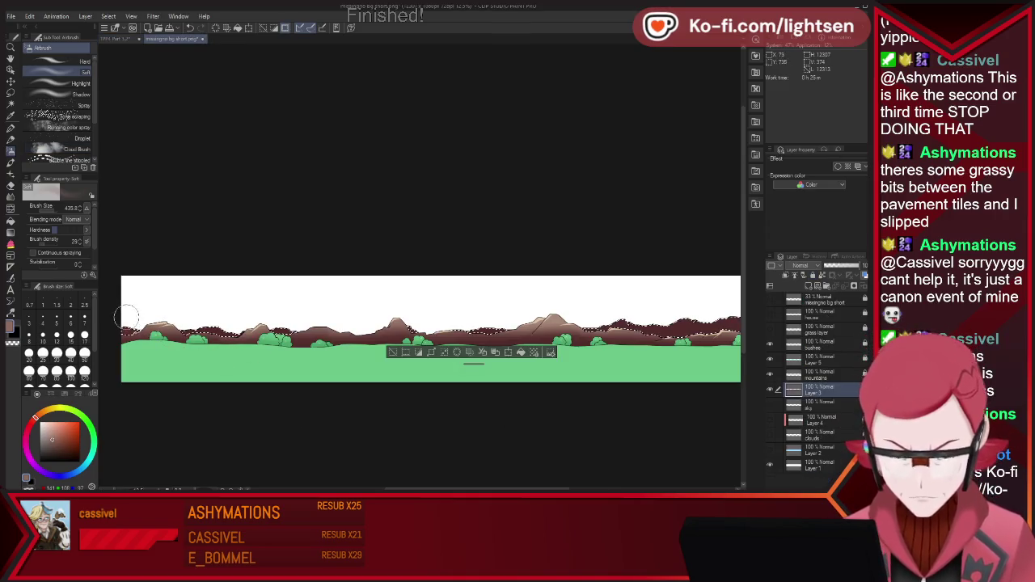
key("bracketleft")
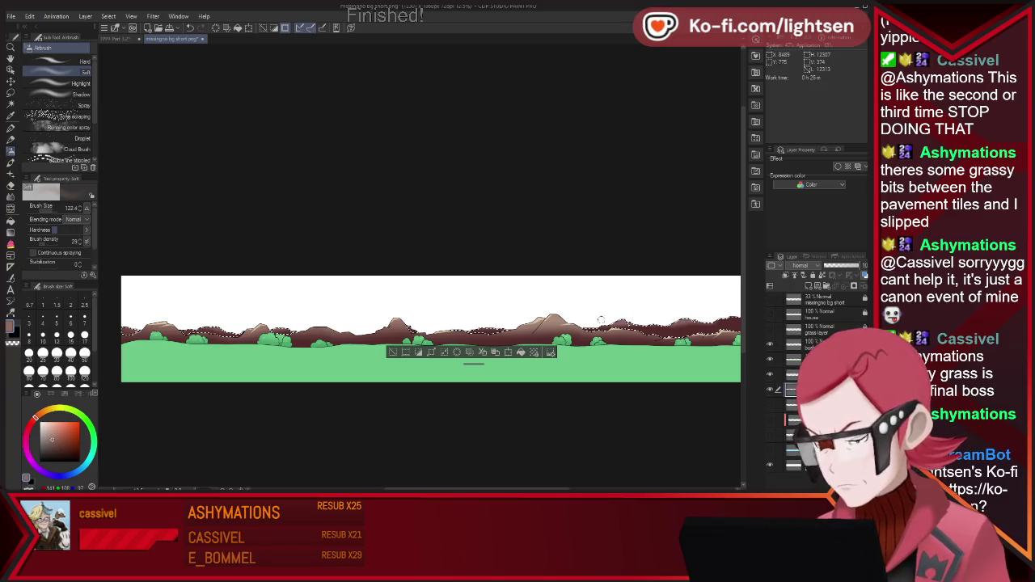
scroll(727, 311, "down", 3)
scroll(711, 323, "down", 2)
scroll(696, 331, "up", 1)
scroll(678, 344, "up", 3)
scroll(678, 344, "up", 2)
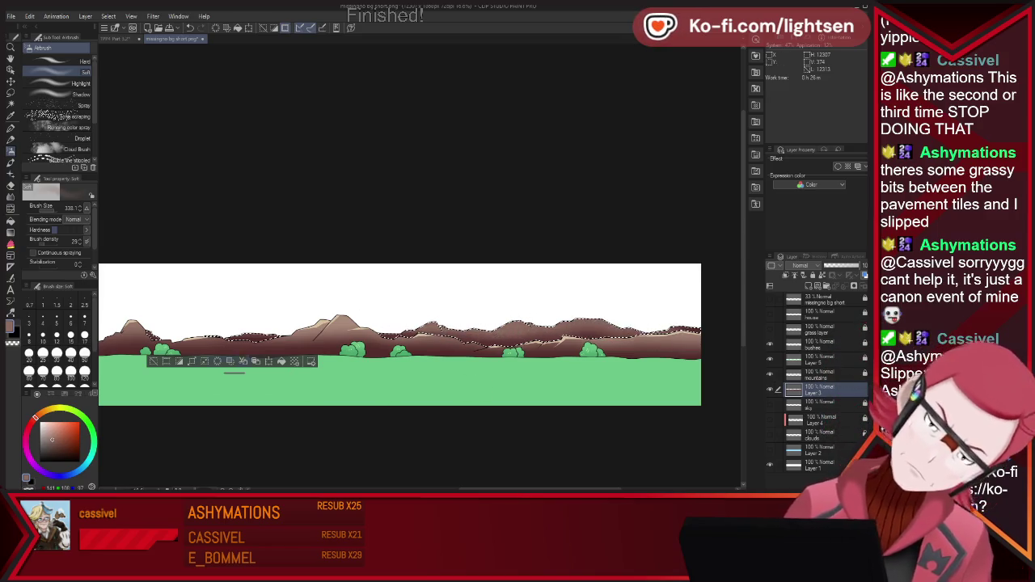
left_click(154, 361)
key("ctrl+z")
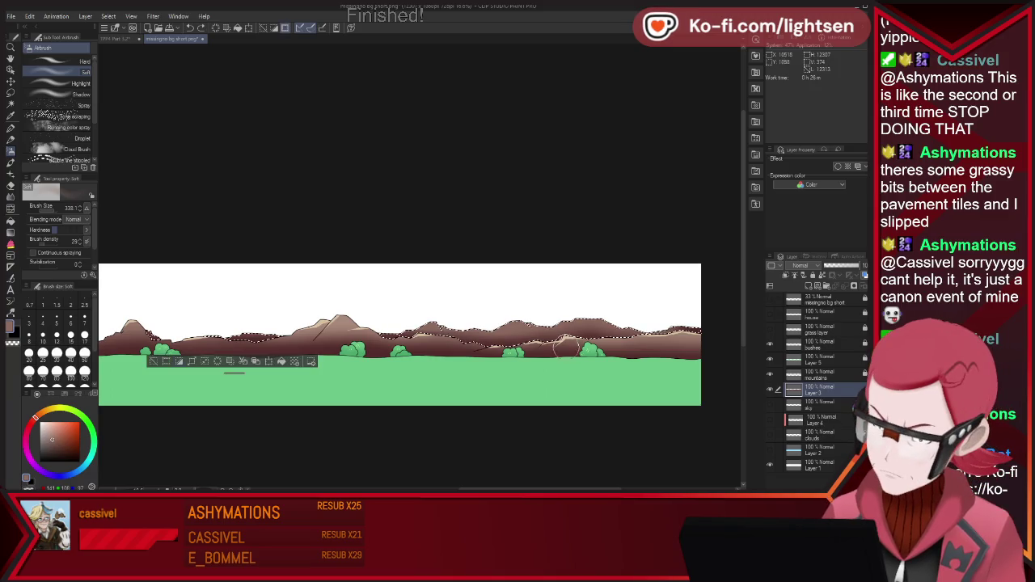
key("p")
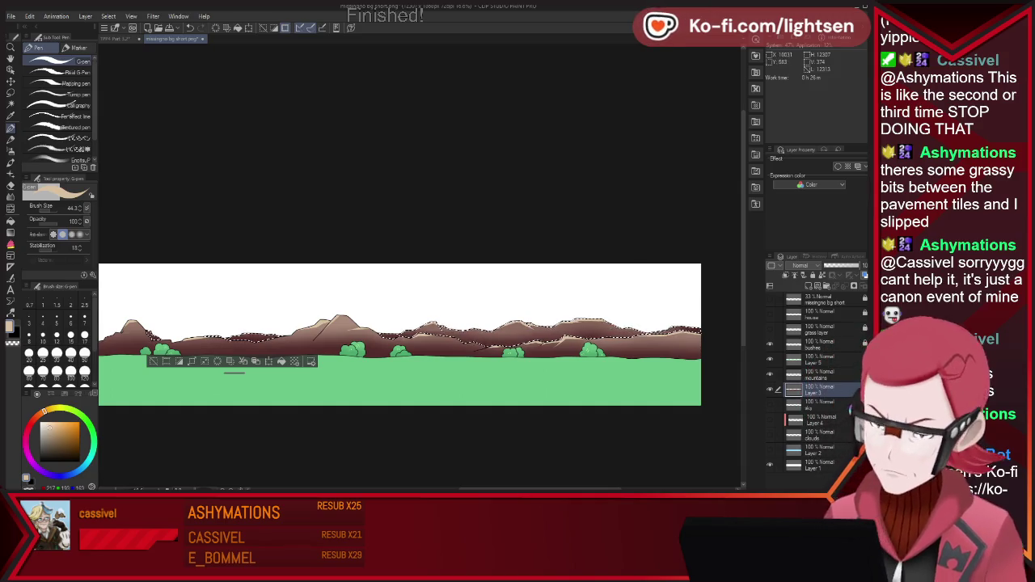
- Paint tan highlights on the remaining left and right peaks, then clear the selection
scroll(98, 339, "down", 3)
scroll(98, 339, "down", 3)
scroll(125, 336, "up", 2)
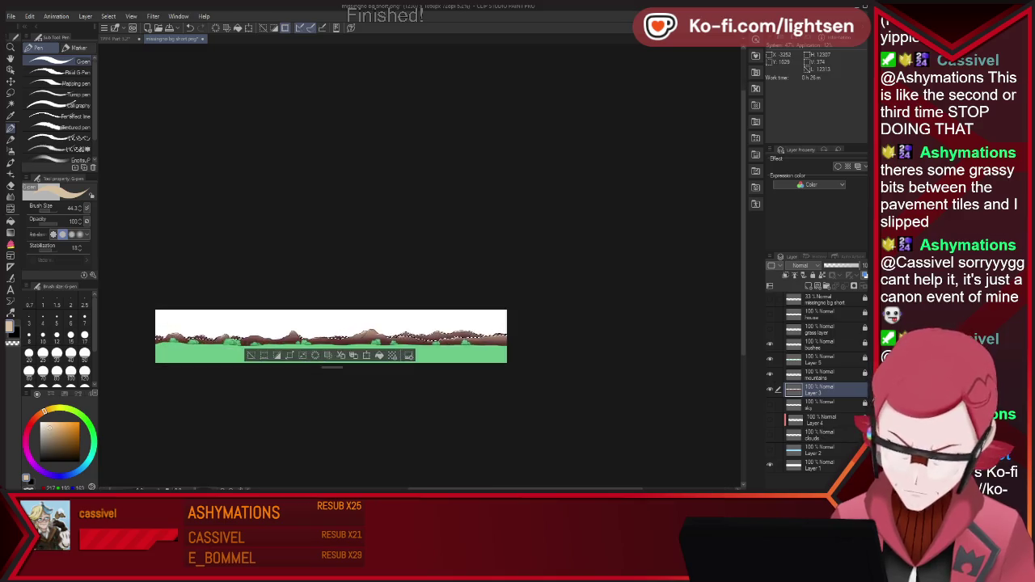
scroll(125, 336, "up", 2)
scroll(125, 336, "up", 2)
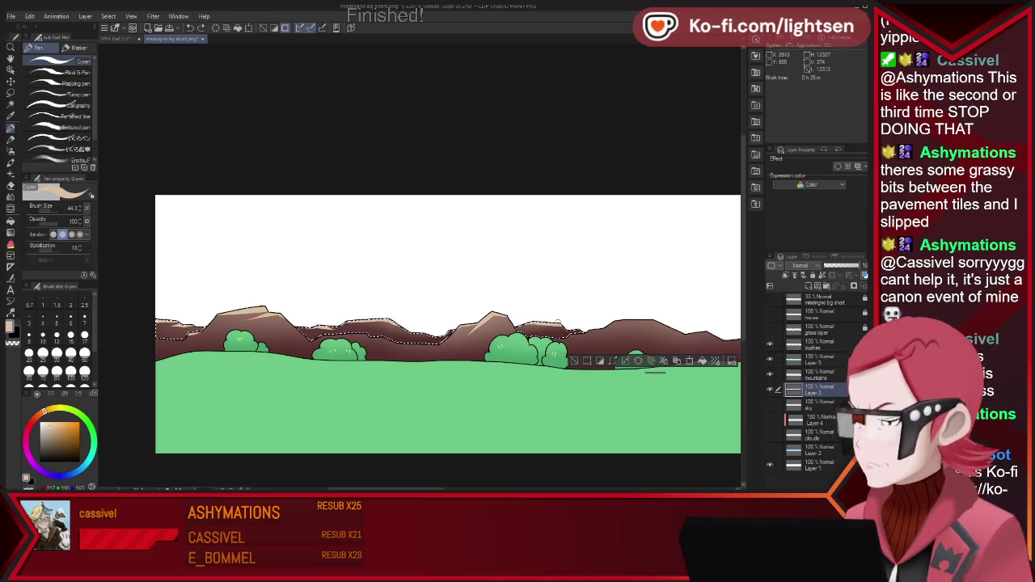
left_click(574, 360)
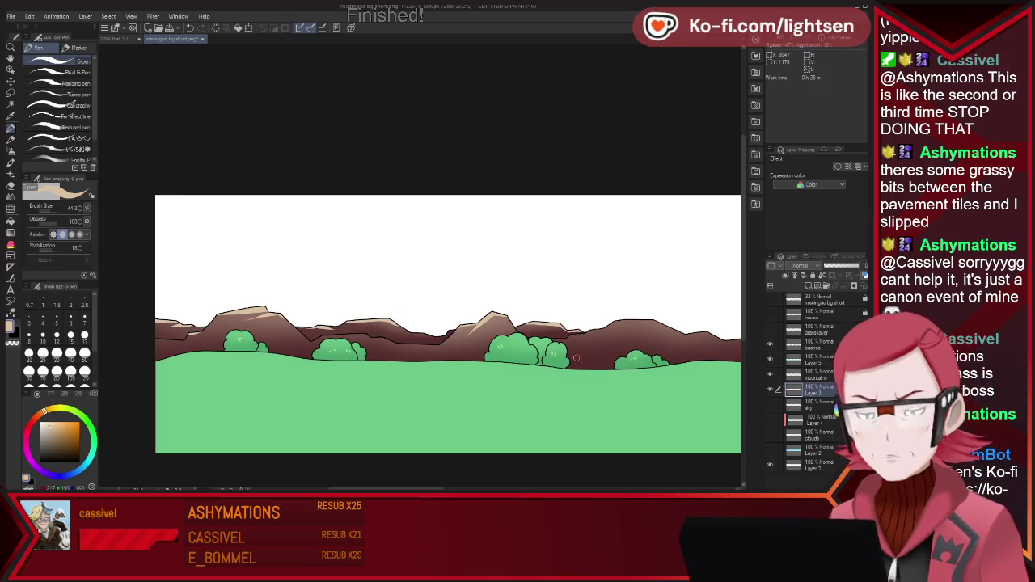
- Auto-select the middle mountain's top
scroll(433, 325, "down", 2)
scroll(434, 325, "up", 4)
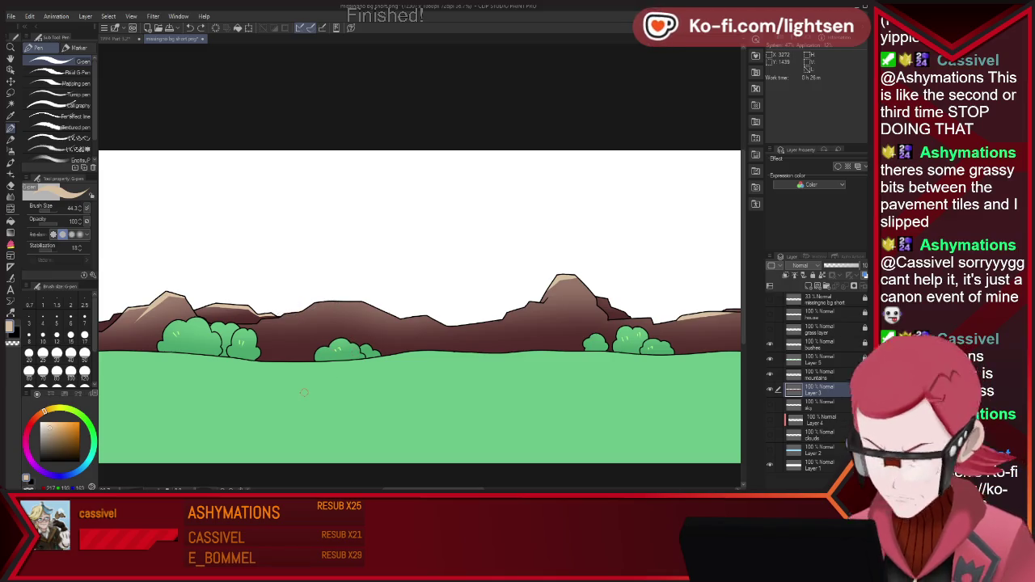
key("w")
left_click(343, 305)
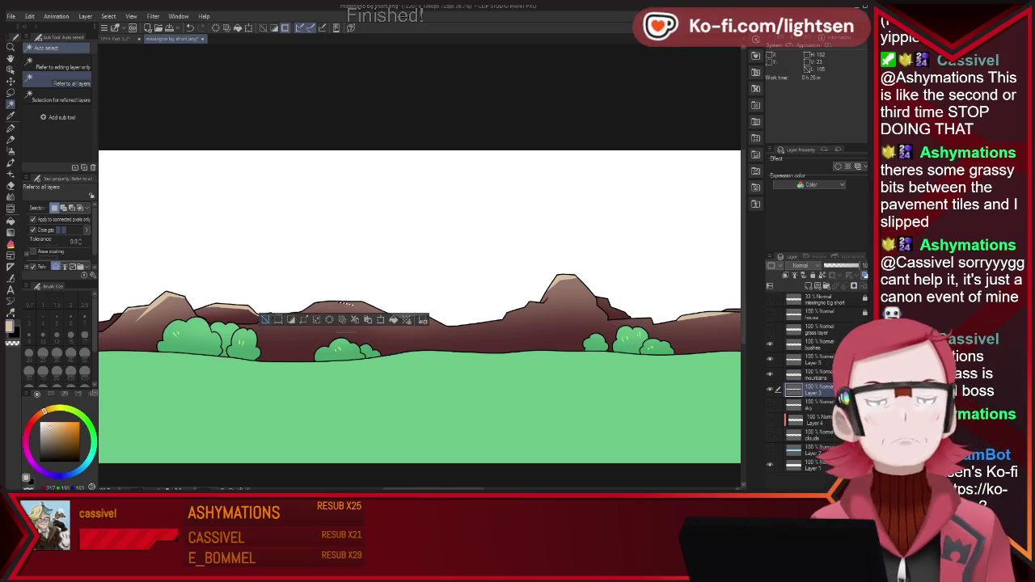
- Clear the mountain selection and move around the canvas before outlining the house
key("ctrl+d")
scroll(448, 304, "down", 2)
scroll(448, 304, "down", 3)
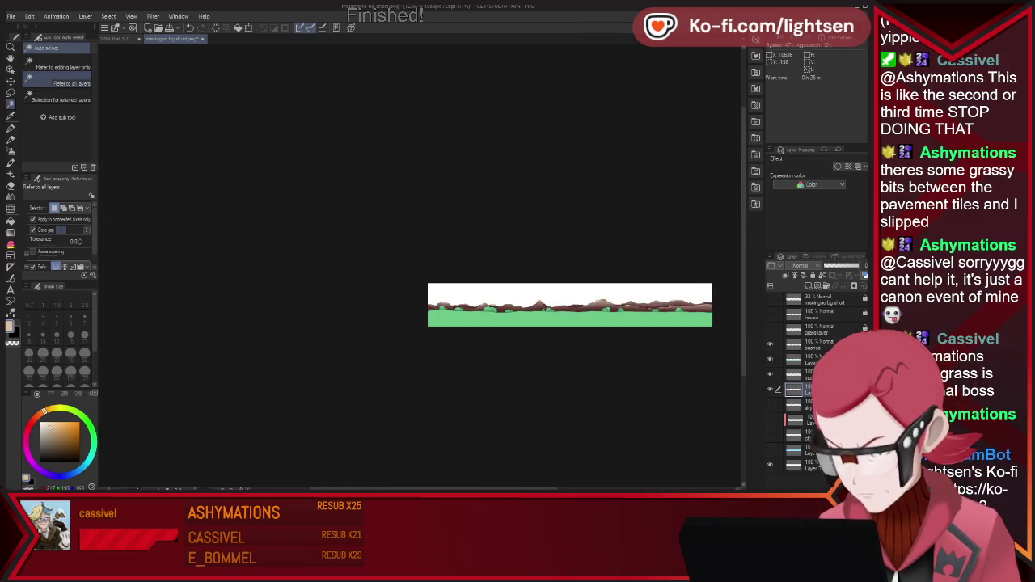
scroll(558, 305, "up", 2)
scroll(558, 305, "up", 1)
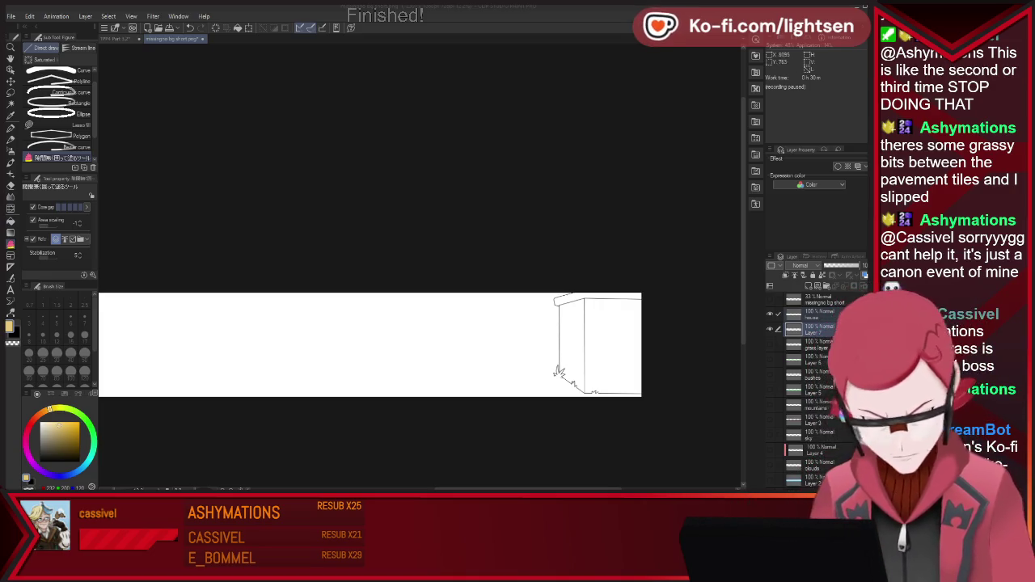
- Return to the house background strip document and auto-select the house's left wall
mouse_move(638, 277)
left_mouse_down()
mouse_move(598, 271)
mouse_move(671, 280)
left_mouse_up()
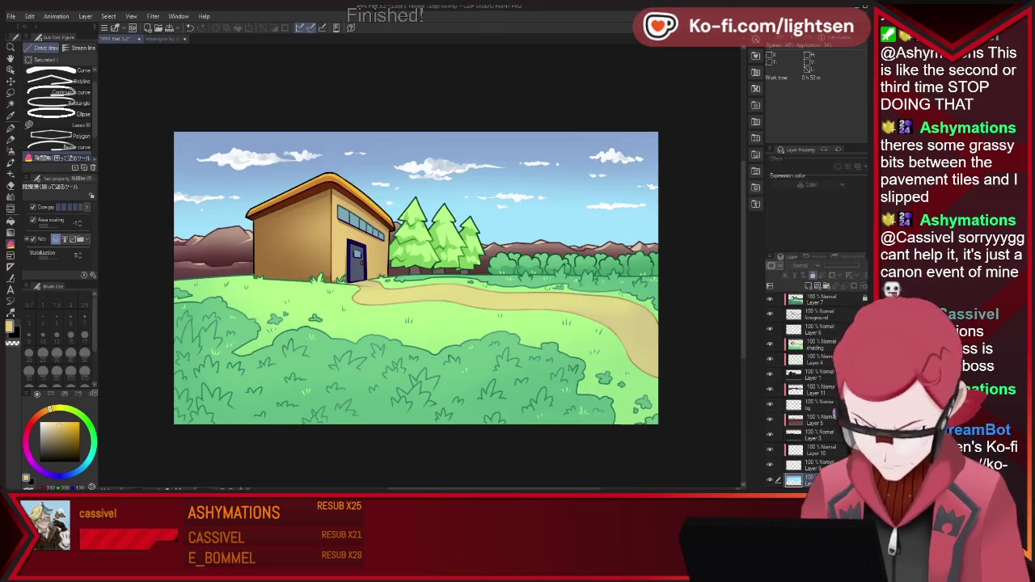
key("i")
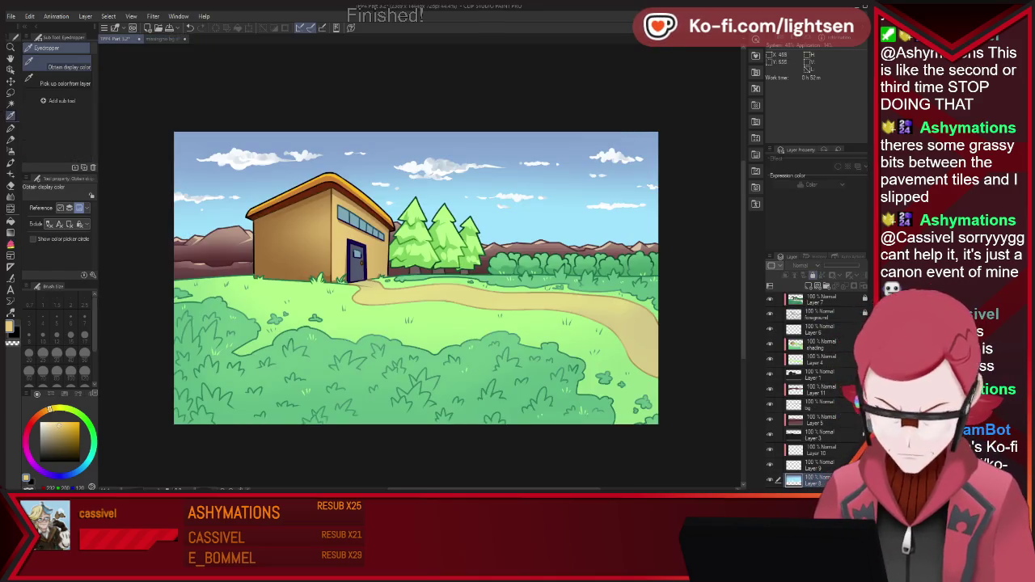
key("w")
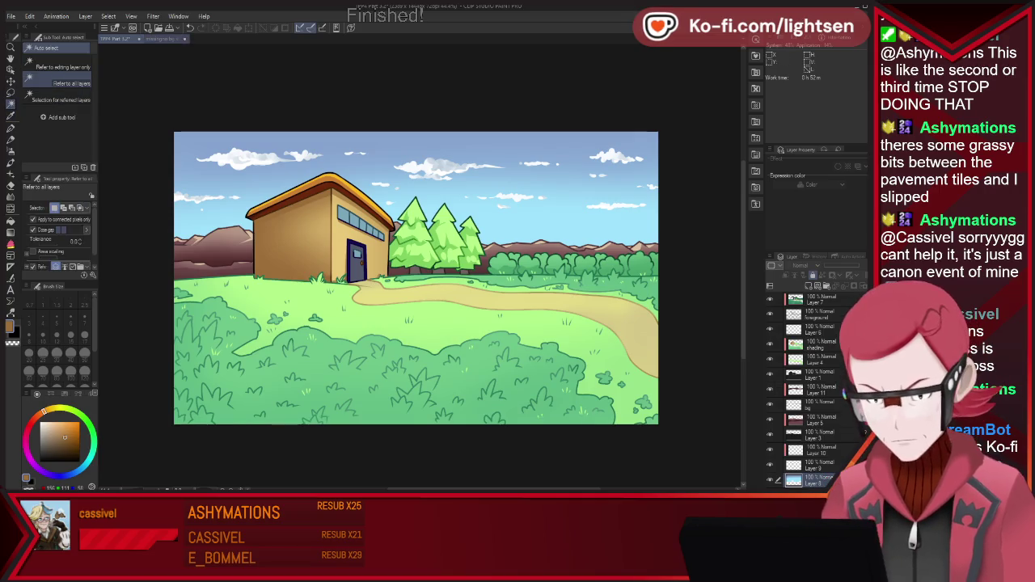
key("ctrl+Tab")
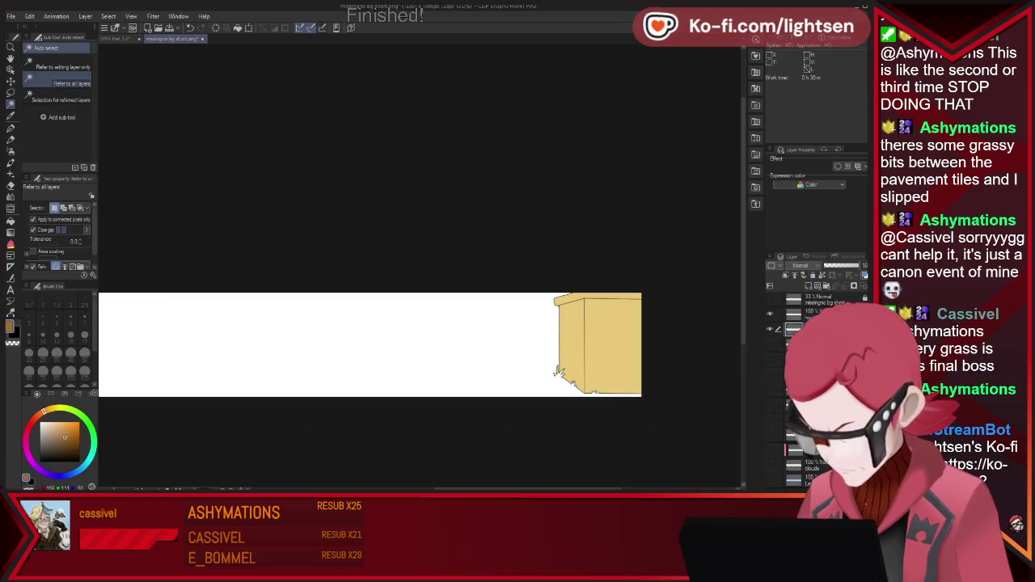
left_click(559, 372)
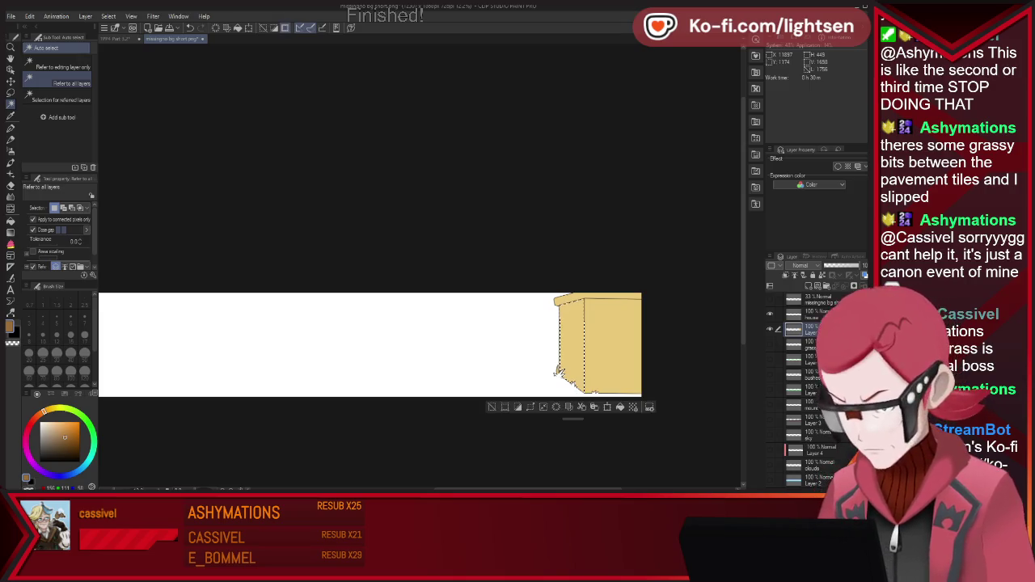
- Airbrush shading onto the left wall, redoing it lighter after the first pass was too dark
key("b")
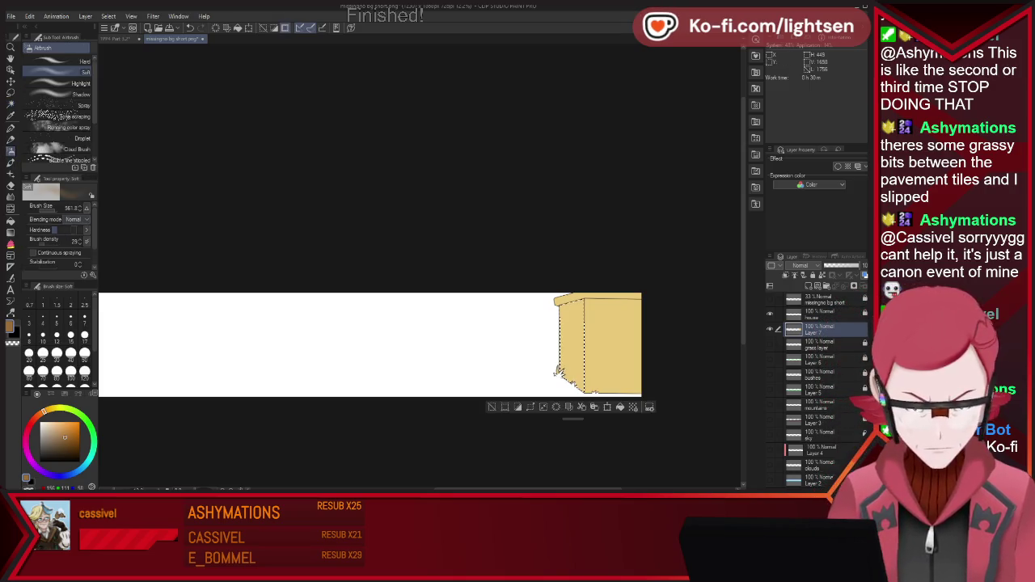
left_click_drag(570, 316, 575, 388)
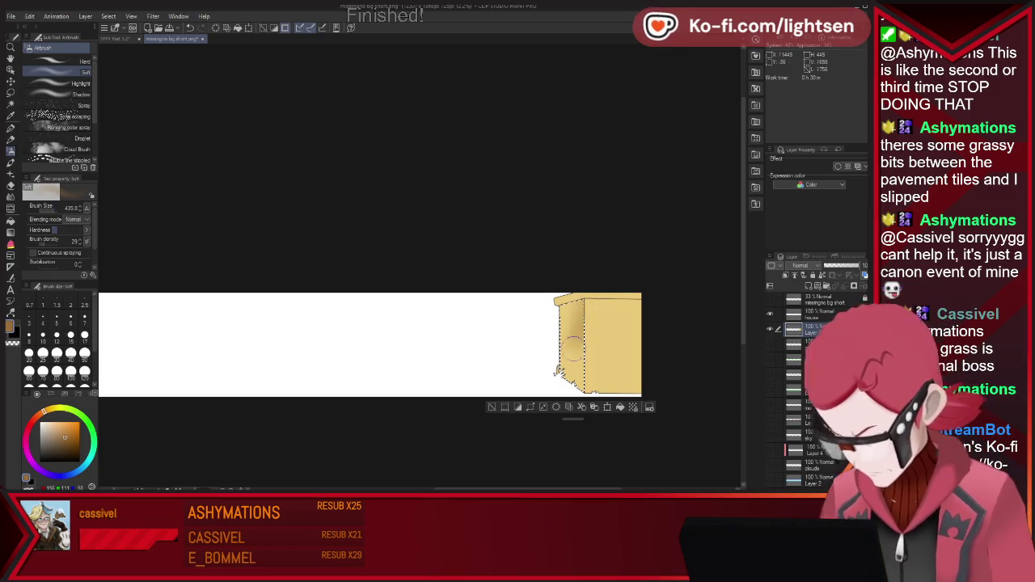
key("ctrl+z")
left_click_drag(570, 314, 570, 440)
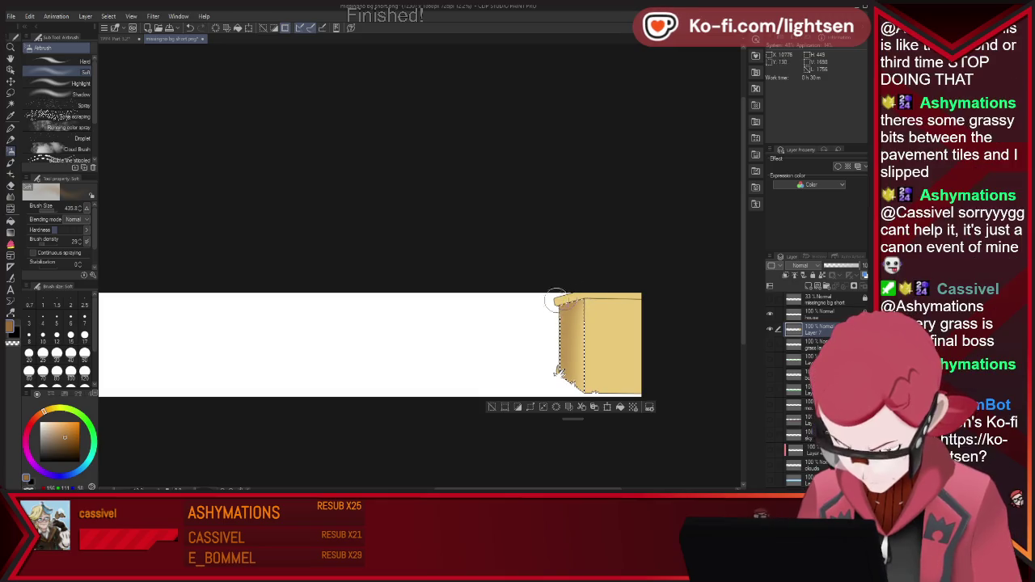
key("p")
key("ctrl+z")
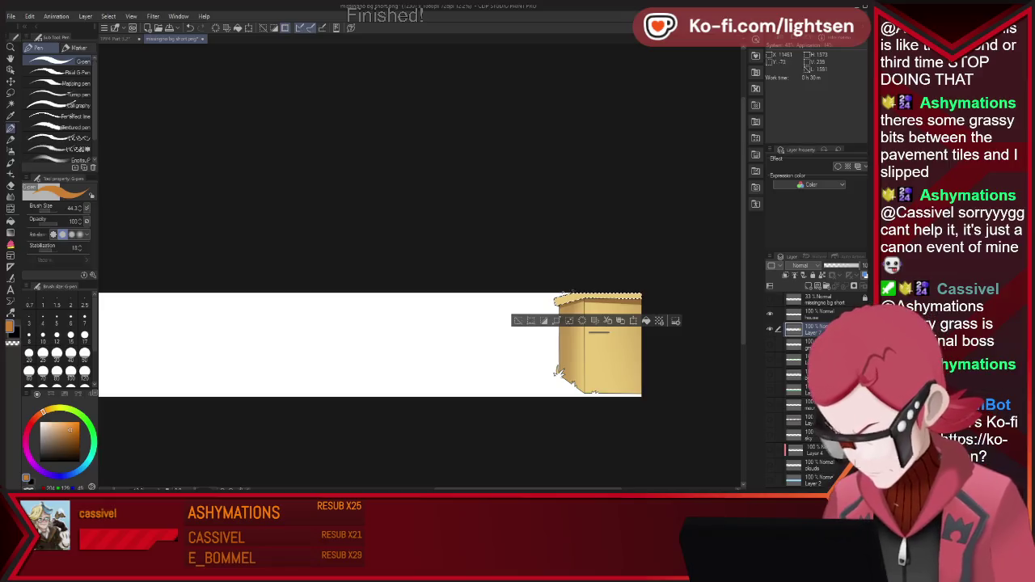
key("bracketright")
key("bracketright")
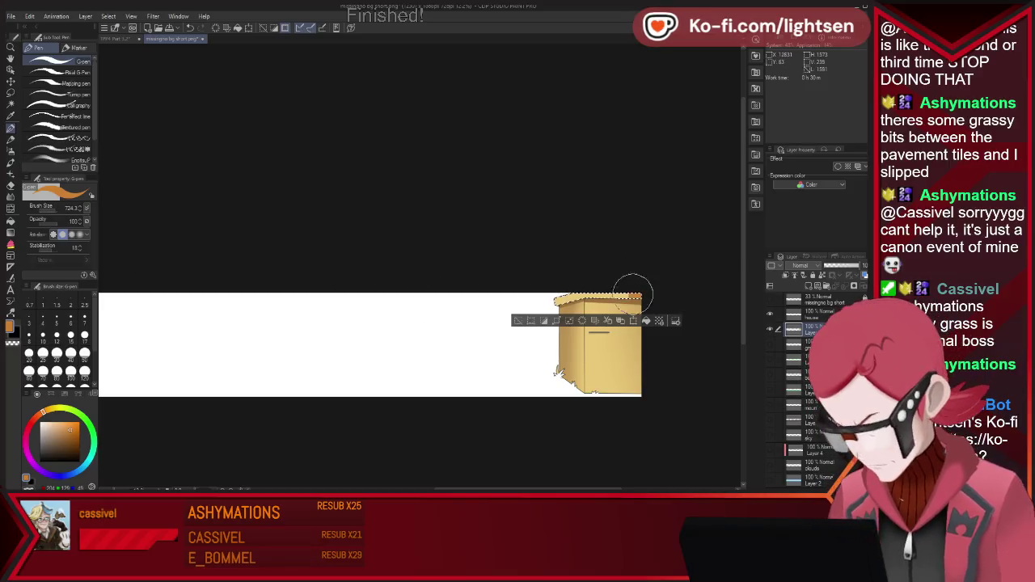
- Show the sky, mountain and grass layers, deselect, and sample the grass green
left_click(769, 327, "alt")
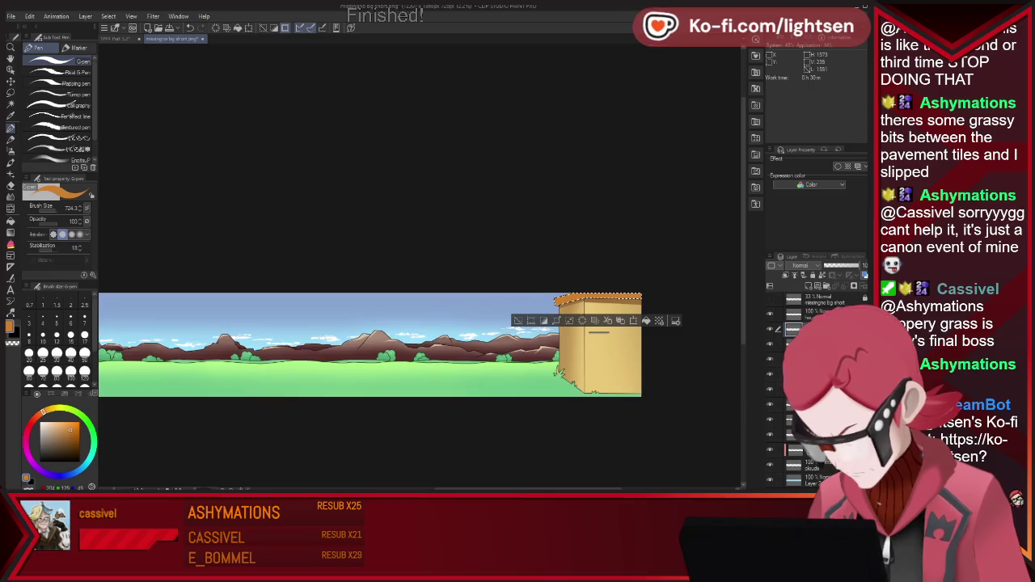
key("ctrl+d")
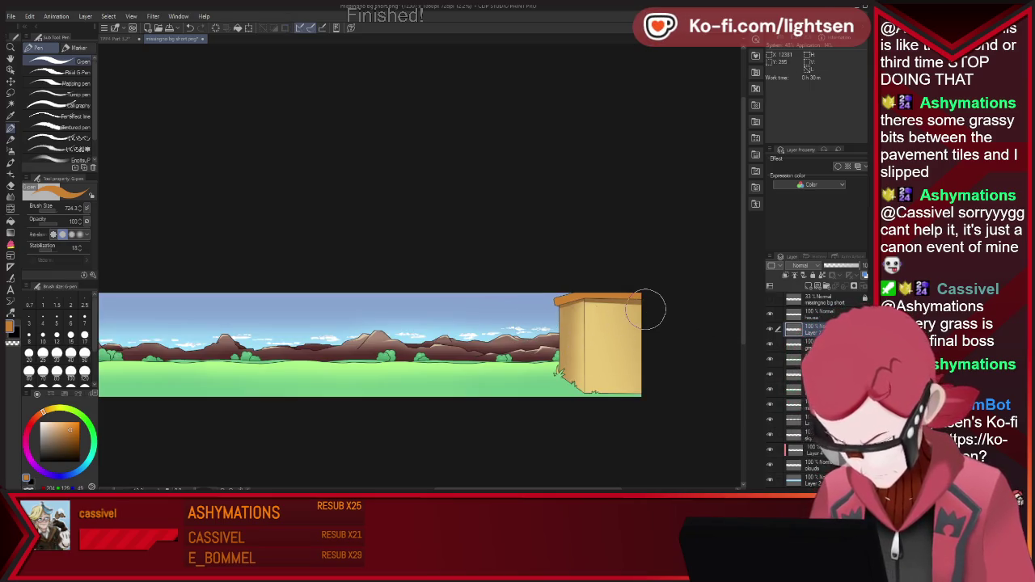
scroll(645, 310, "up", 5)
key("i")
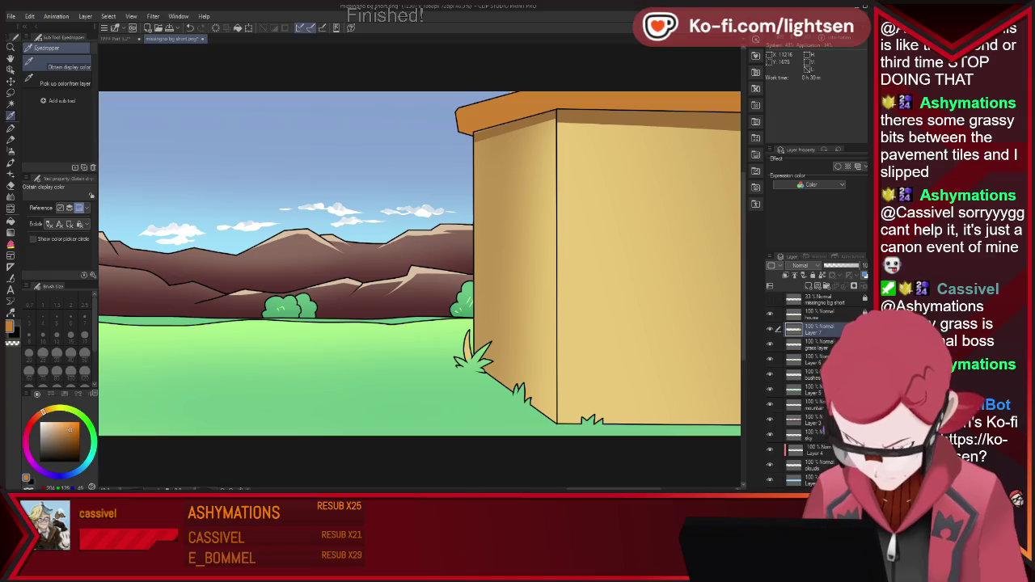
left_click(146, 386)
- Paint over the grass tuft at the house corner with a size-57 green pen
key("p")
key("bracketleft")
key("bracketleft")
key("bracketleft")
key("bracketleft")
key("bracketleft")
left_click_drag(466, 331, 493, 364)
key("m")
key("p")
key("ctrl+d")
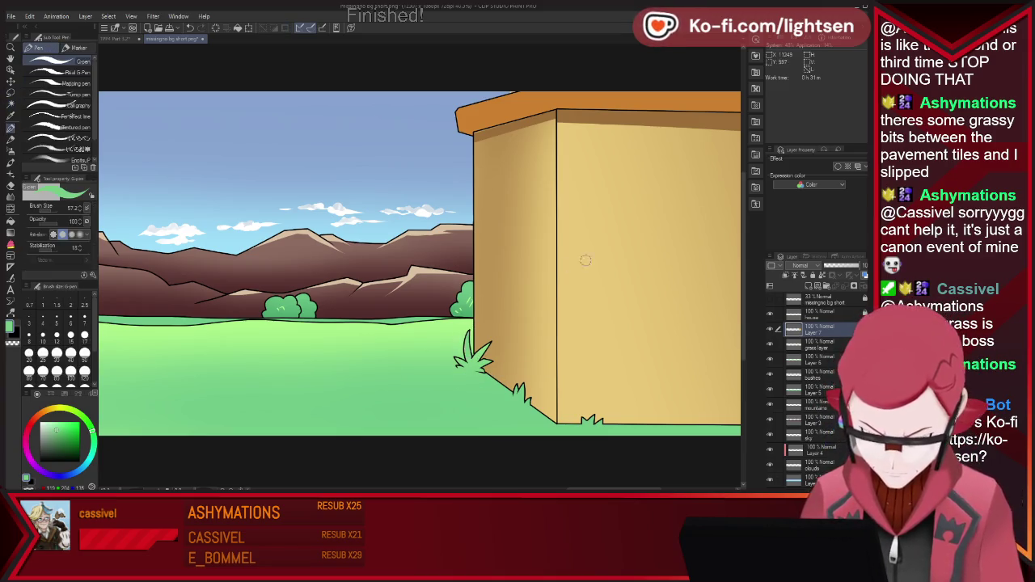
scroll(598, 324, "down", 1)
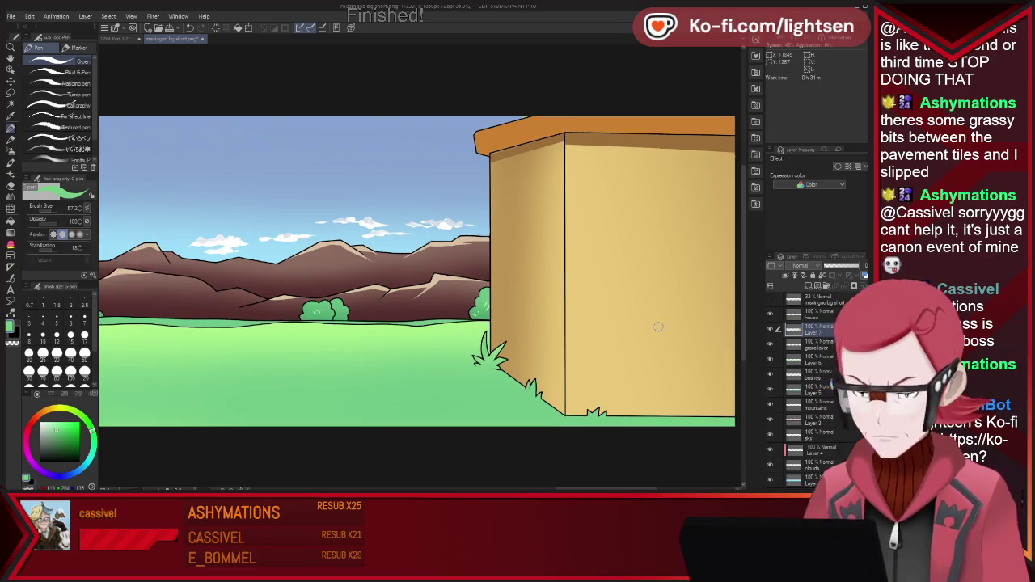
scroll(485, 340, "down", 2)
scroll(355, 344, "up", 1)
scroll(396, 357, "down", 1)
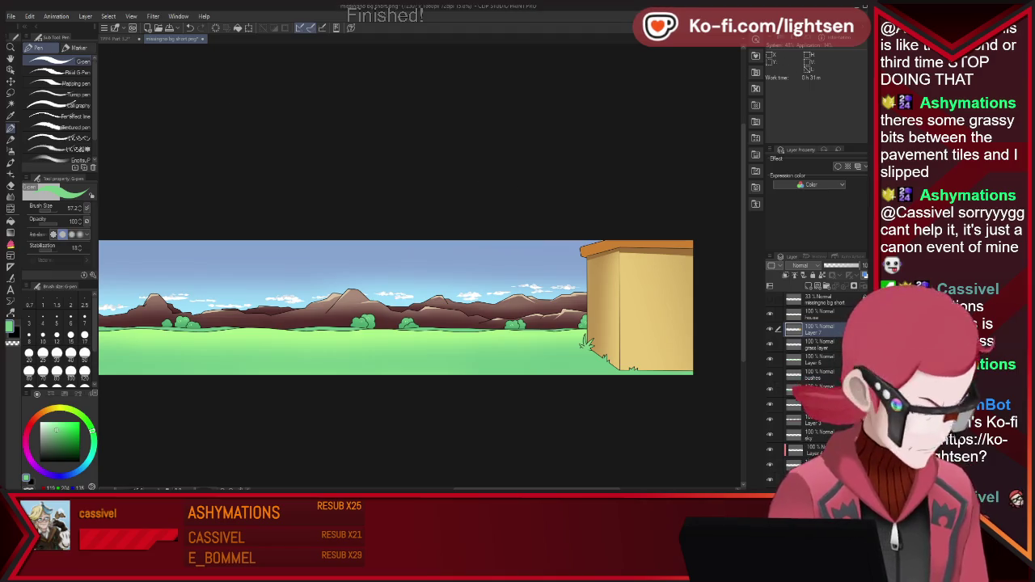
key("Escape")
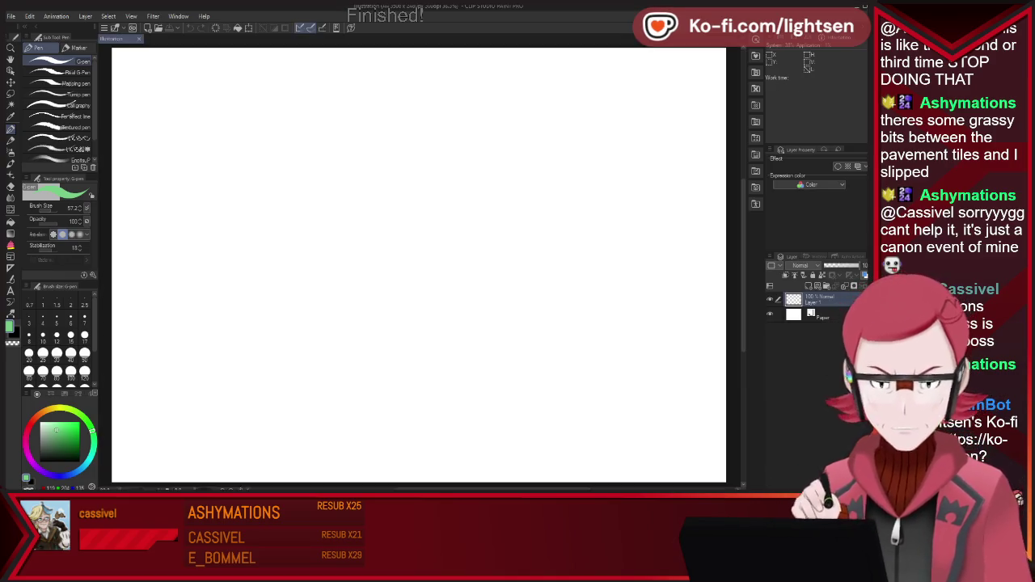
- Test and undo trial head circles, switching to a thinner size-15 sketching pen
left_click_drag(352, 230, 360, 254)
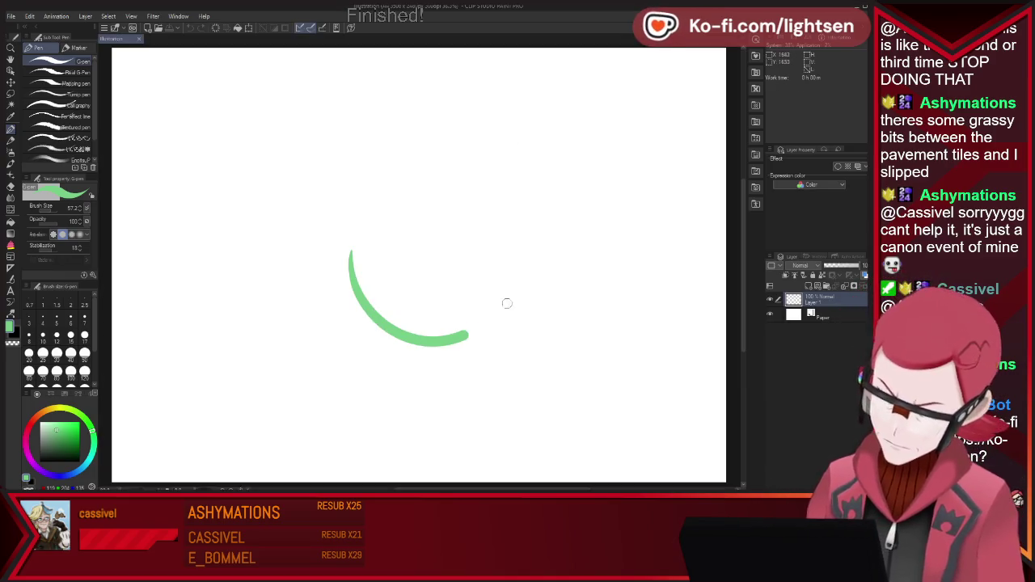
key("ctrl+z")
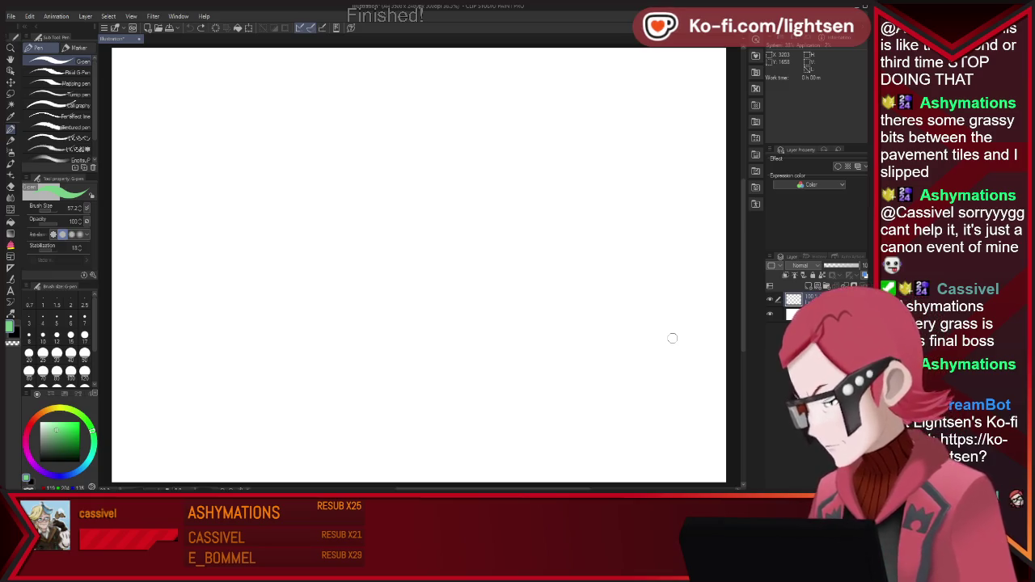
left_click_drag(499, 279, 465, 376)
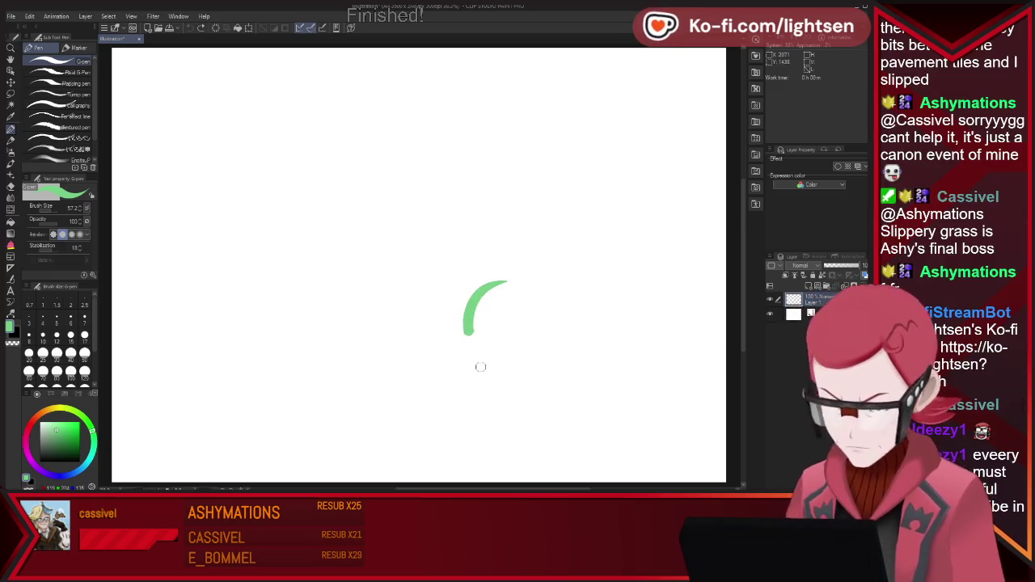
key("ctrl+z")
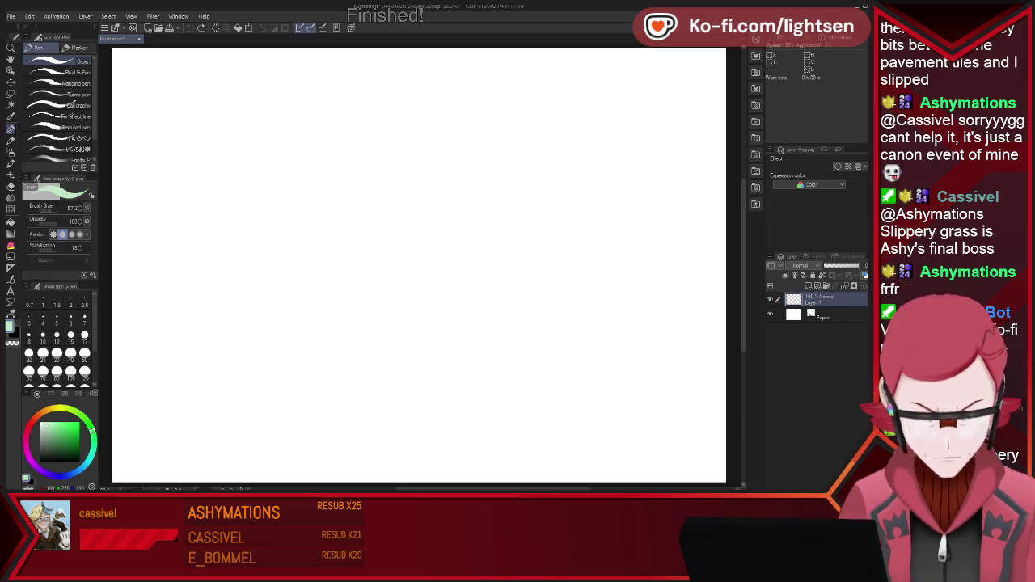
left_click(58, 138)
left_click_drag(406, 187, 423, 282)
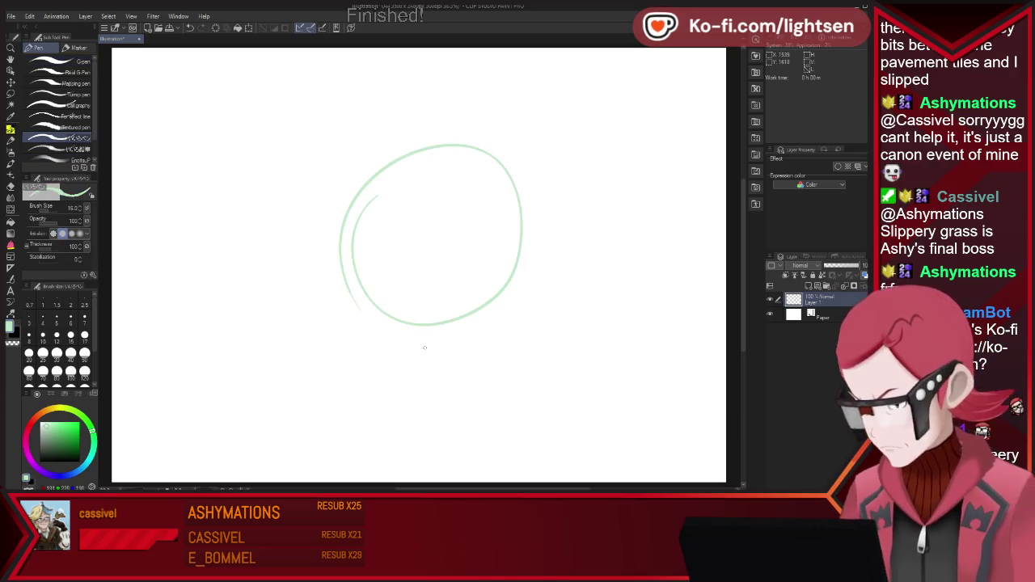
key("ctrl+z")
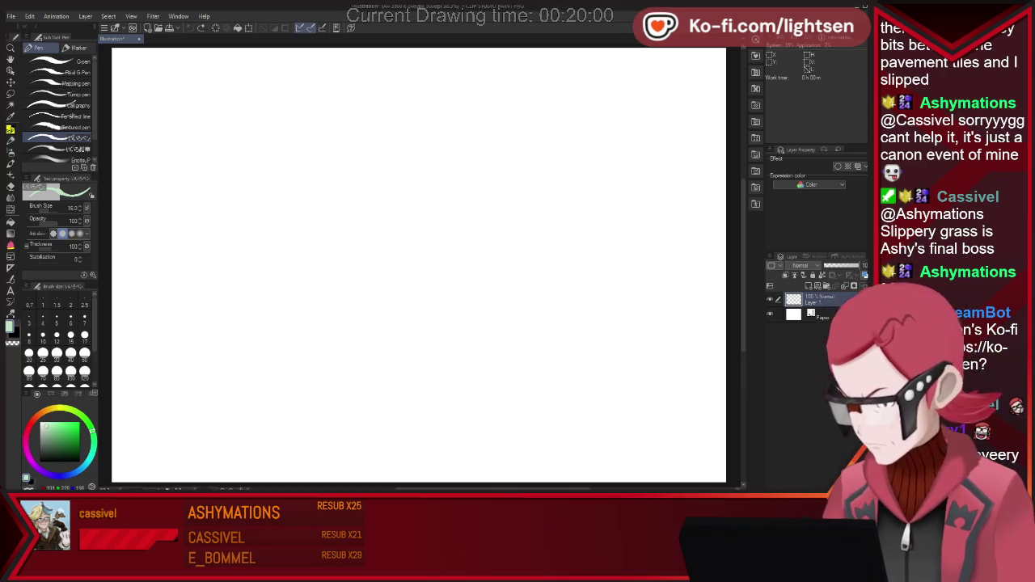
- Sketch head curves, a pointed shape rising up-right and a jagged line along the bottom
mouse_move(380, 347)
left_mouse_down()
mouse_move(474, 203)
mouse_move(429, 368)
left_mouse_up()
key("ctrl+z")
left_click_drag(406, 161, 418, 339)
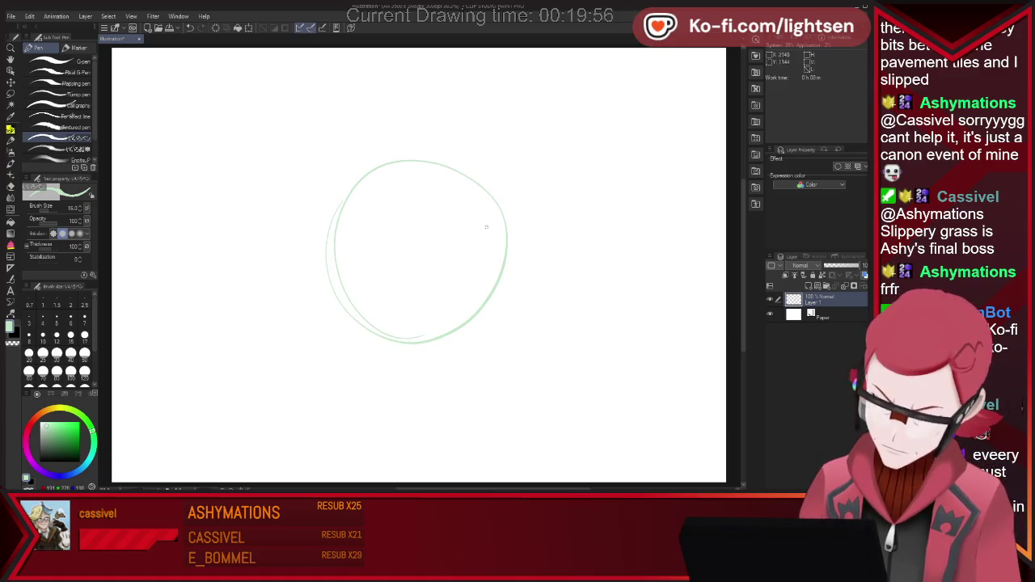
left_click_drag(319, 277, 451, 229)
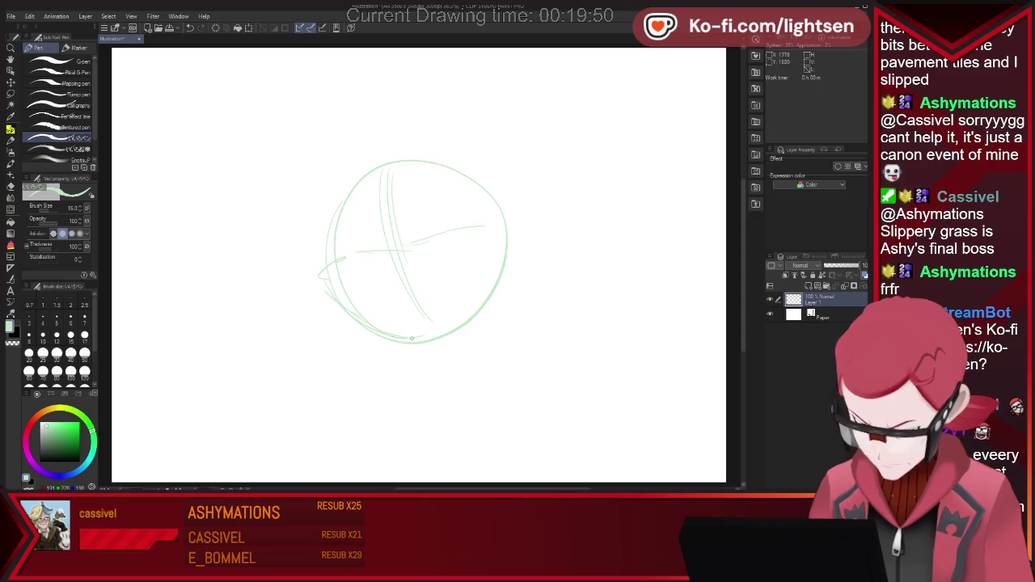
left_click_drag(518, 263, 483, 315)
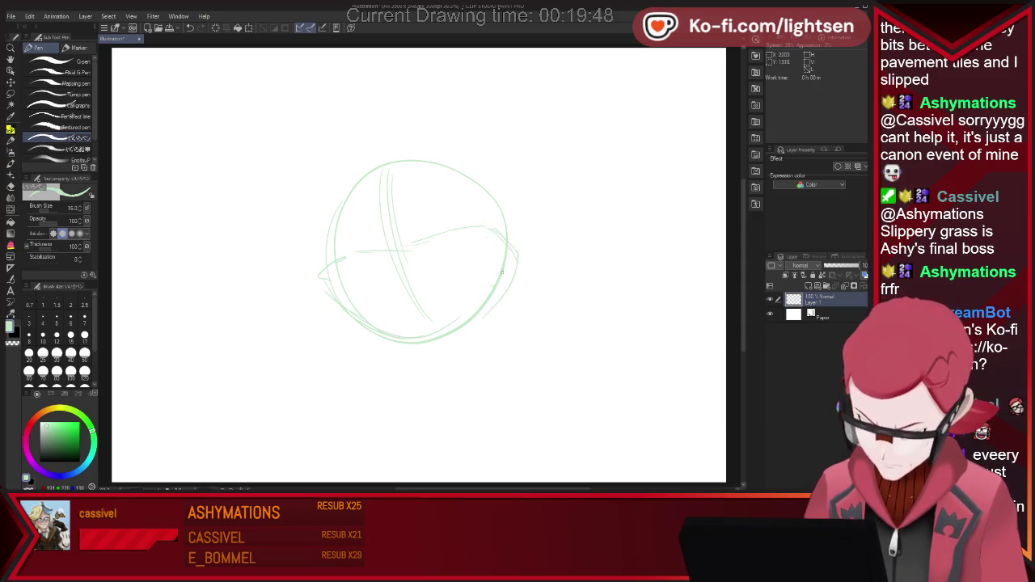
mouse_move(410, 243)
left_mouse_down()
mouse_move(544, 169)
mouse_move(530, 228)
left_mouse_up()
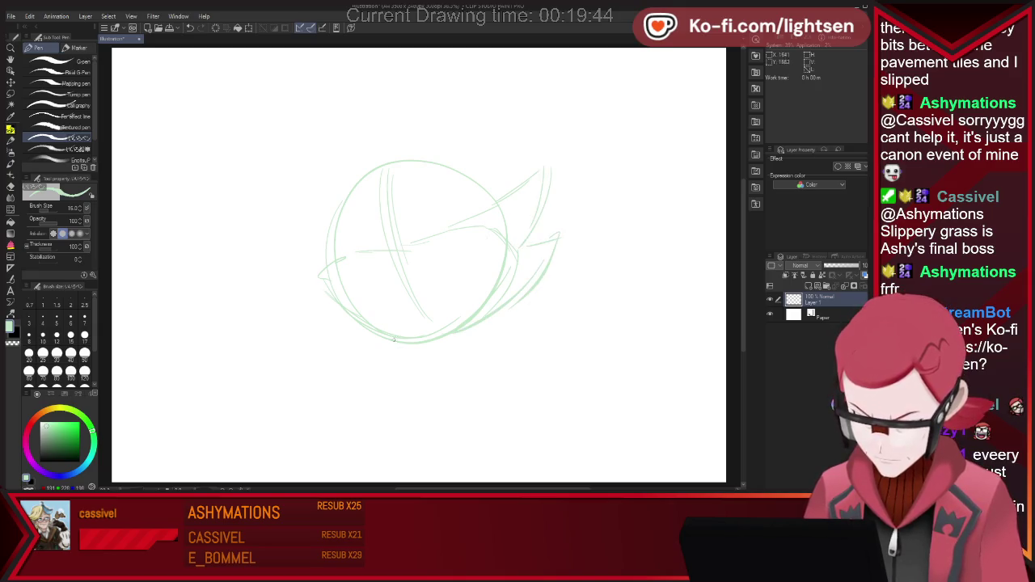
mouse_move(356, 325)
left_mouse_down()
mouse_move(374, 347)
mouse_move(475, 333)
left_mouse_up()
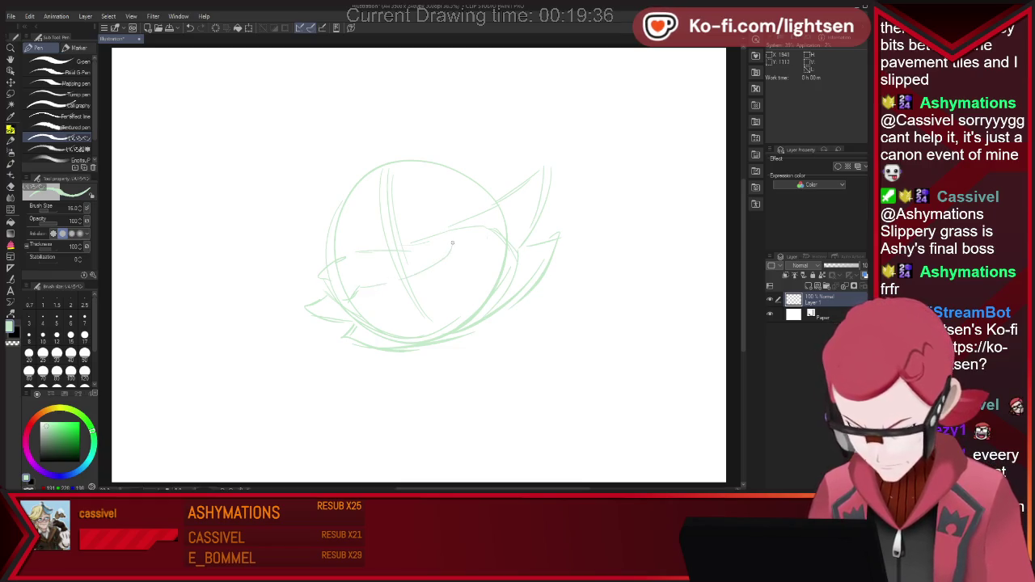
left_click_drag(455, 242, 469, 265)
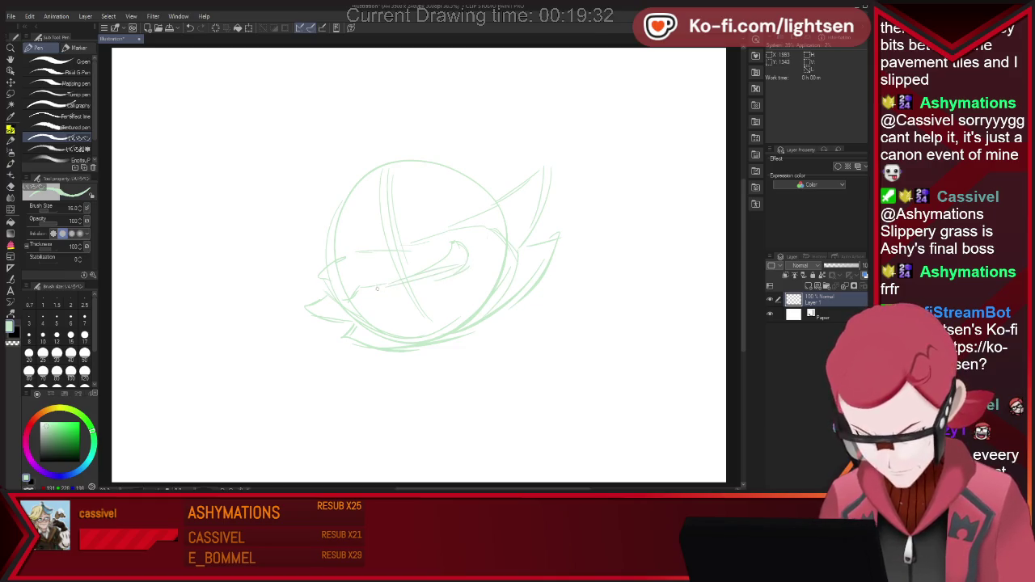
- Sketch a curved grin, a diagonal brow line and the right eye, erasing stray lines
key("e")
key("p")
key("e")
key("p")
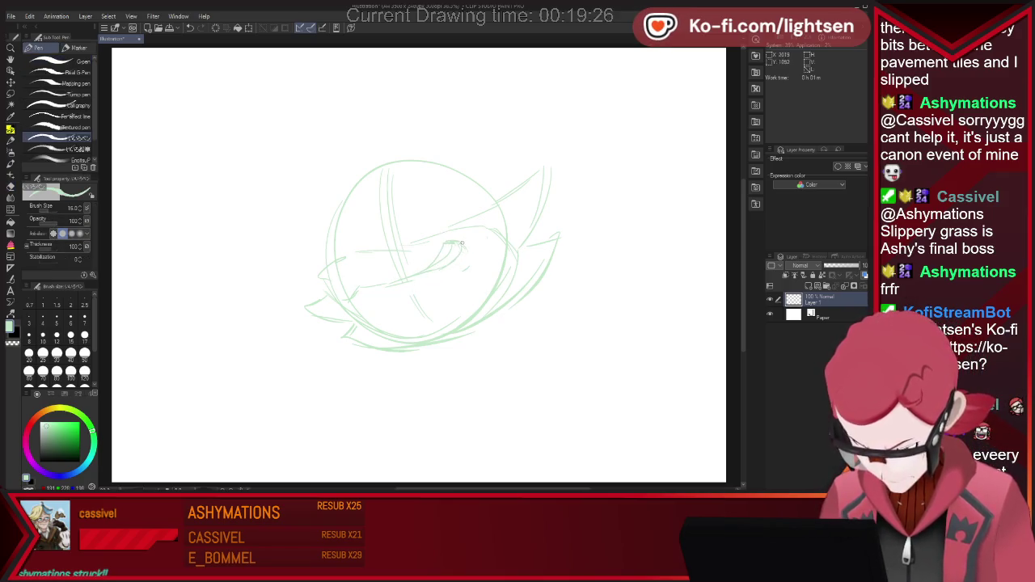
left_click_drag(453, 244, 380, 283)
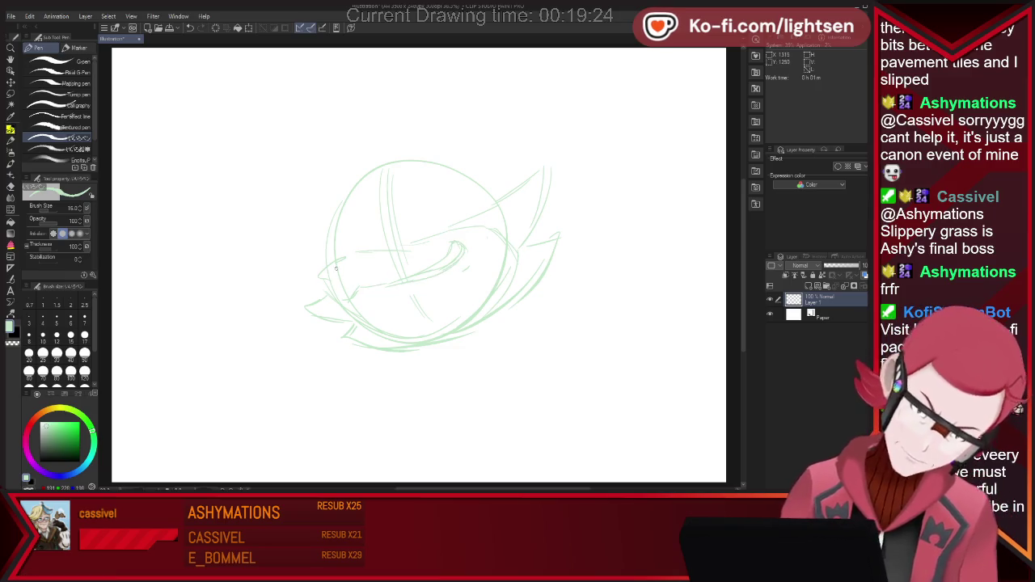
left_click_drag(356, 256, 322, 275)
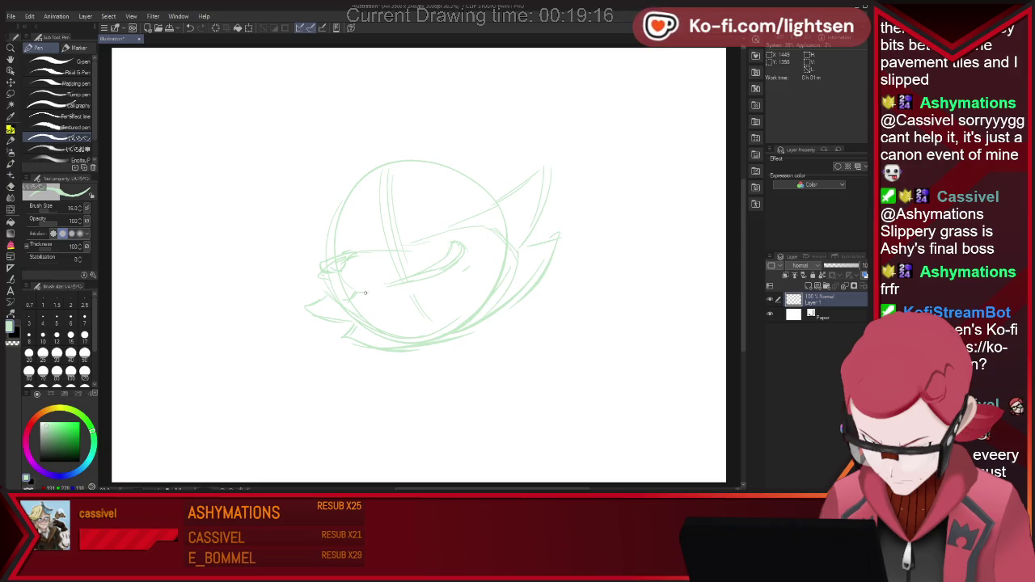
left_click_drag(372, 288, 433, 277)
key("e")
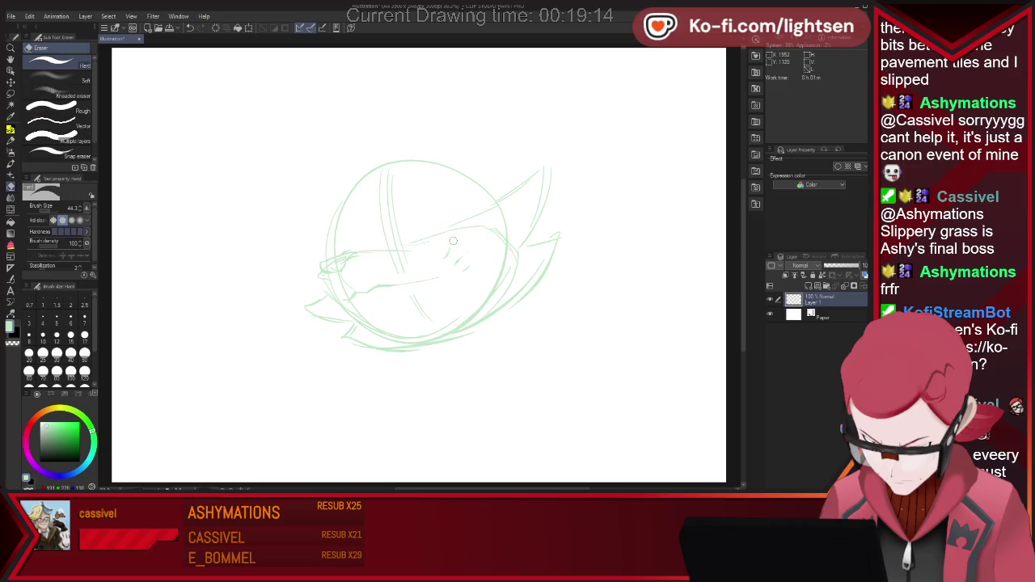
key("p")
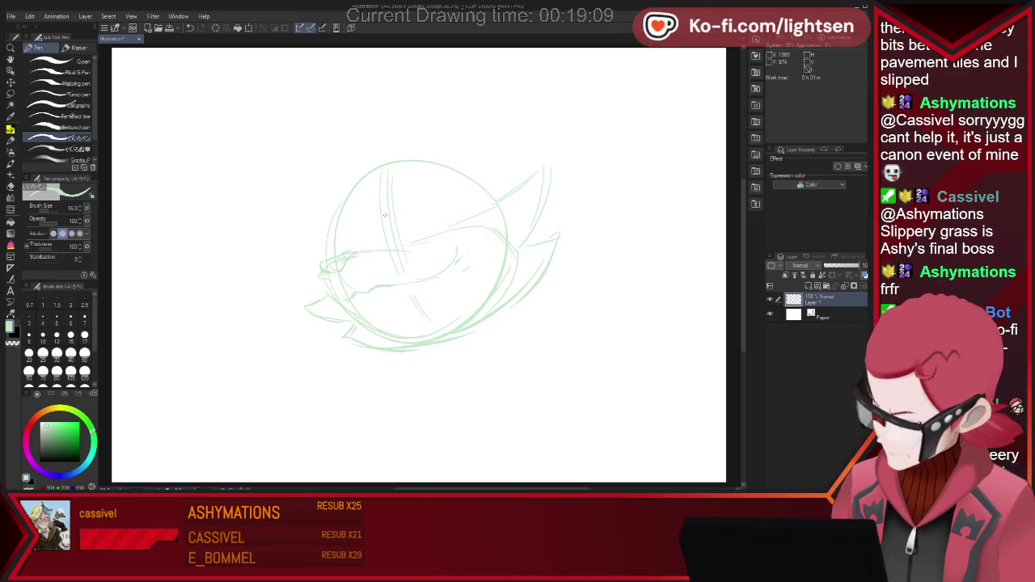
mouse_move(402, 219)
left_mouse_down()
mouse_move(438, 190)
mouse_move(413, 243)
left_mouse_up()
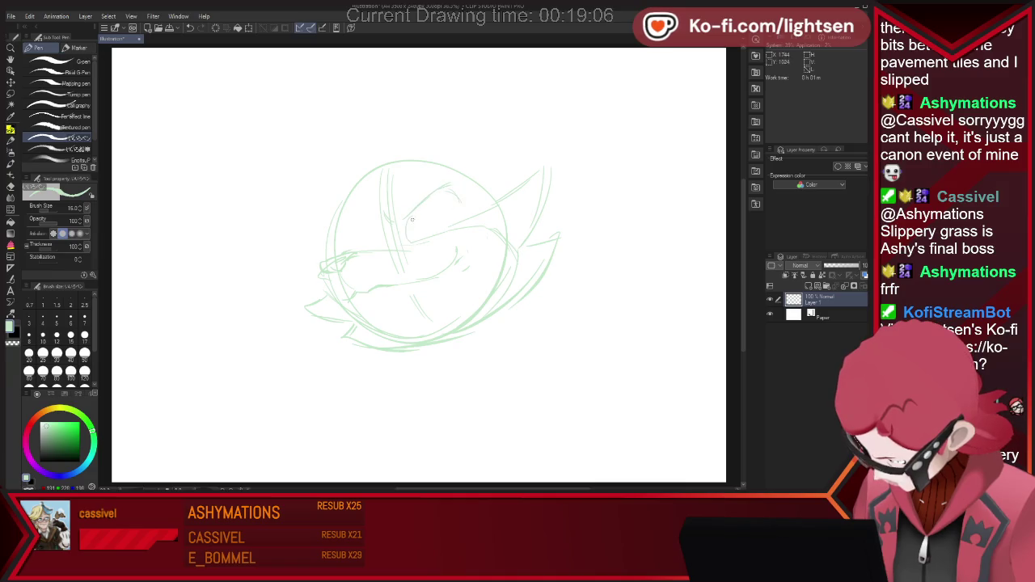
mouse_move(427, 200)
left_mouse_down()
mouse_move(448, 204)
mouse_move(451, 226)
left_mouse_up()
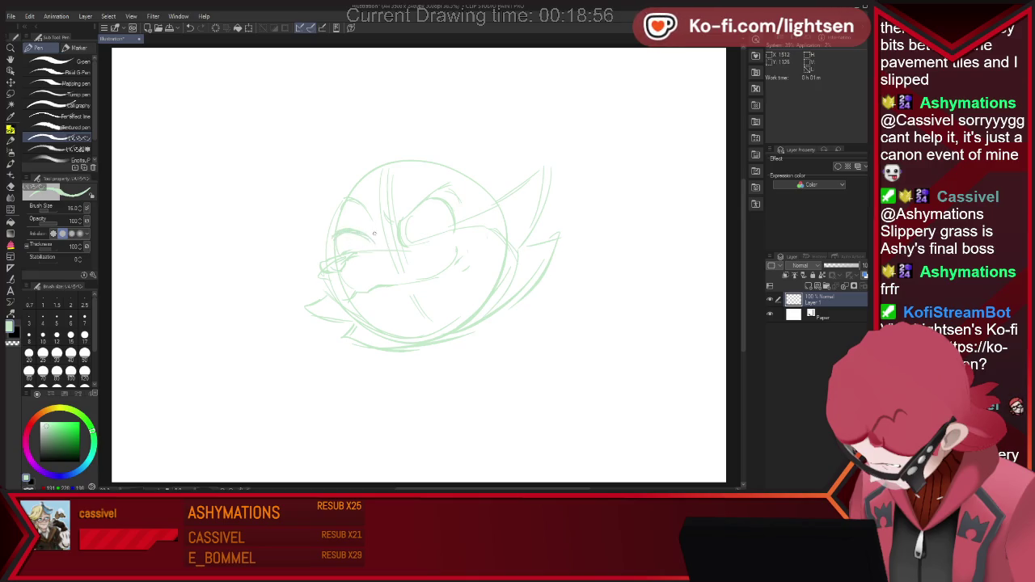
- Clean up lines, then define both eyes and the grinning mouth line
key("e")
key("p")
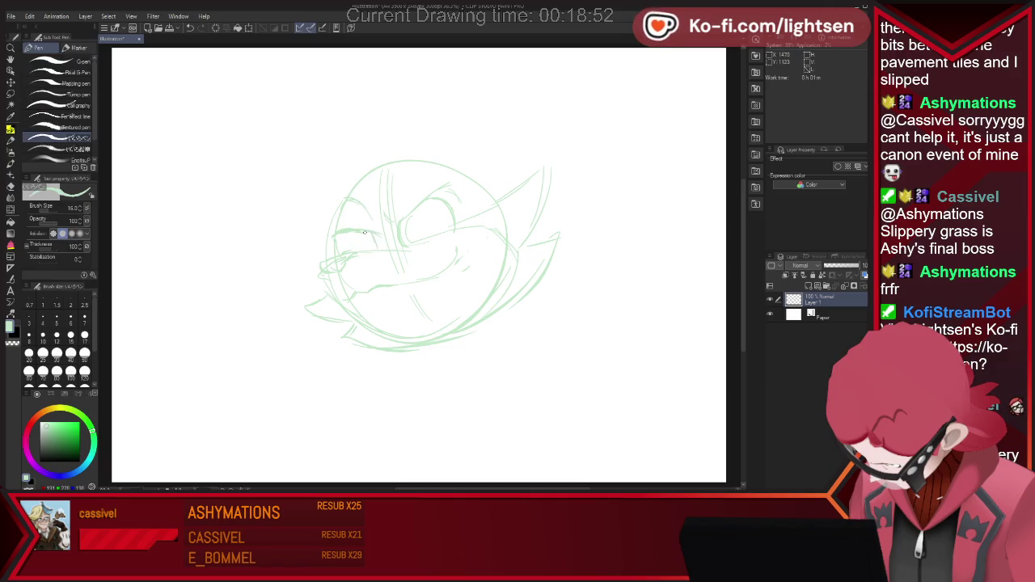
key("e")
key("p")
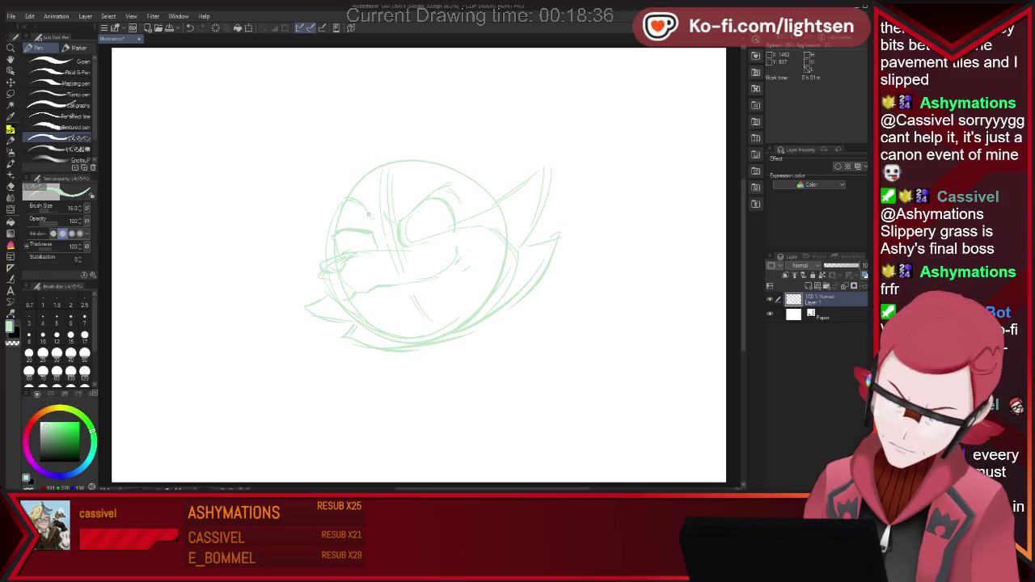
mouse_move(401, 212)
left_mouse_down()
mouse_move(397, 243)
mouse_move(410, 214)
mouse_move(387, 216)
left_mouse_up()
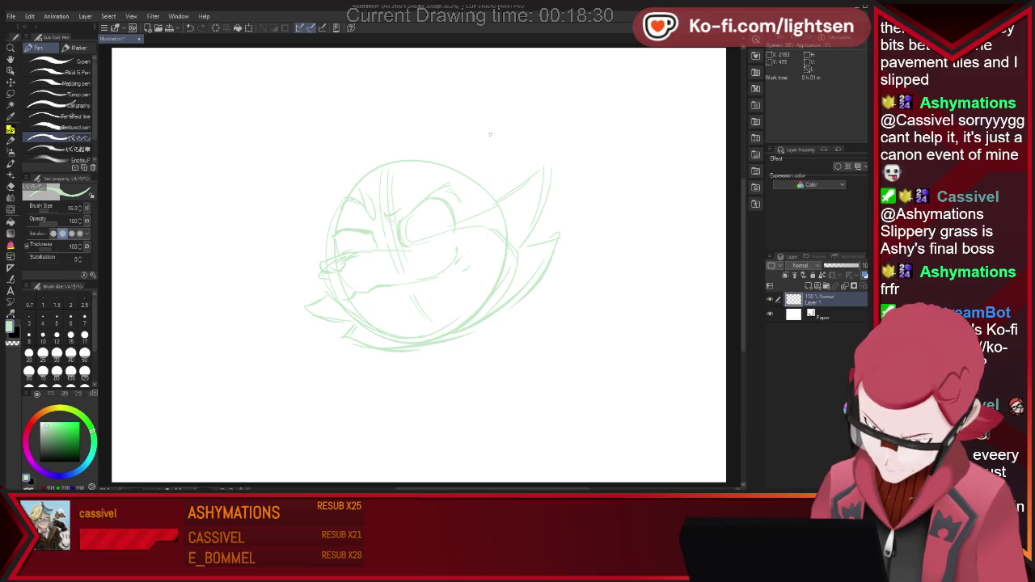
left_click_drag(363, 232, 335, 236)
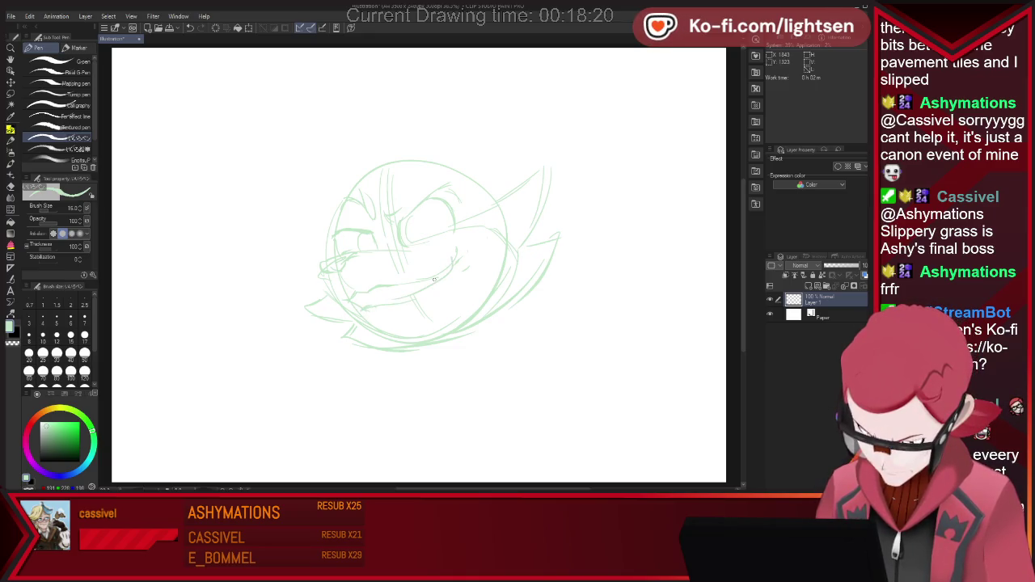
left_click_drag(429, 261, 463, 244)
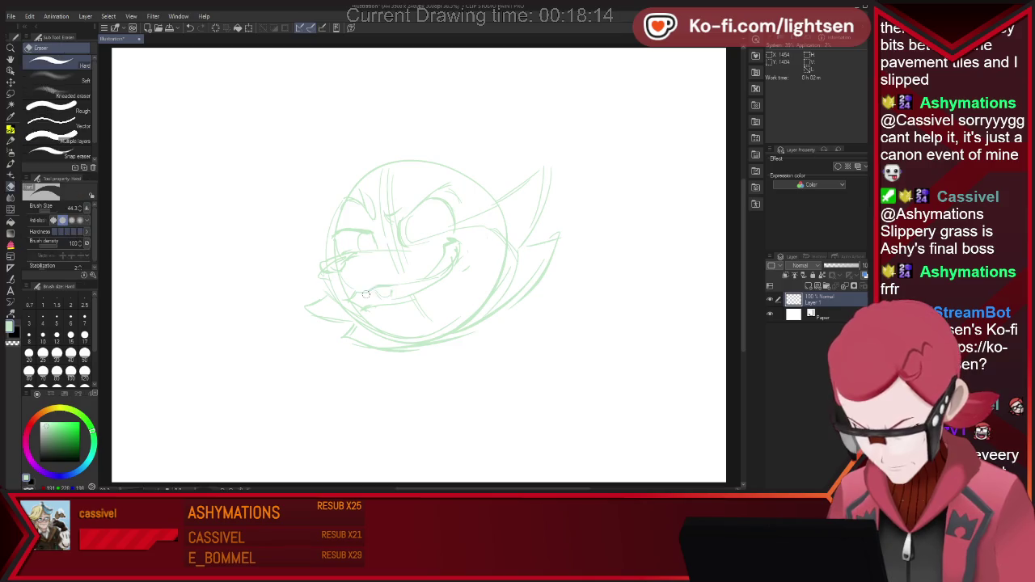
- Erase stray strokes, then sketch the lower-left jaw line and start an ear above the head
key("e")
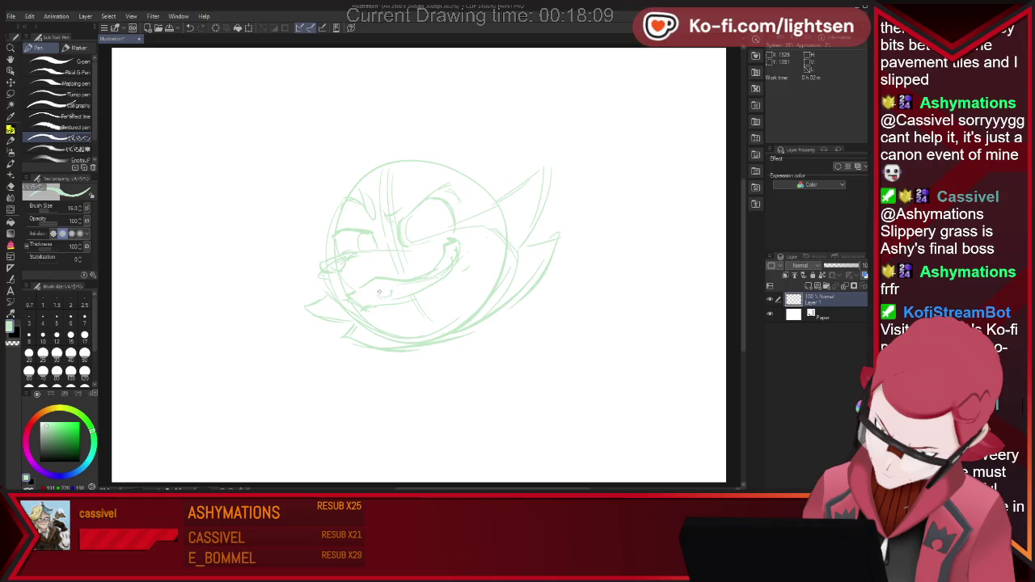
key("p")
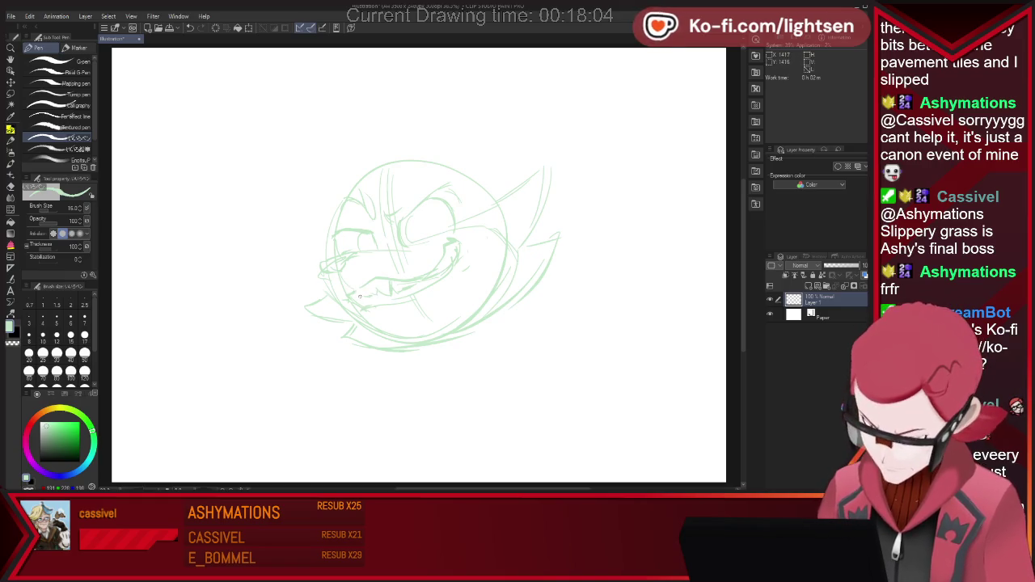
key("e")
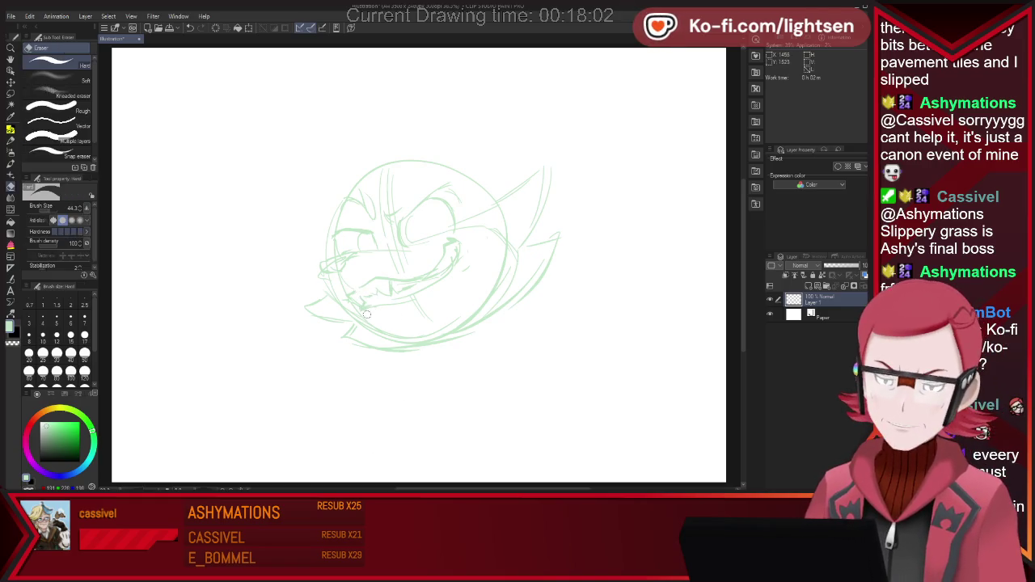
key("p")
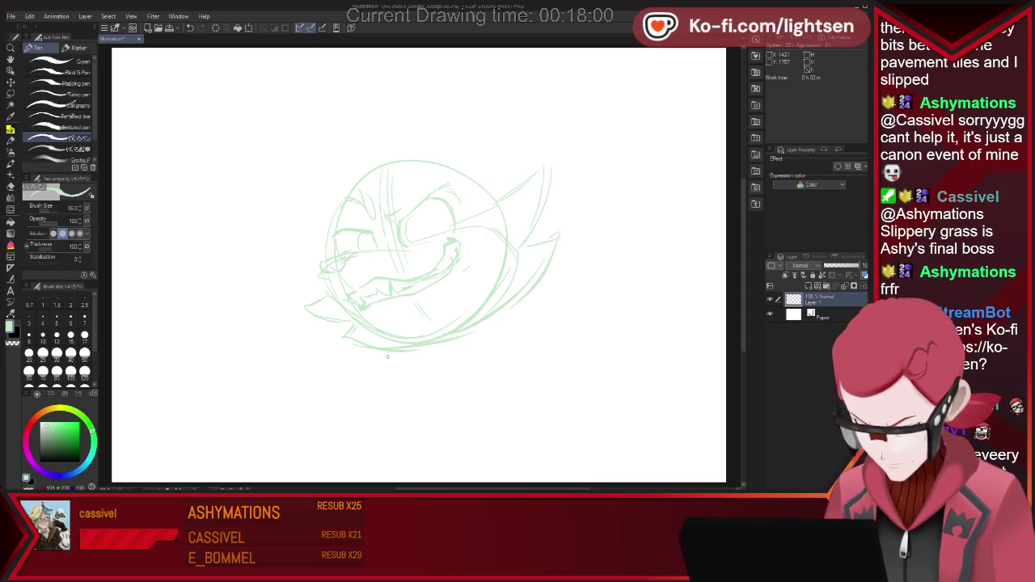
key("e")
key("p")
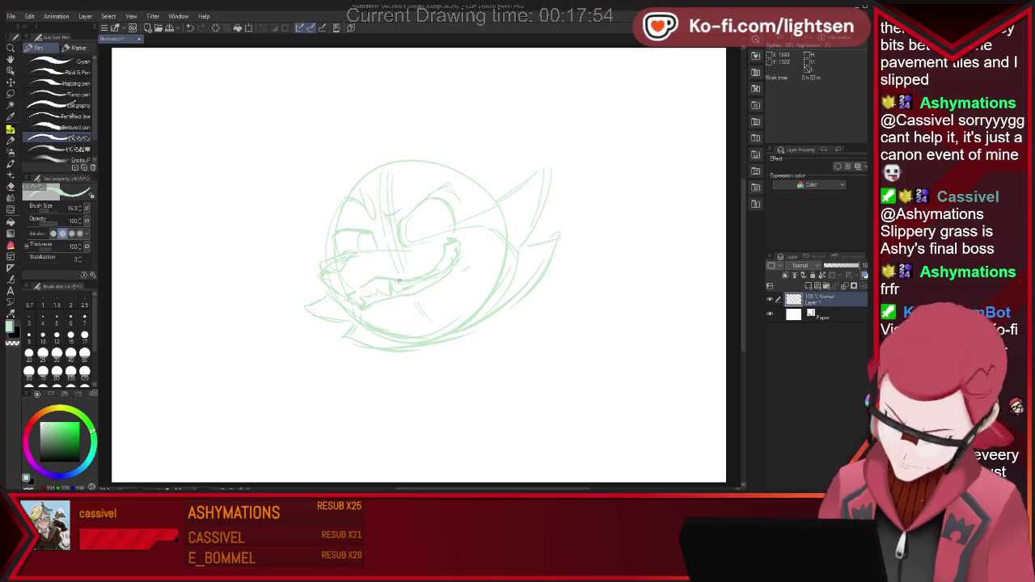
left_click_drag(323, 274, 351, 312)
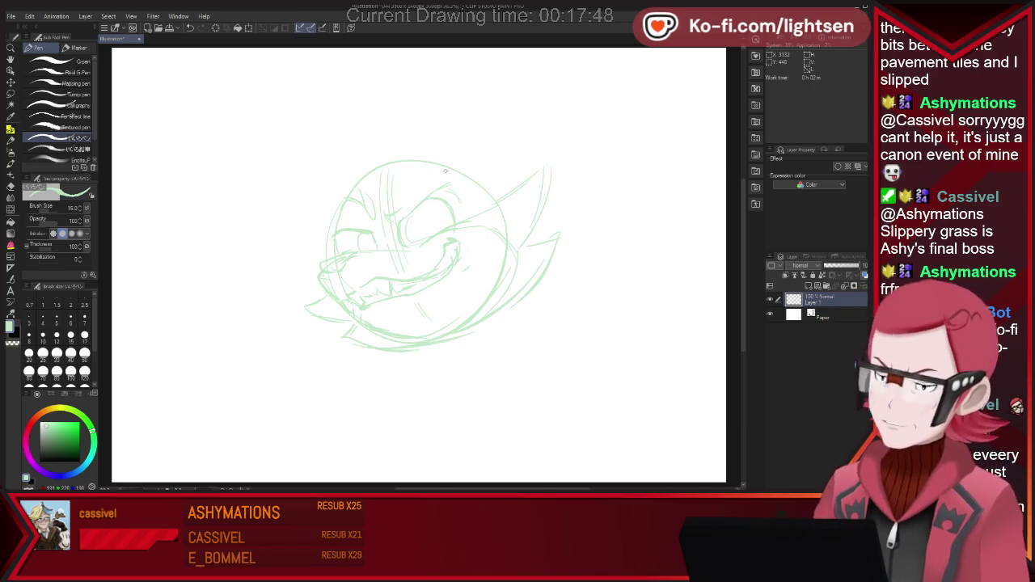
mouse_move(424, 155)
left_mouse_down()
mouse_move(470, 112)
mouse_move(507, 196)
left_mouse_up()
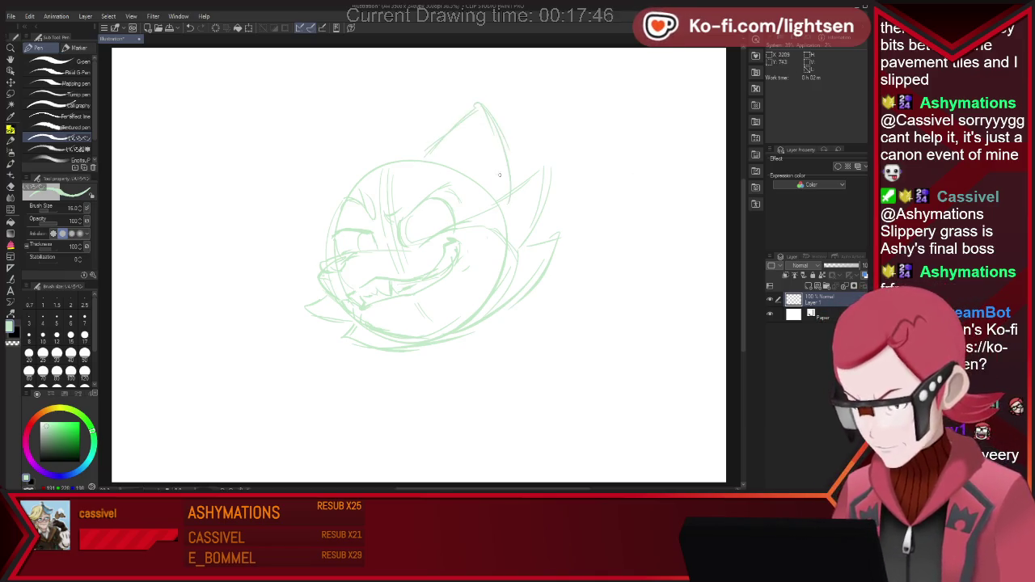
- Sketch the pointed right ear, a left ear, and the head's top-left curve in light green
left_click_drag(477, 106, 465, 145)
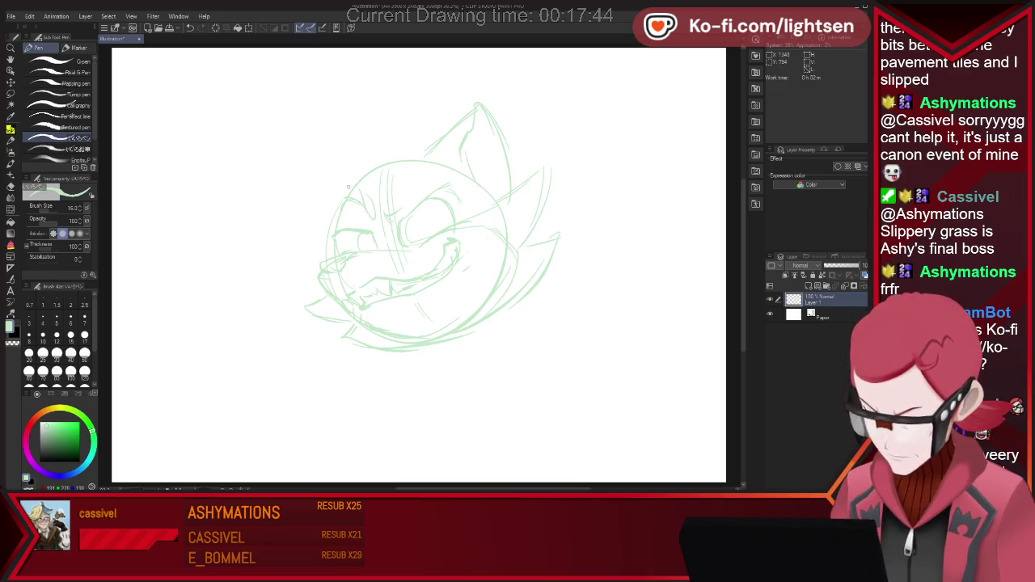
key("ctrl+z")
left_click_drag(301, 212, 346, 191)
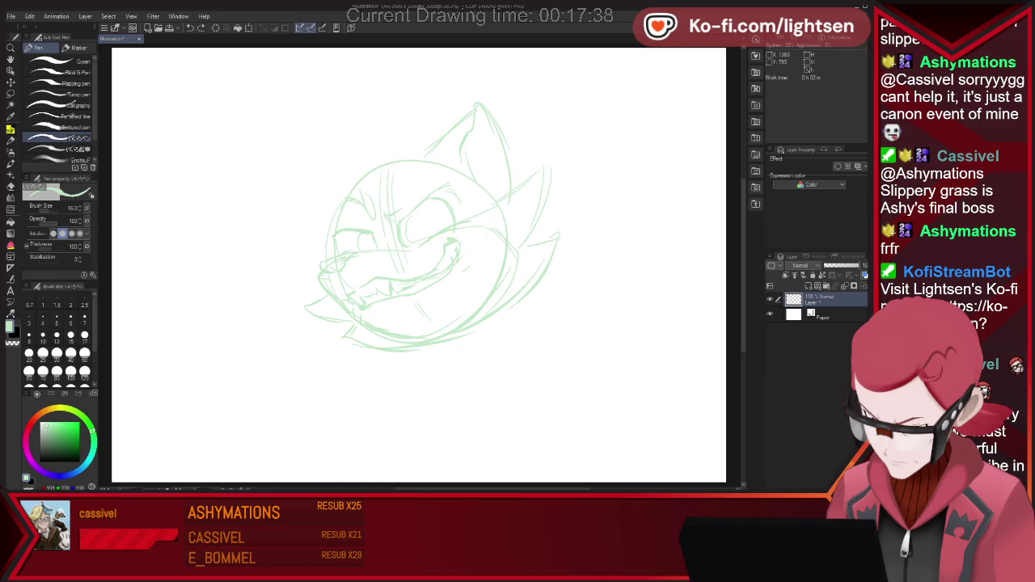
left_click_drag(282, 183, 299, 212)
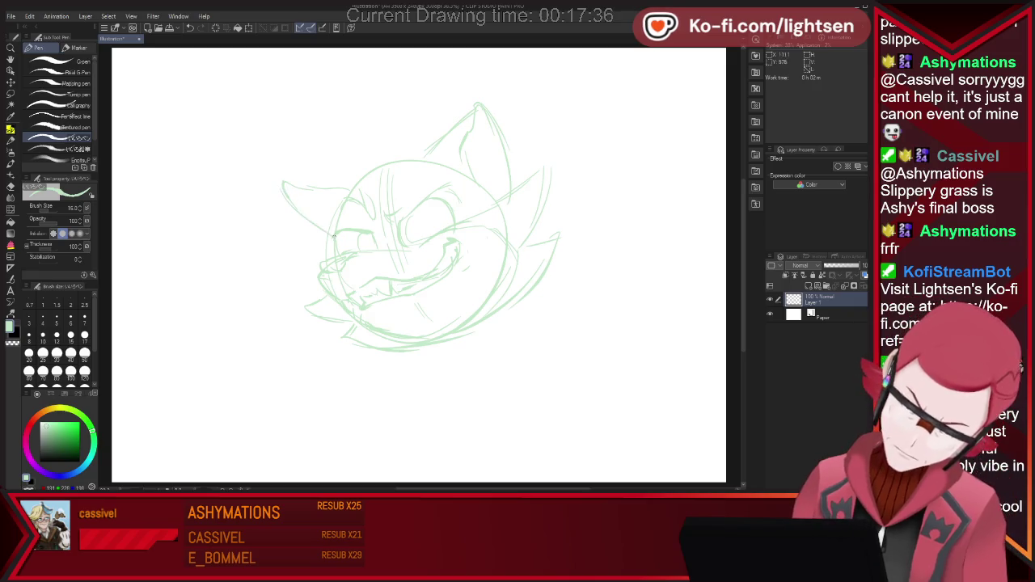
mouse_move(308, 251)
left_mouse_down()
mouse_move(373, 137)
mouse_move(418, 145)
left_mouse_up()
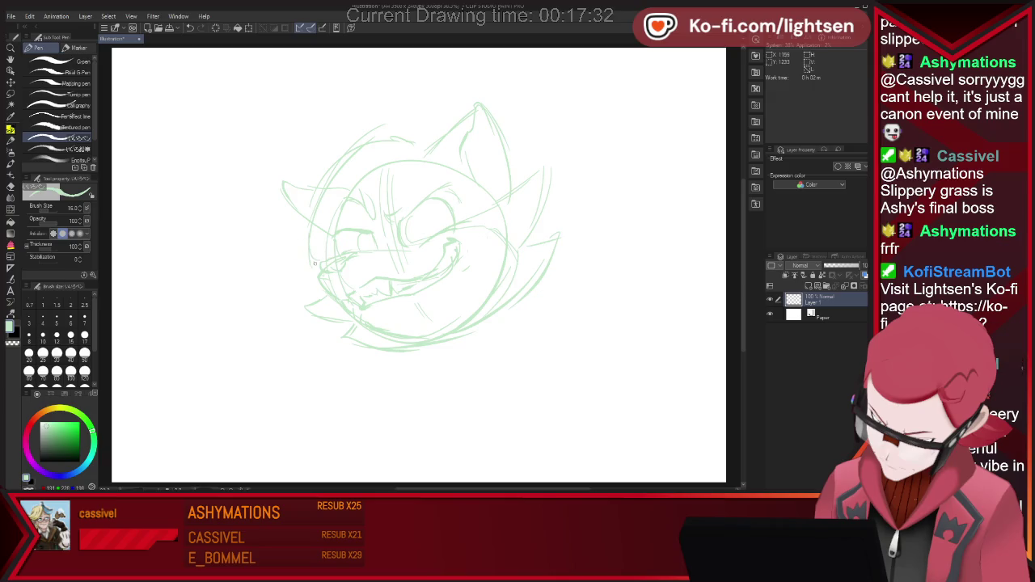
left_click_drag(299, 209, 264, 190)
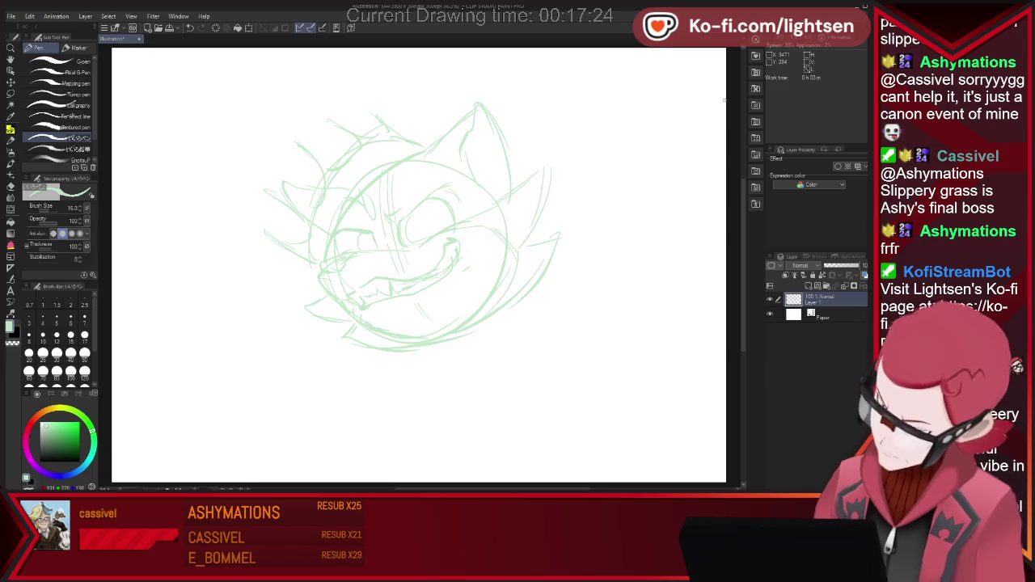
- Rework the right ear with a taller peak and new inner ear lines
key("e")
left_click_drag(440, 144, 475, 114)
key("p")
mouse_move(433, 150)
left_mouse_down()
mouse_move(485, 66)
mouse_move(513, 166)
left_mouse_up()
key("e")
left_click_drag(497, 108, 489, 137)
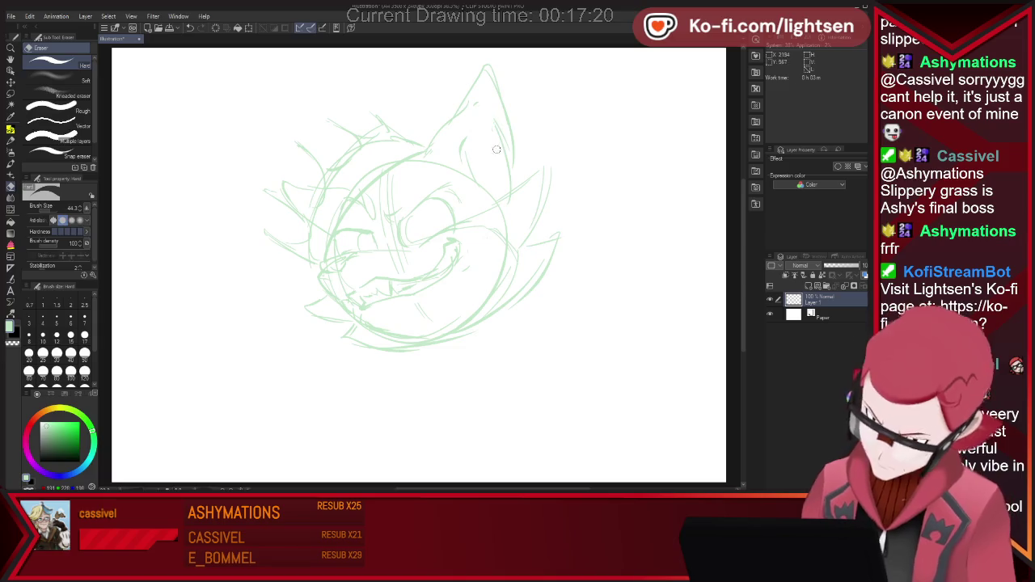
key("p")
mouse_move(483, 91)
left_mouse_down()
mouse_move(465, 139)
mouse_move(508, 153)
mouse_move(509, 198)
left_mouse_up()
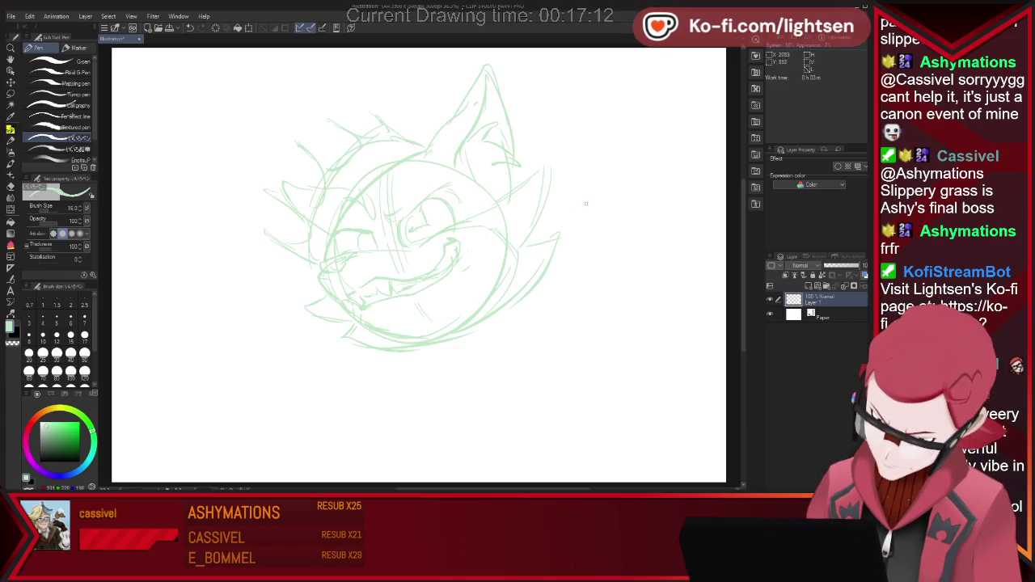
- Erase stray lines on the head's right side and the old chin-bottom lines
key("e")
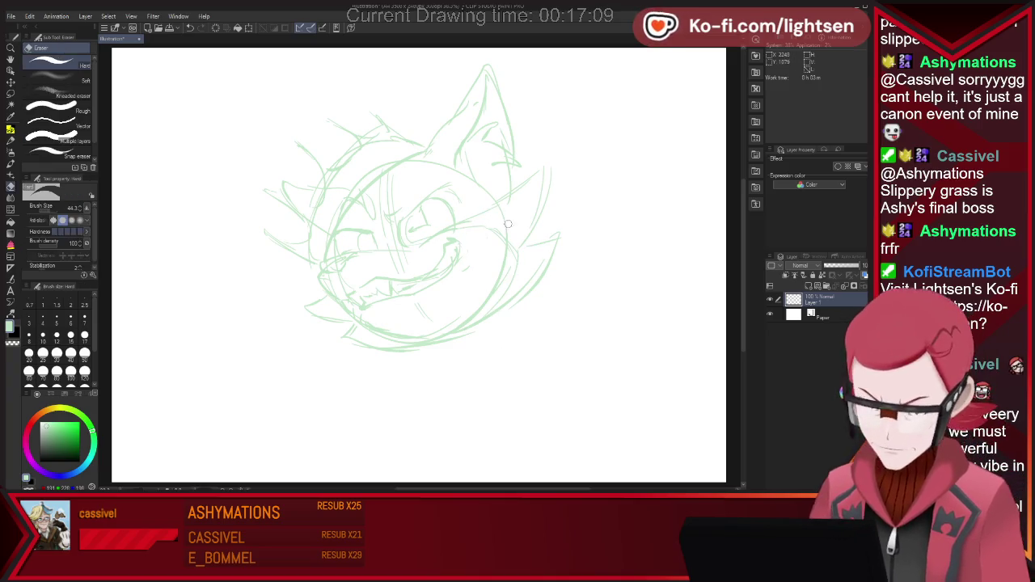
left_click_drag(508, 235, 511, 279)
left_click_drag(412, 338, 384, 346)
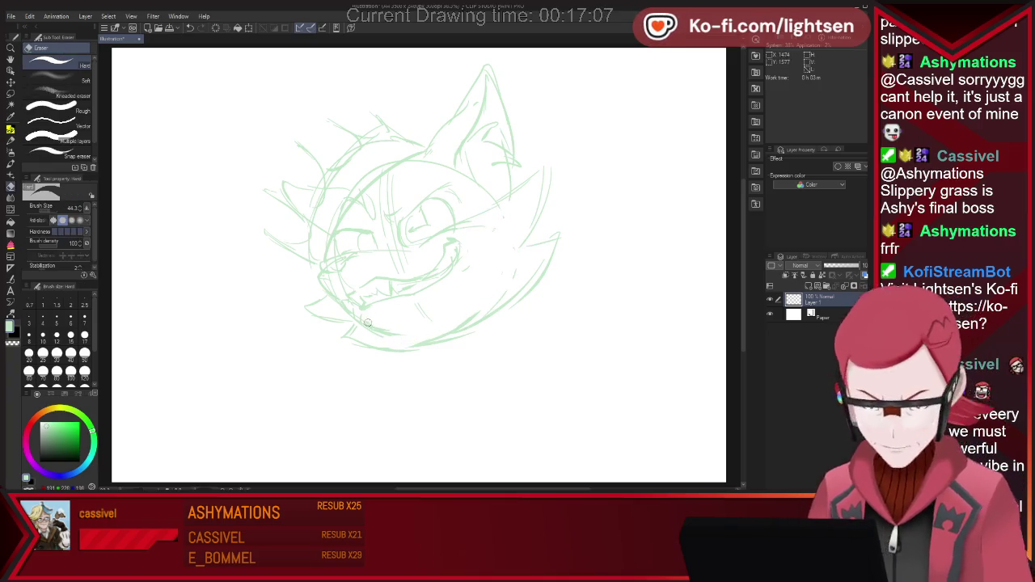
key("p")
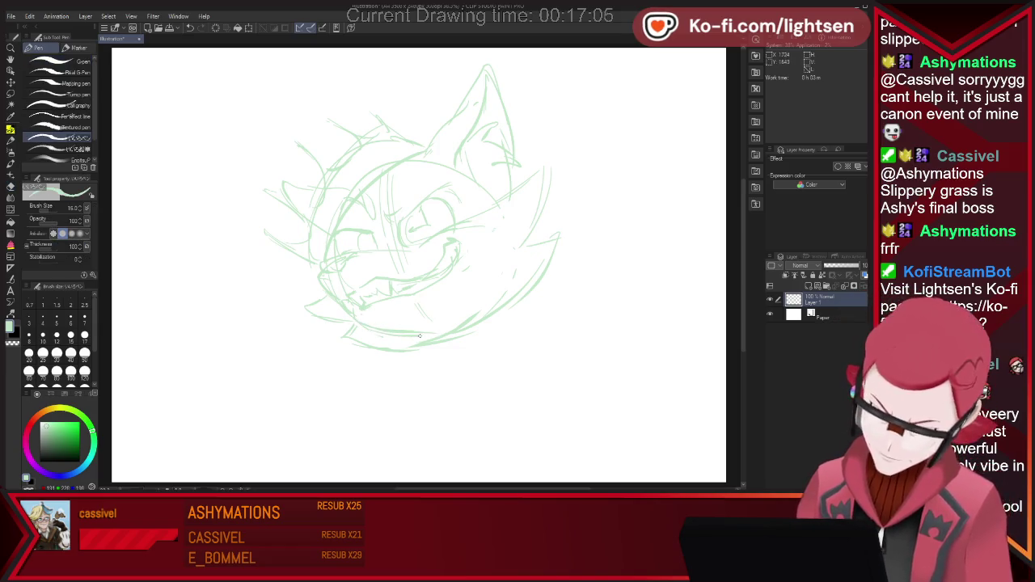
key("e")
left_click_drag(365, 345, 347, 333)
left_click_drag(474, 335, 408, 346)
key("p")
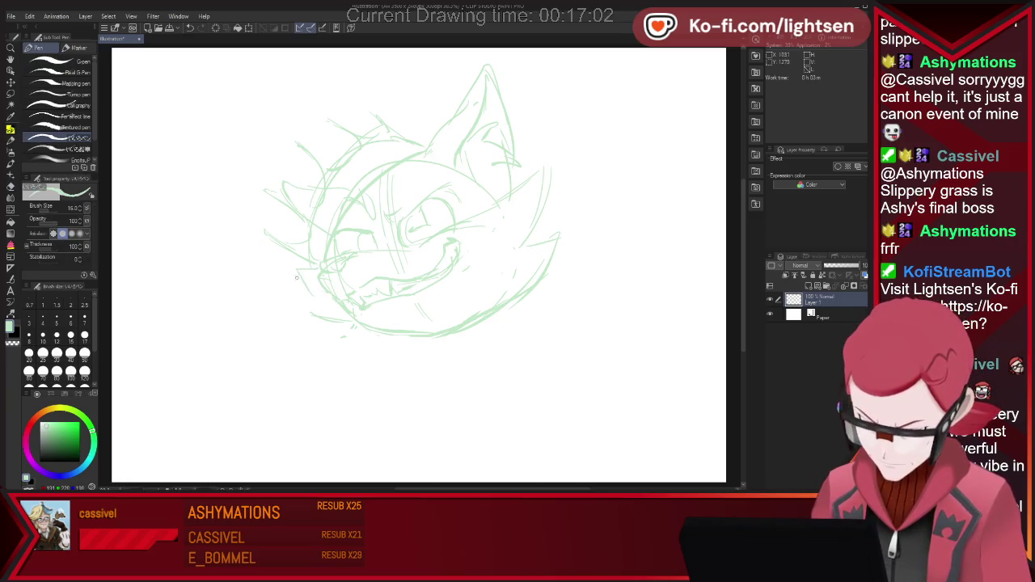
key("e")
key("p")
- Sketch a new chin line and the chin curve below the jaw
mouse_move(356, 327)
left_mouse_down()
mouse_move(324, 317)
mouse_move(402, 334)
left_mouse_up()
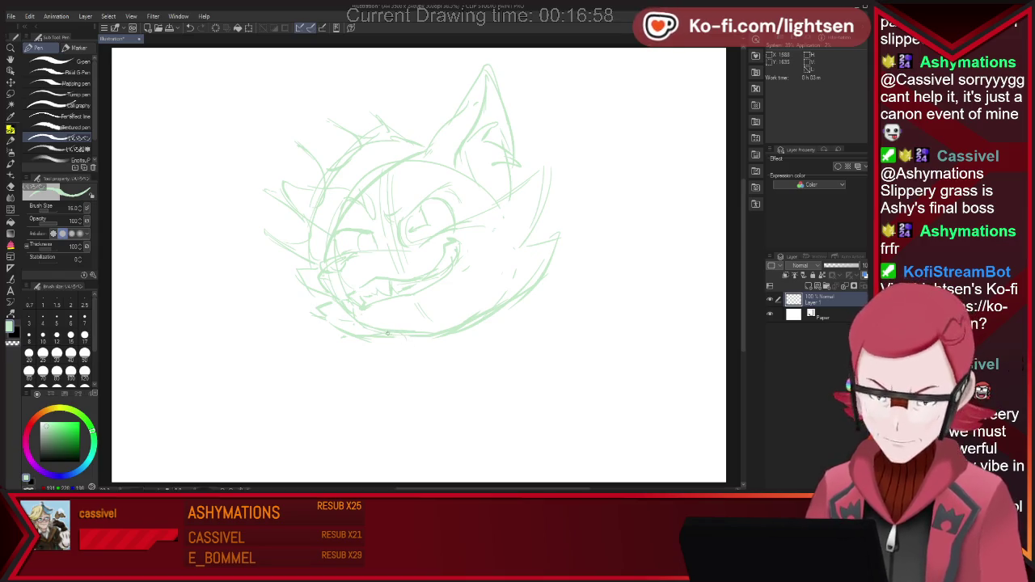
key("e")
mouse_move(421, 332)
left_mouse_down()
mouse_move(374, 335)
mouse_move(444, 364)
left_mouse_up()
key("p")
left_click_drag(477, 325, 461, 359)
key("e")
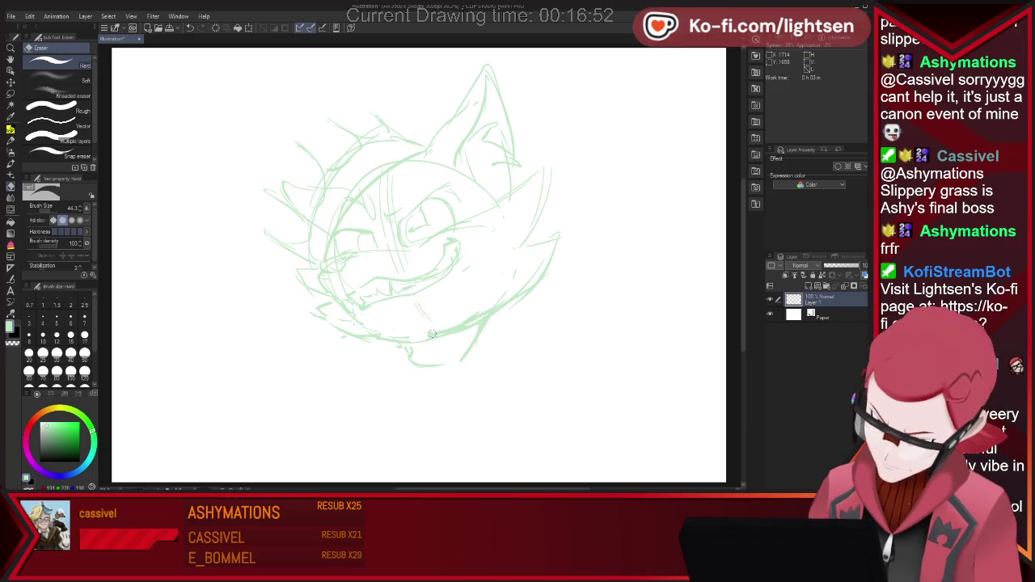
left_click_drag(400, 338, 415, 333)
key("p")
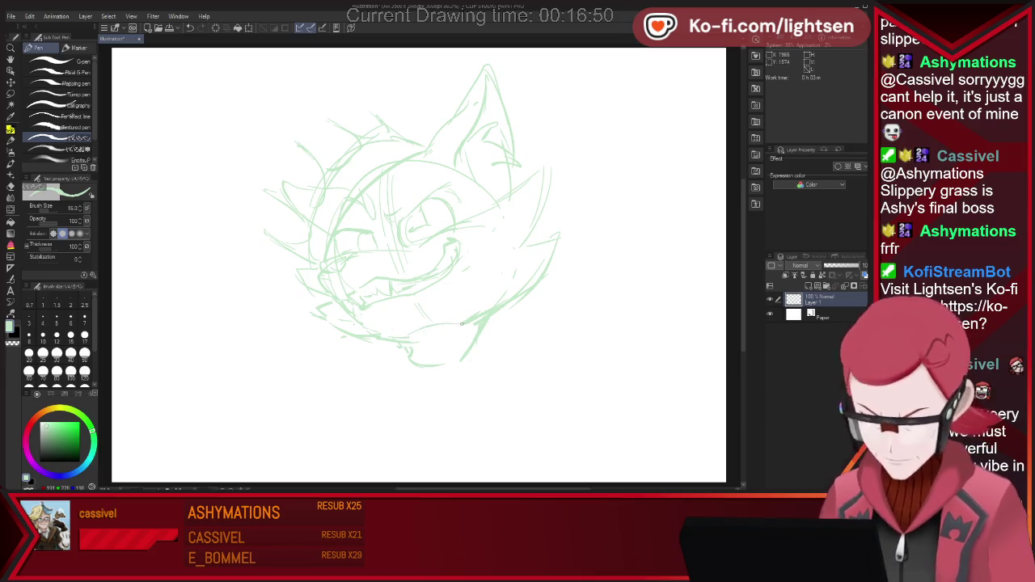
- Add a rough neck line below the cat's chin
key("e")
key("p")
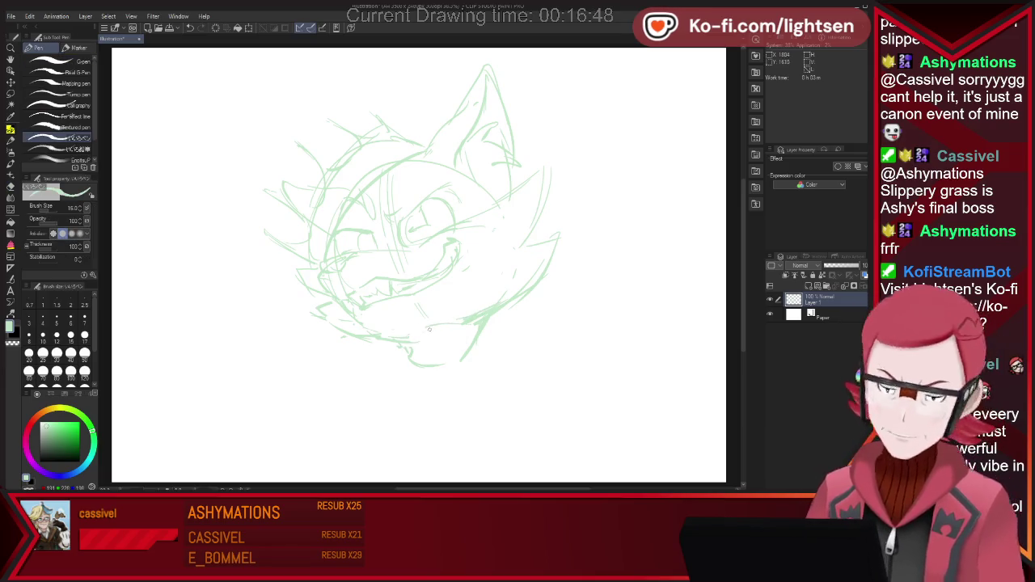
key("e")
key("p")
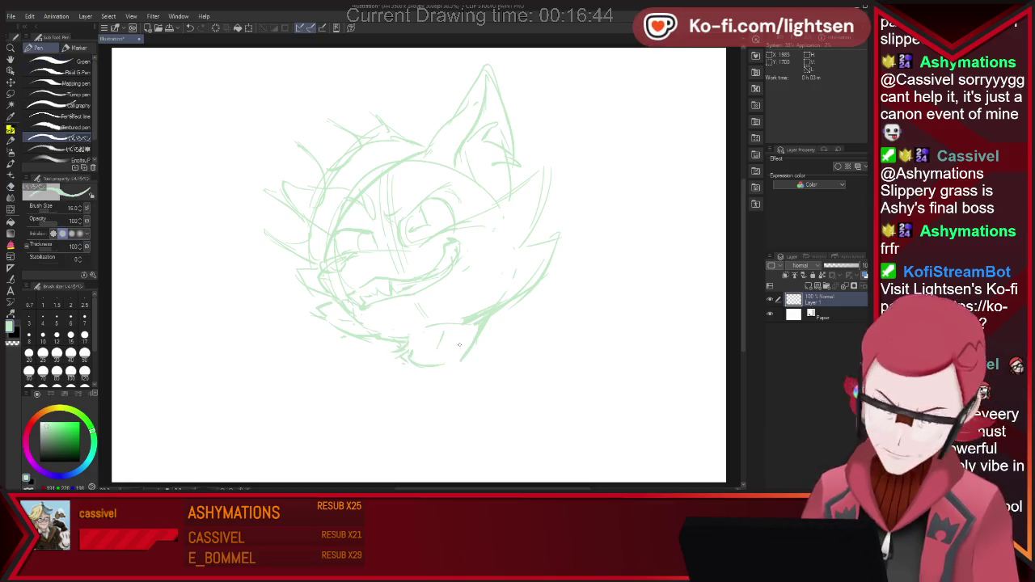
left_click_drag(425, 362, 461, 402)
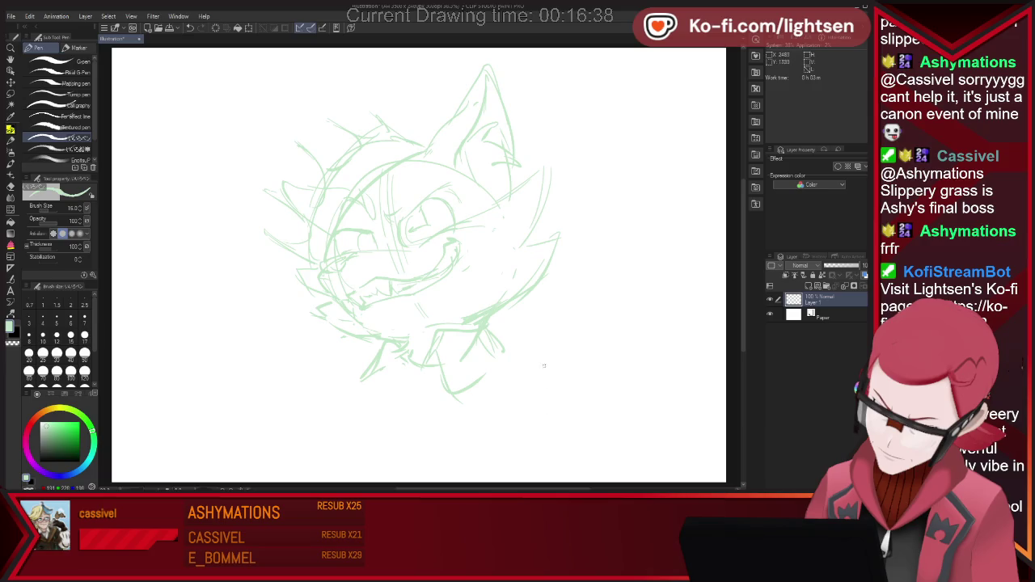
- Sketch the clawed fist's outline and a small toe to the right of the chin
mouse_move(542, 421)
left_mouse_down()
mouse_move(554, 383)
mouse_move(534, 346)
mouse_move(570, 328)
left_mouse_up()
mouse_move(592, 374)
left_mouse_down()
mouse_move(573, 423)
mouse_move(614, 422)
left_mouse_up()
left_click_drag(632, 383, 598, 422)
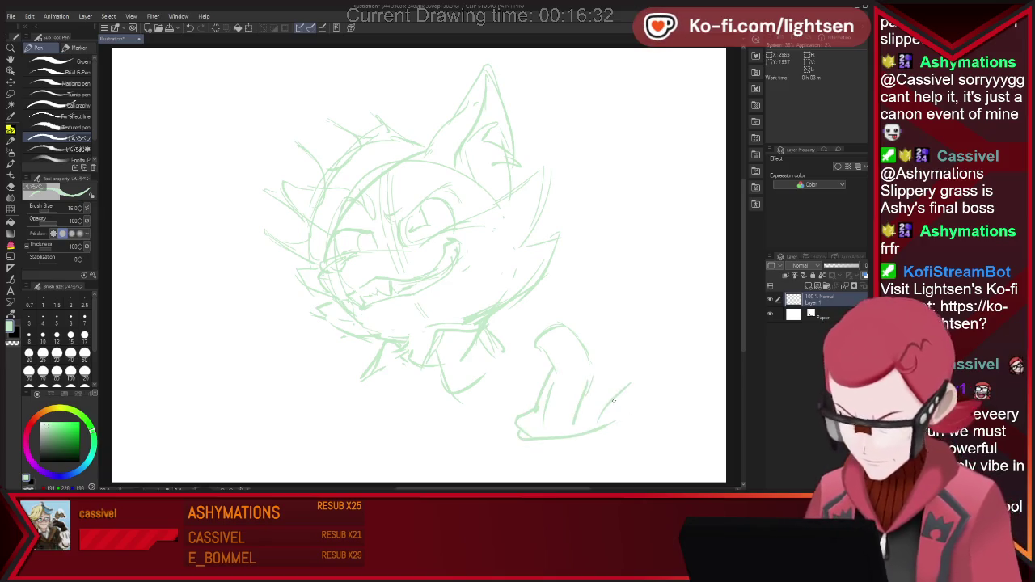
left_click_drag(619, 336, 638, 370)
mouse_move(600, 336)
left_mouse_down()
mouse_move(595, 374)
mouse_move(683, 378)
left_mouse_up()
left_click_drag(683, 387, 614, 424)
left_click_drag(666, 373, 679, 371)
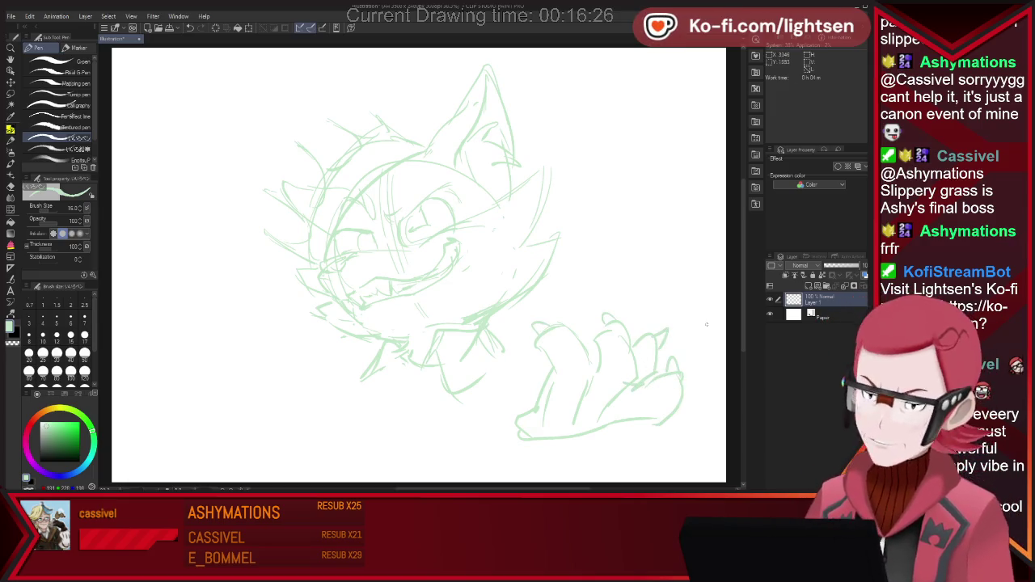
- Redraw the fist's left edge and touch up its top fingers
left_click_drag(532, 372, 517, 414)
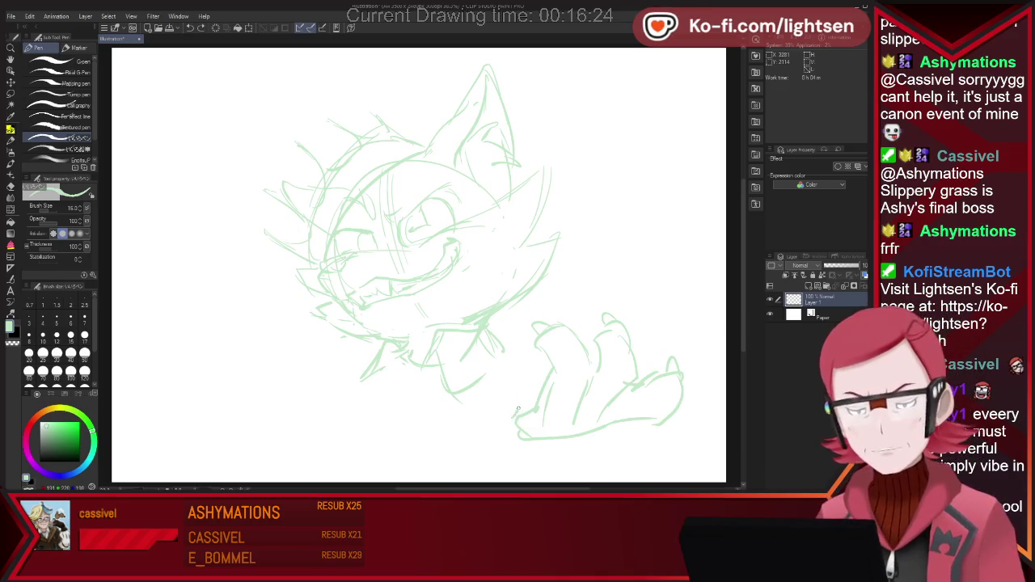
key("ctrl+z")
left_click_drag(524, 371, 518, 416)
left_click_drag(519, 373, 549, 365)
left_click_drag(599, 344, 603, 322)
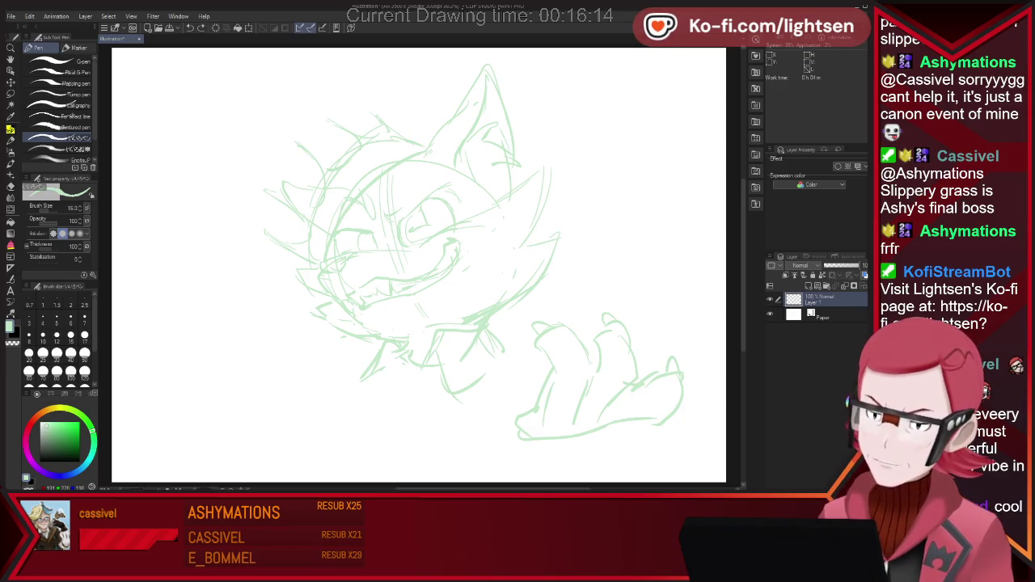
- Lasso the fist and rotate it counter-clockwise up-left into a raised position, then deselect
key("e")
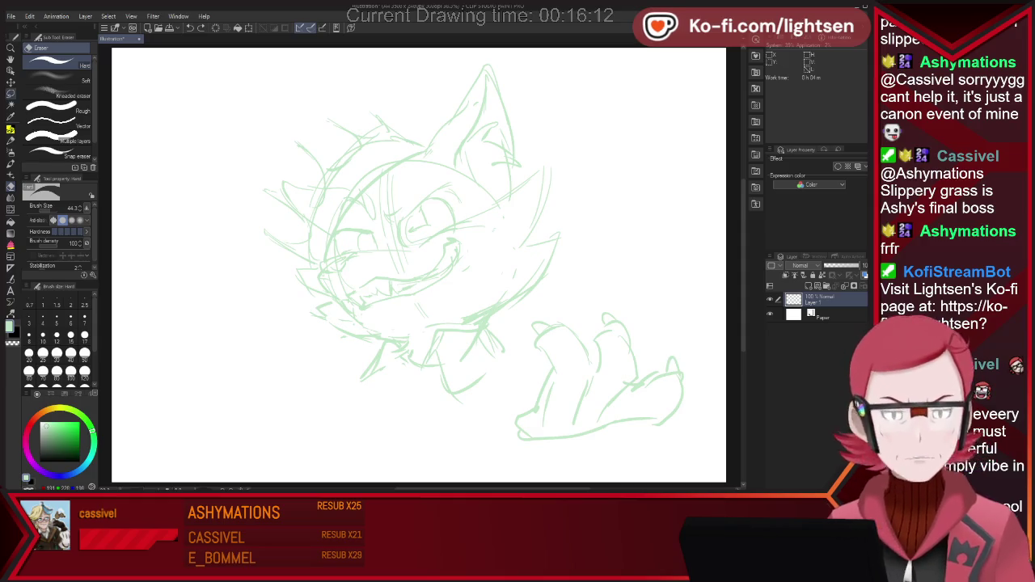
key("m")
mouse_move(627, 301)
left_mouse_down()
mouse_move(568, 424)
mouse_move(629, 299)
left_mouse_up()
key("ctrl+t")
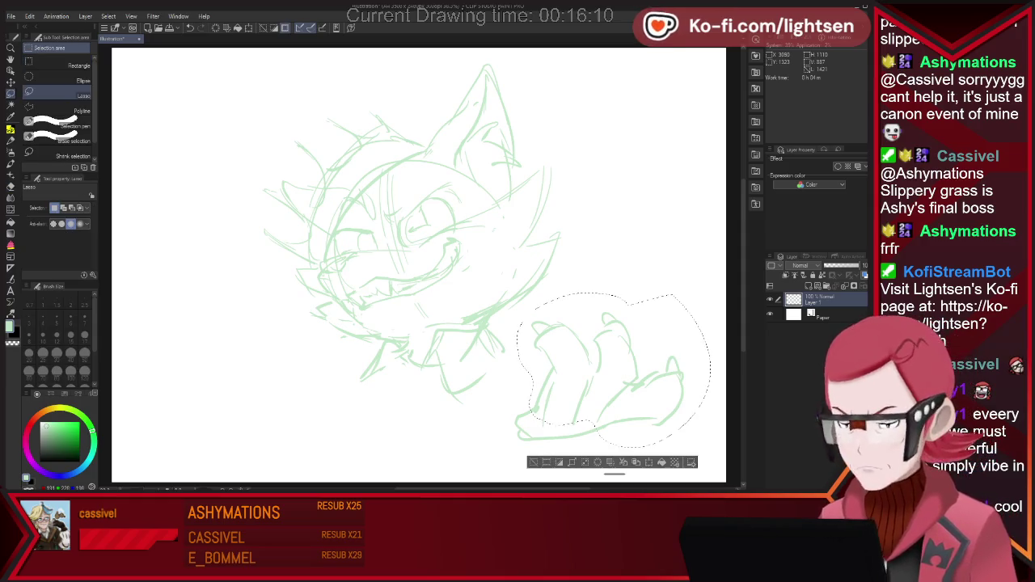
left_click_drag(720, 453, 743, 403)
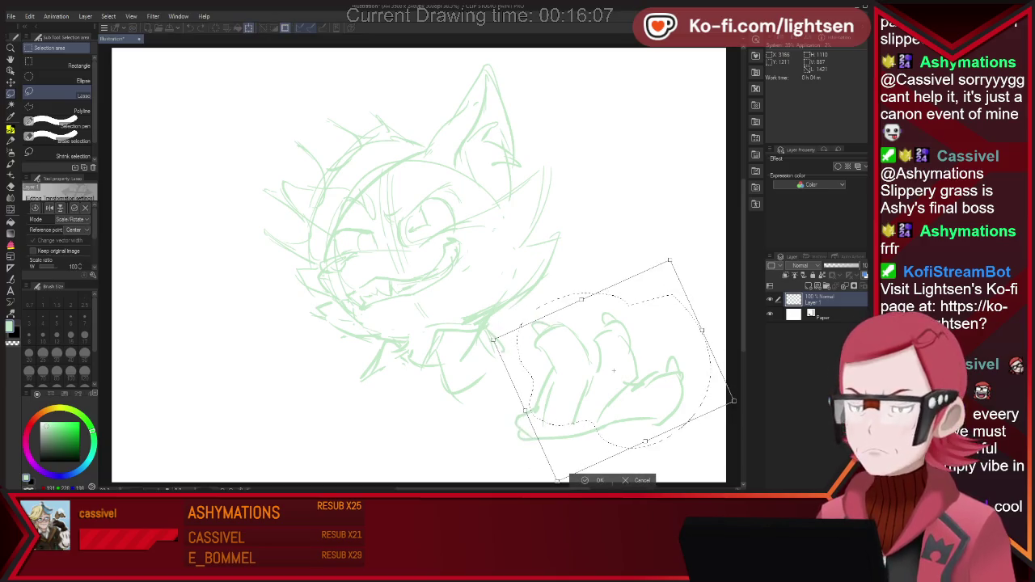
left_click_drag(613, 370, 596, 333)
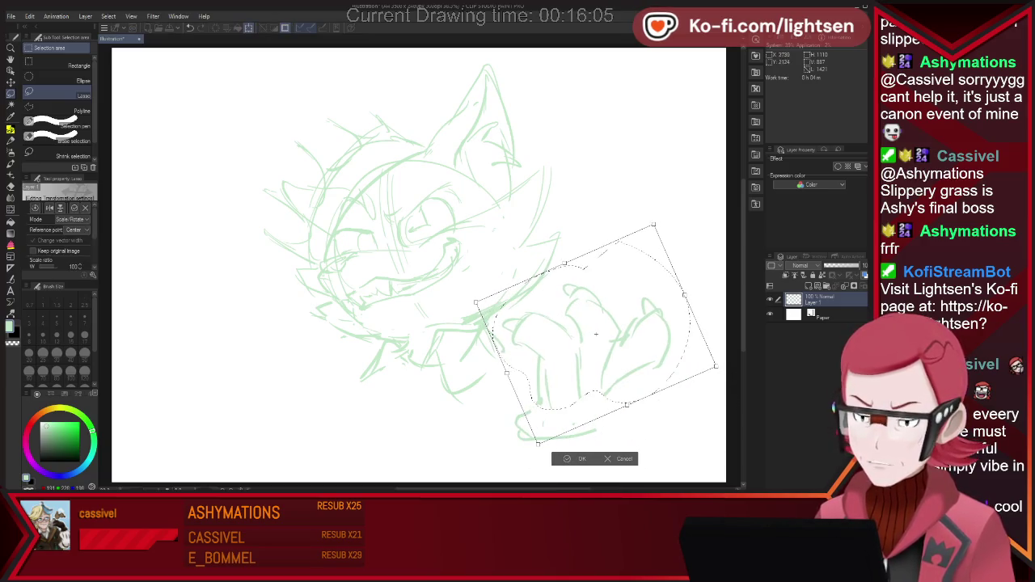
key("Return")
key("ctrl+d")
- Redraw the fist's left side and lower edge, cleaning strokes between chin and fist
key("e")
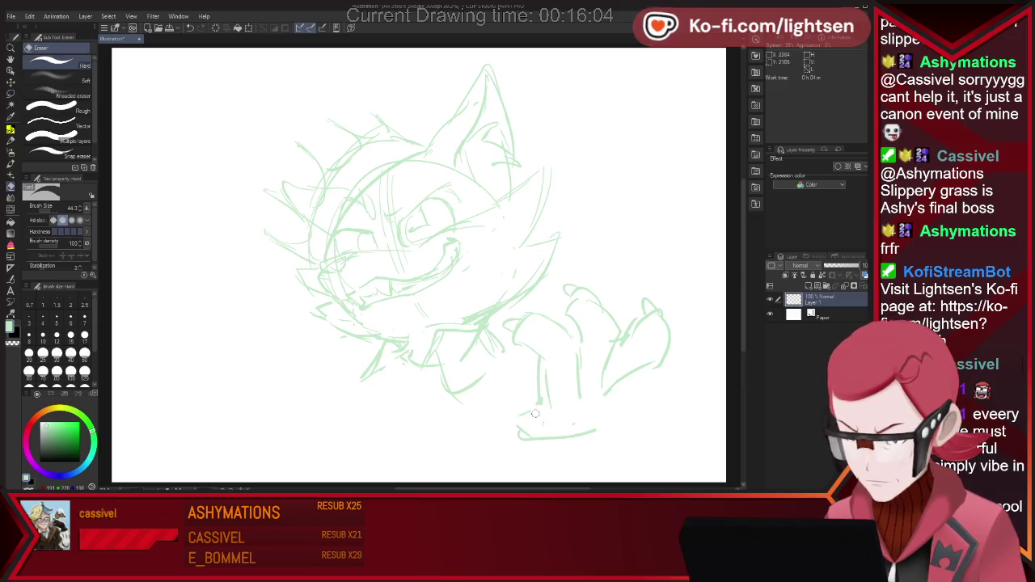
key("p")
mouse_move(530, 404)
left_mouse_down()
mouse_move(624, 411)
mouse_move(634, 380)
left_mouse_up()
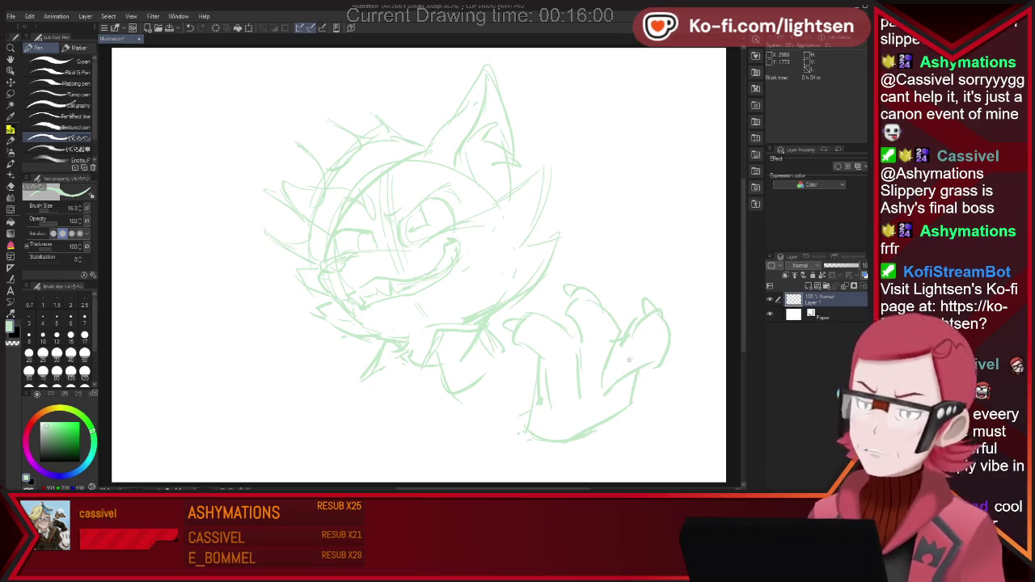
key("e")
key("p")
key("e")
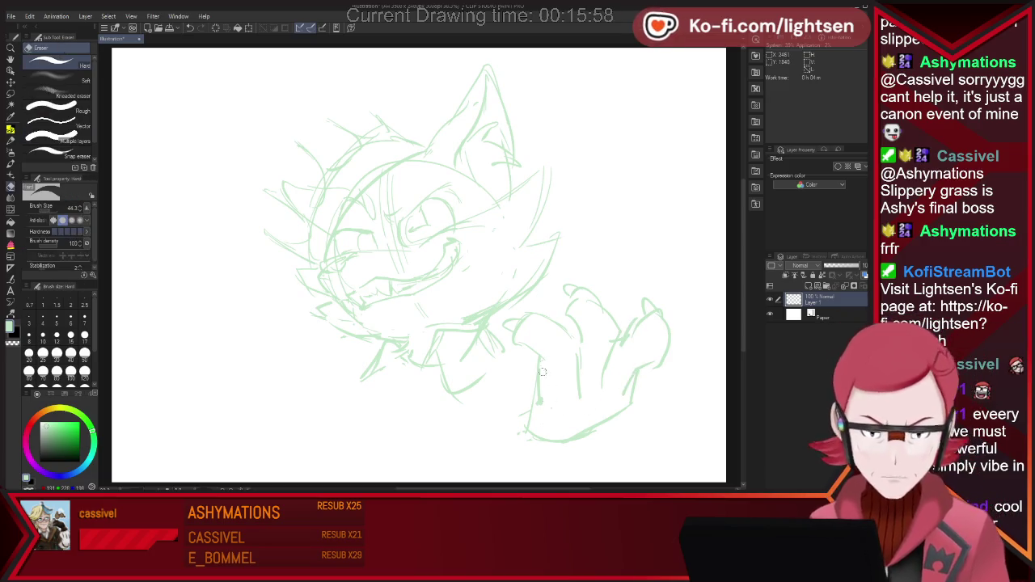
key("p")
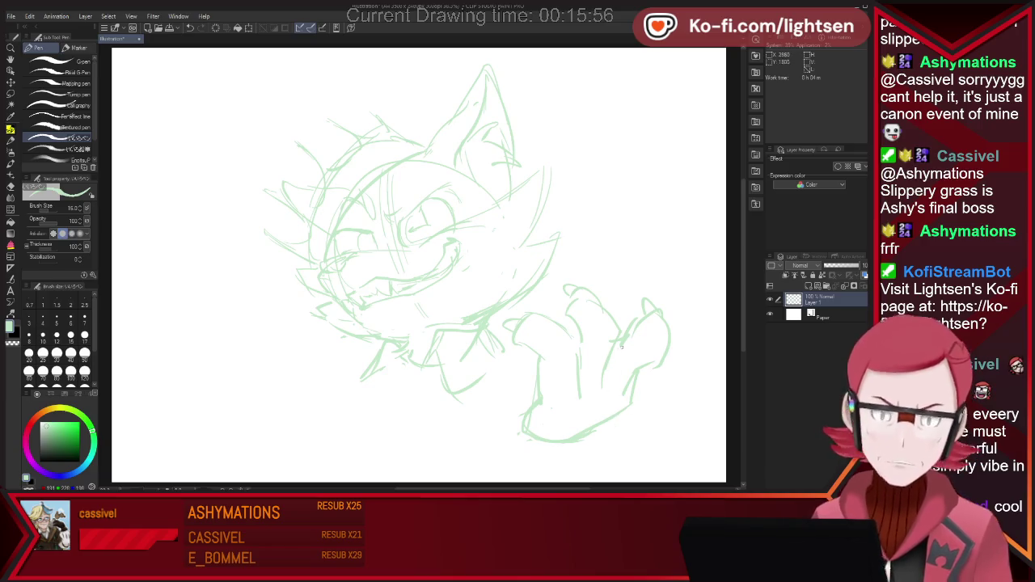
left_click_drag(513, 419, 480, 466)
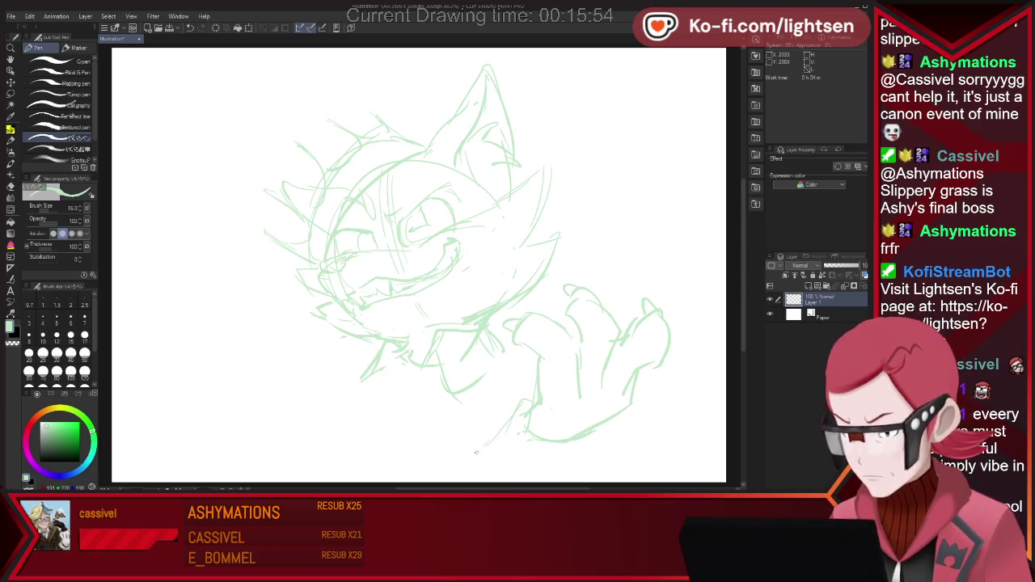
mouse_move(624, 419)
left_mouse_down()
mouse_move(608, 470)
mouse_move(602, 456)
mouse_move(595, 467)
left_mouse_up()
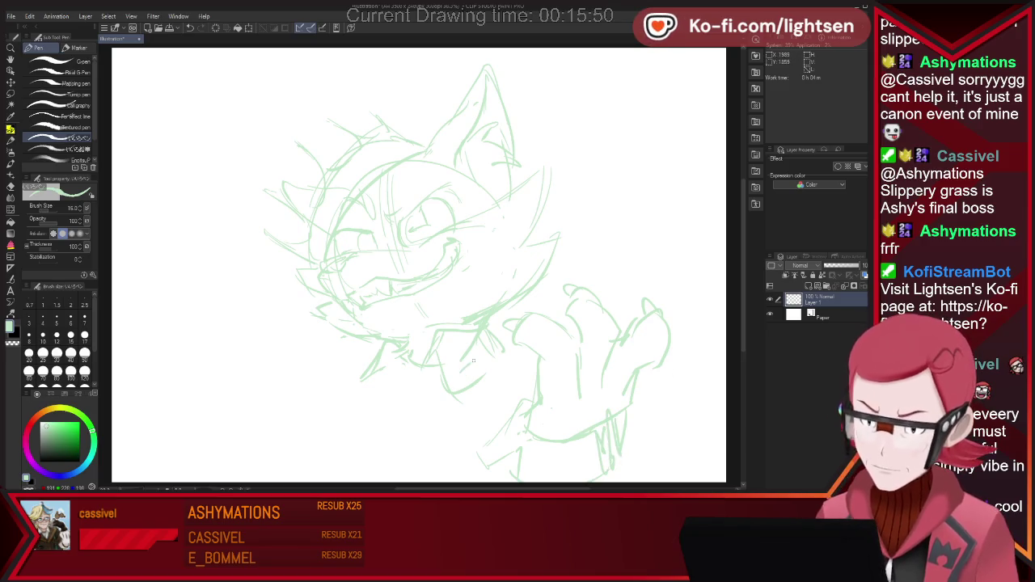
left_click_drag(489, 379, 436, 390)
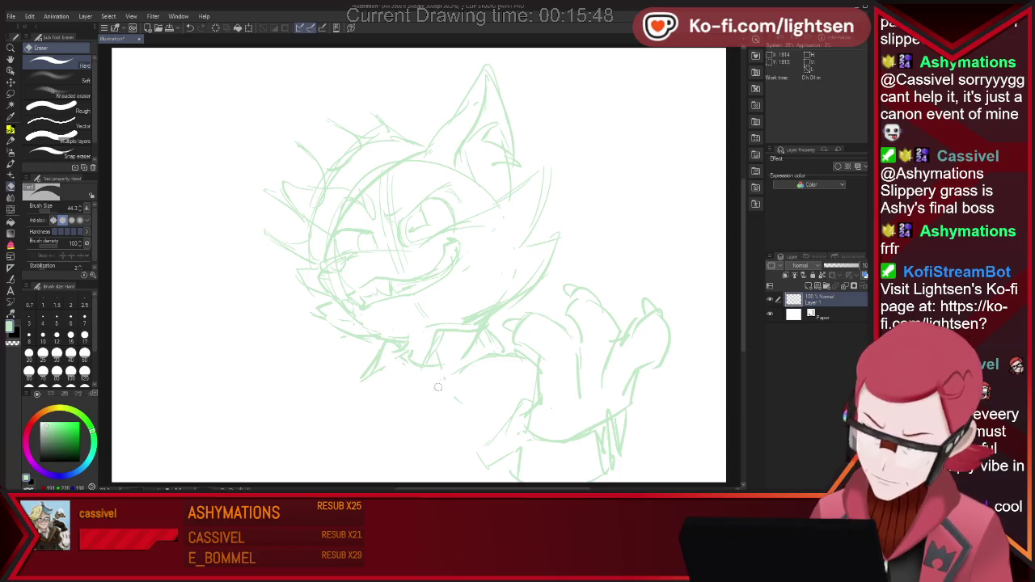
- Sketch the jacket and a curled tail, then fade Layer 1 to 43% opacity
left_click_drag(444, 398, 452, 446)
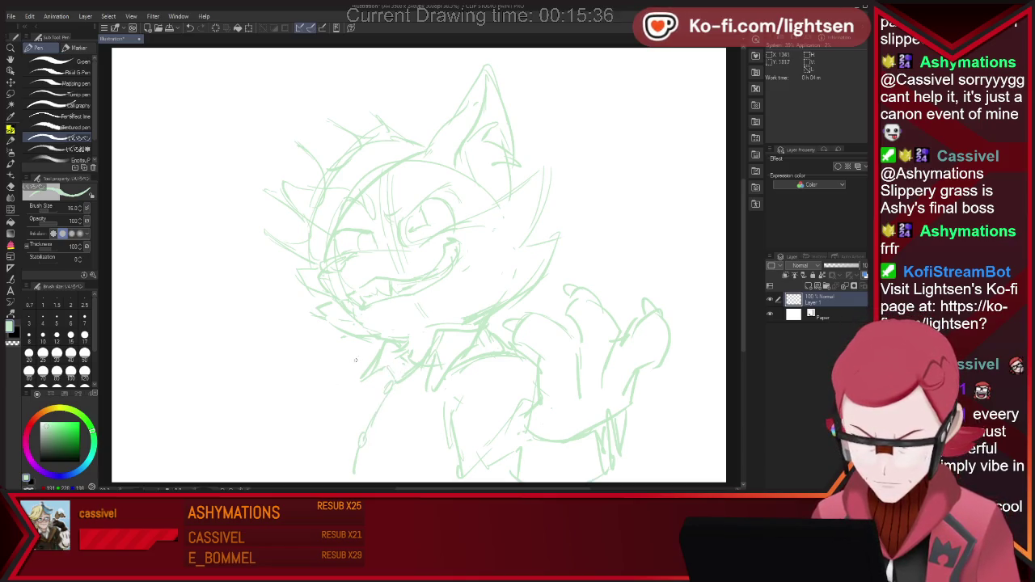
key("ctrl+z")
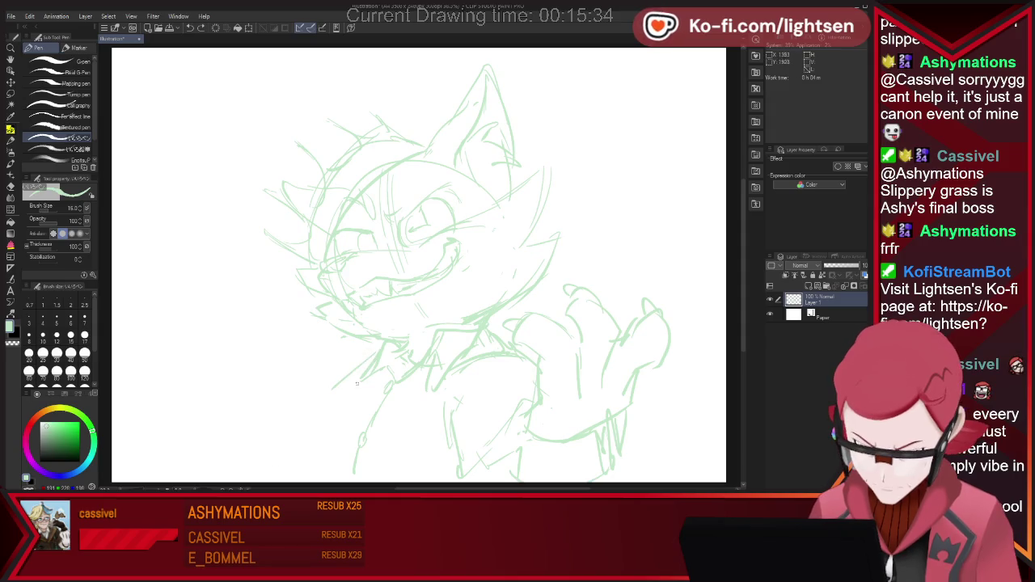
mouse_move(328, 381)
left_mouse_down()
mouse_move(312, 430)
mouse_move(259, 474)
left_mouse_up()
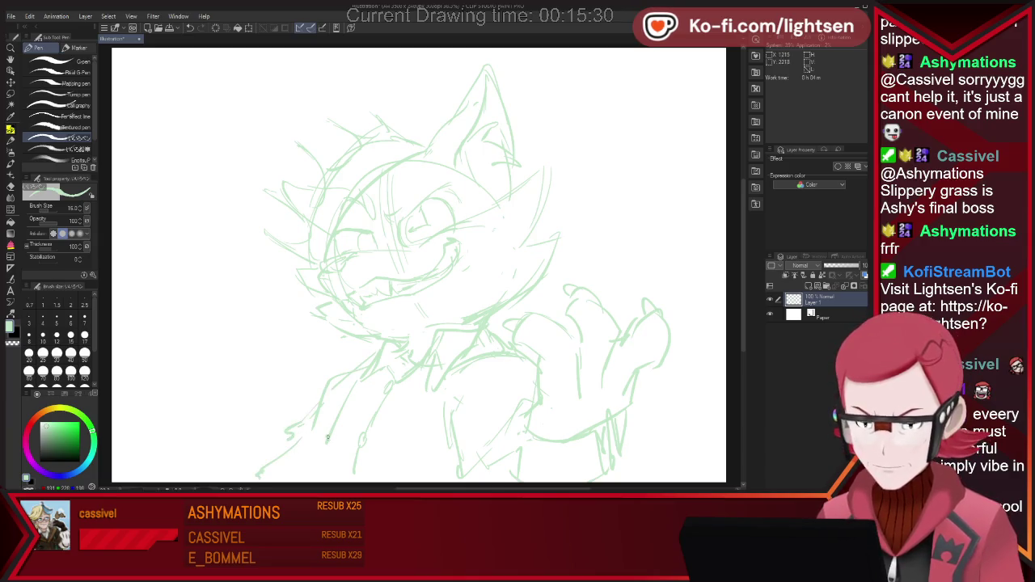
left_click_drag(667, 402, 709, 449)
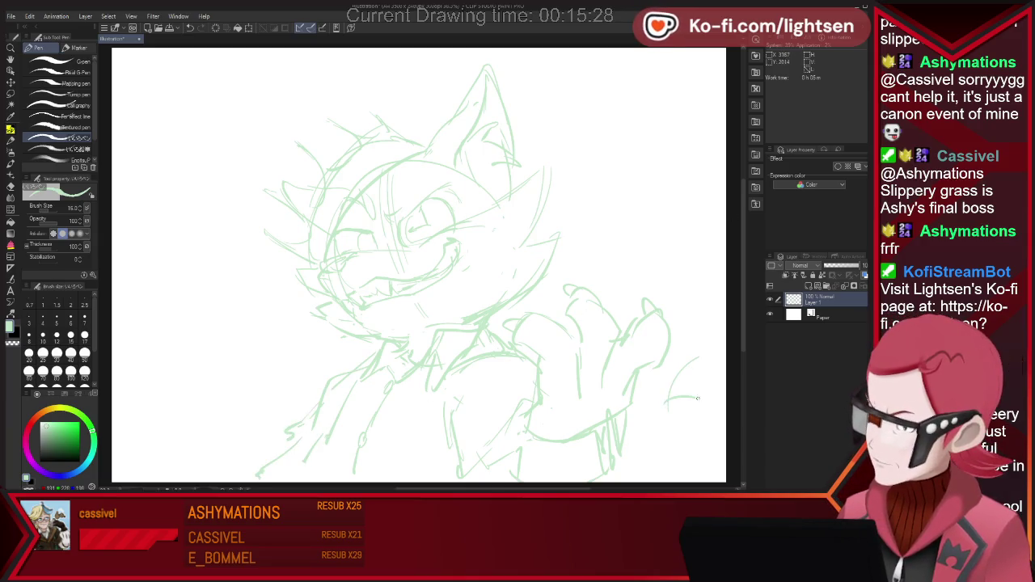
left_click_drag(705, 385, 725, 363)
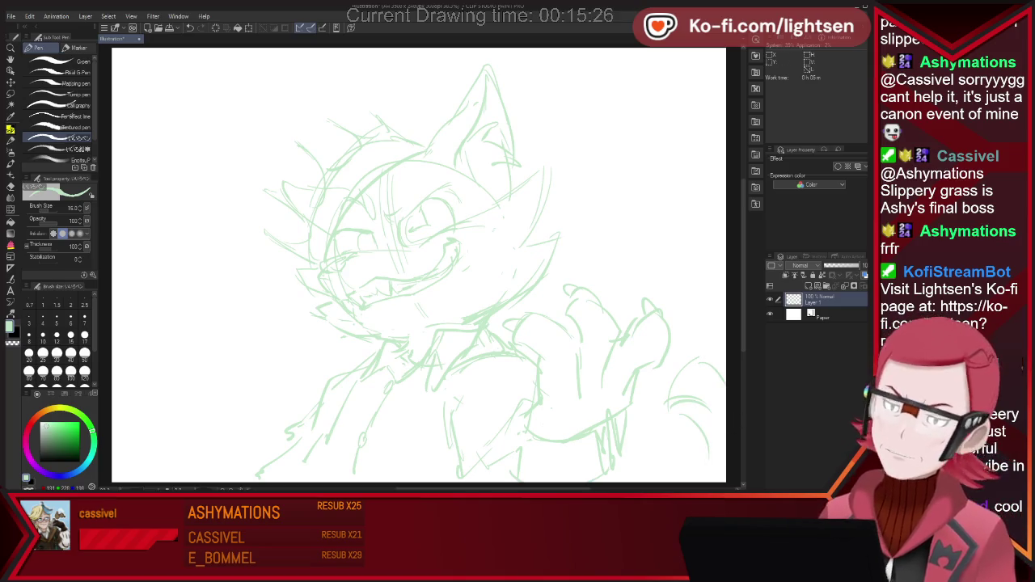
left_click_drag(857, 266, 838, 265)
- On a new layer, ink the outline of the cat's large eye in black
key("ctrl+shift+n")
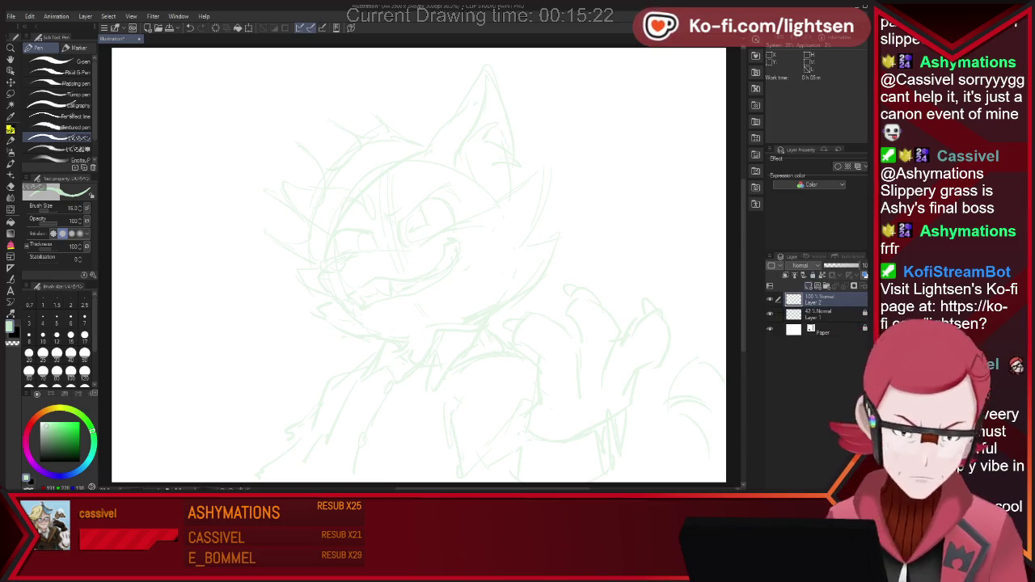
scroll(405, 190, "up", 1)
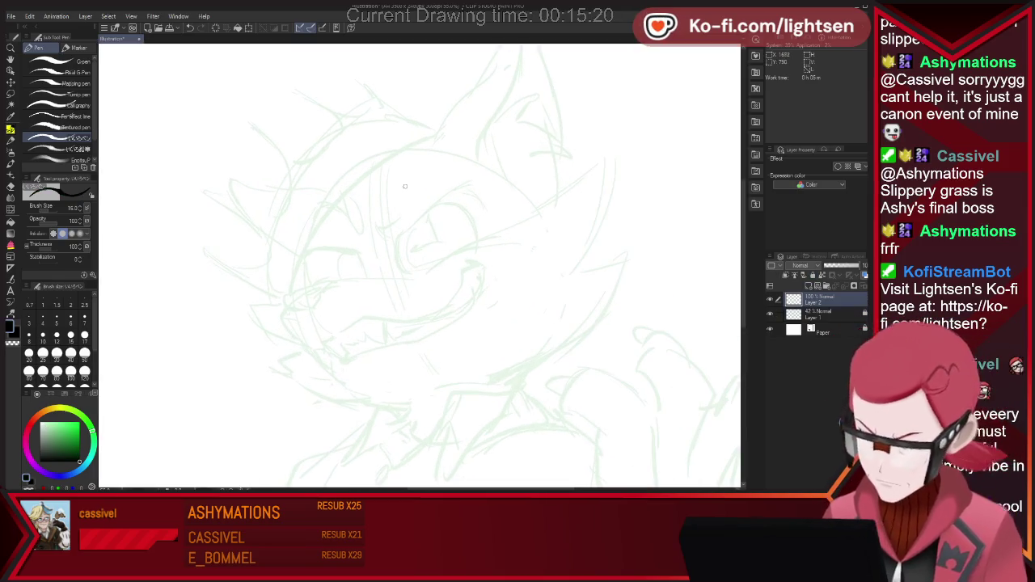
scroll(384, 306, "down", 1)
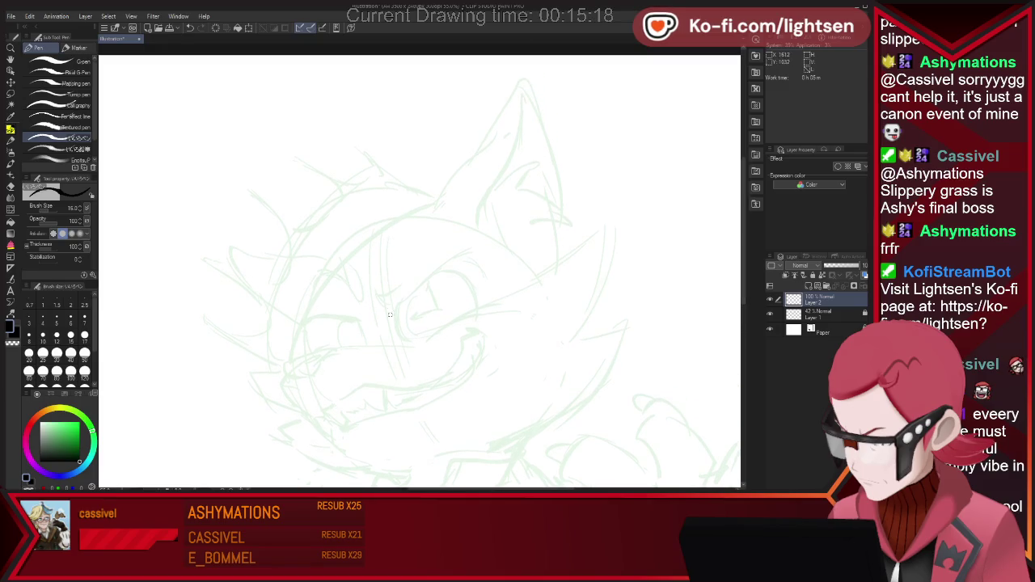
mouse_move(376, 297)
left_mouse_down()
mouse_move(394, 309)
mouse_move(485, 256)
left_mouse_up()
left_click_drag(406, 300, 426, 342)
key("ctrl+z")
left_click_drag(404, 301, 427, 341)
left_click_drag(467, 278, 476, 329)
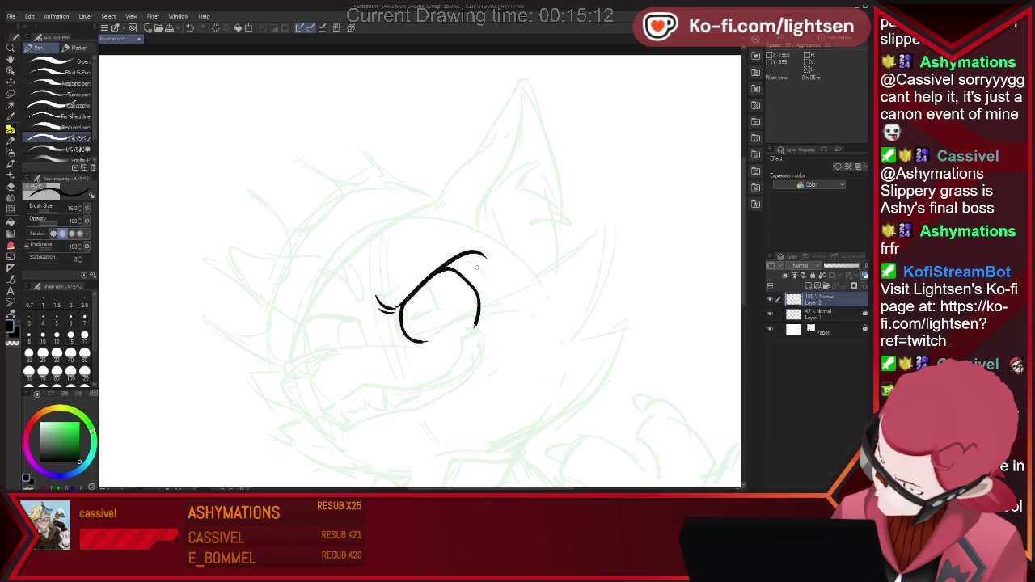
key("ctrl+z")
left_click_drag(453, 267, 474, 328)
key("ctrl+z")
left_click_drag(443, 270, 460, 333)
- Ink the lower eyelid line and a small hook below the eye
key("e")
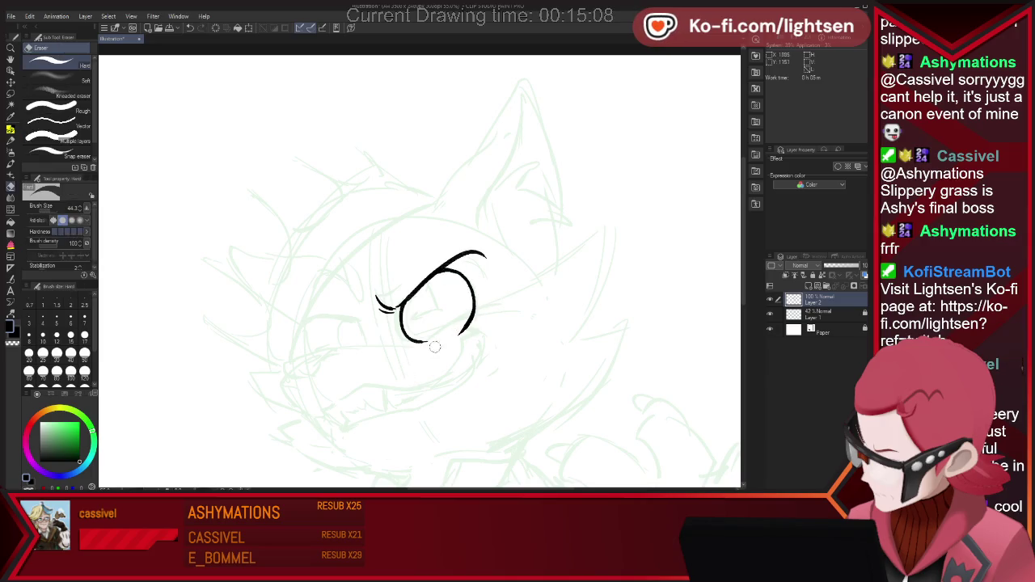
key("p")
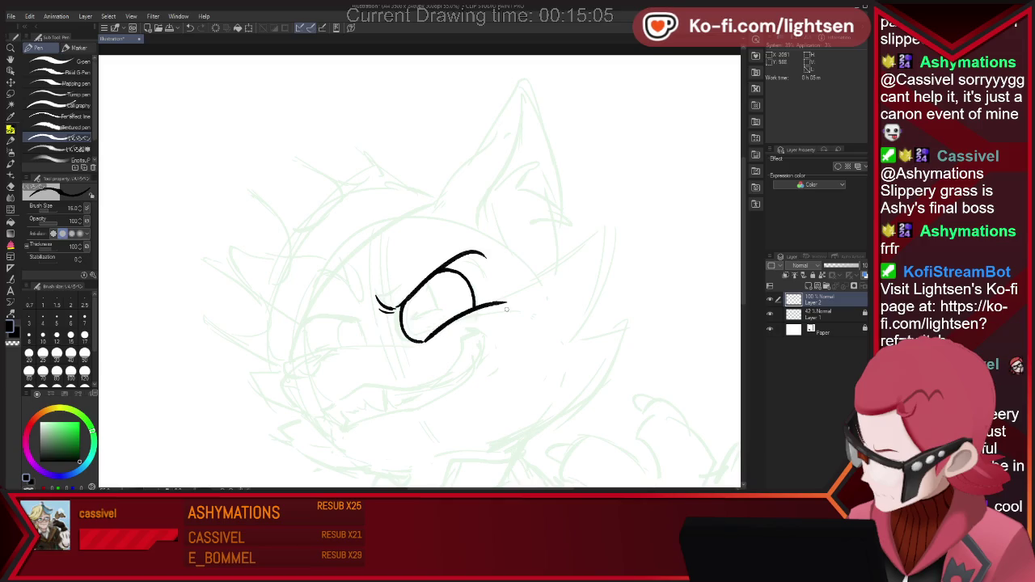
left_click_drag(412, 340, 495, 303)
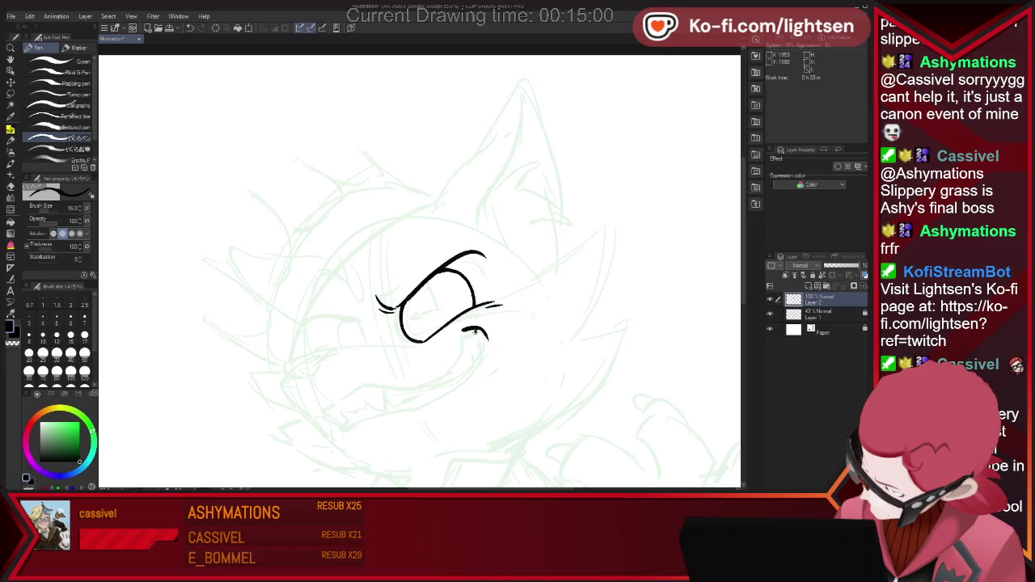
left_click_drag(465, 340, 438, 380)
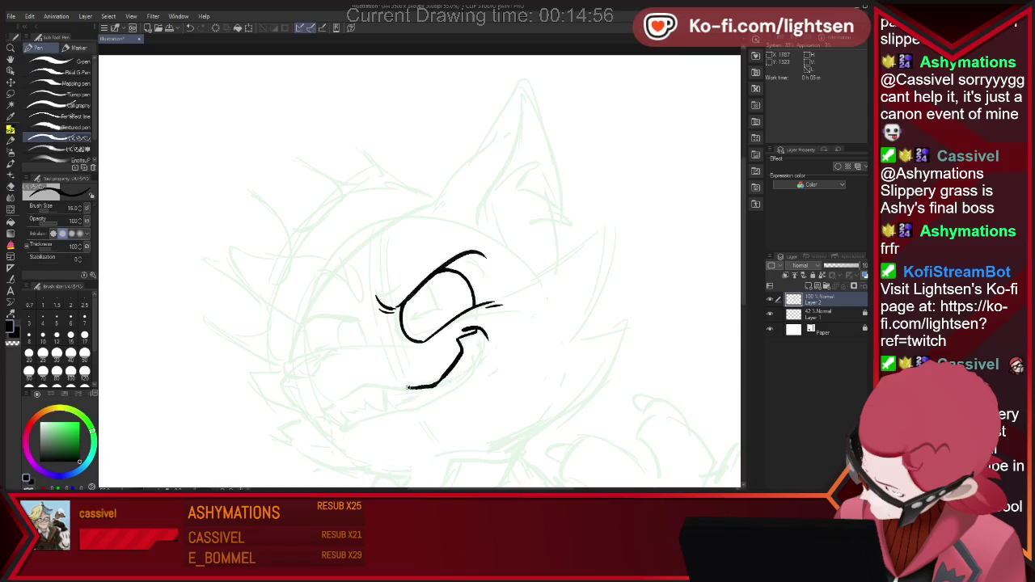
- Ink the grin line extending to the left
left_click_drag(330, 401, 315, 394)
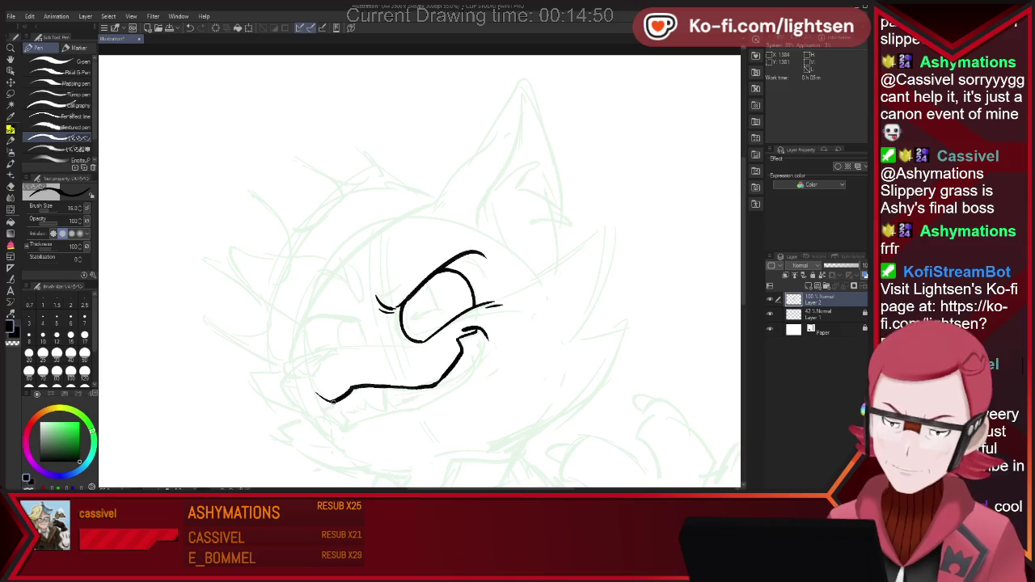
key("ctrl+z")
left_click_drag(332, 401, 304, 415)
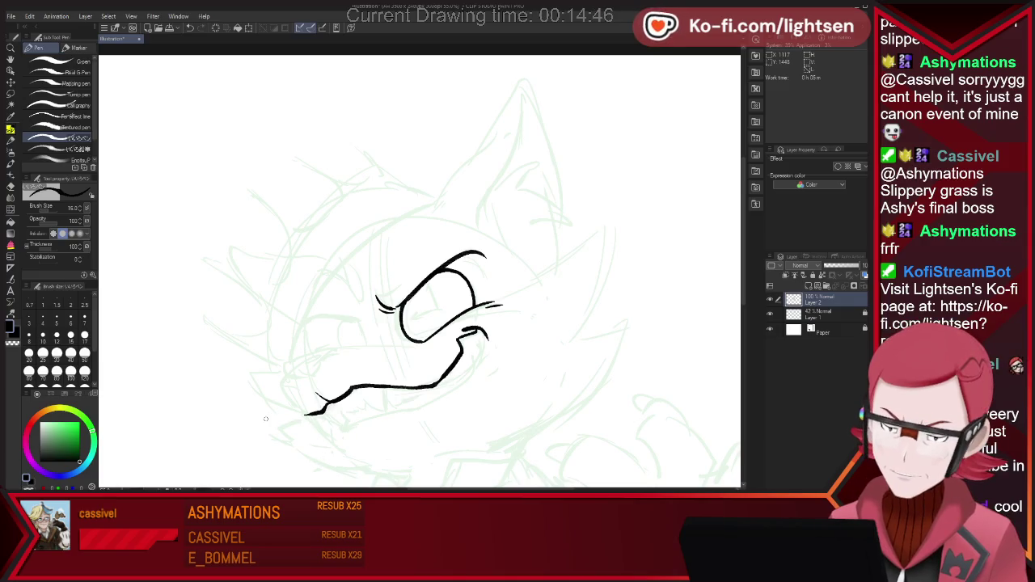
key("e")
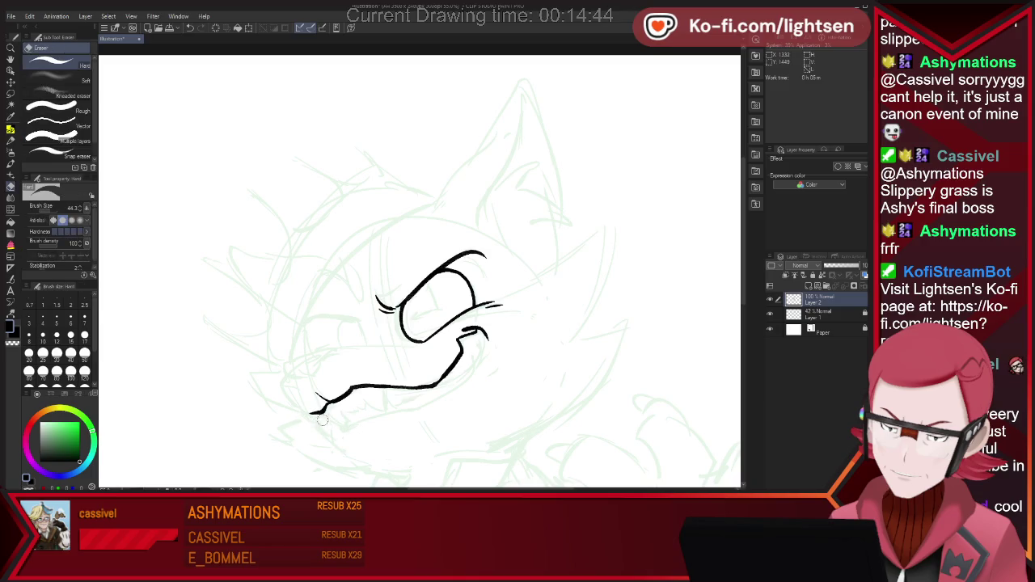
key("p")
- Draw a jagged row of teeth along the mouth up to its right end
left_click_drag(322, 415, 345, 422)
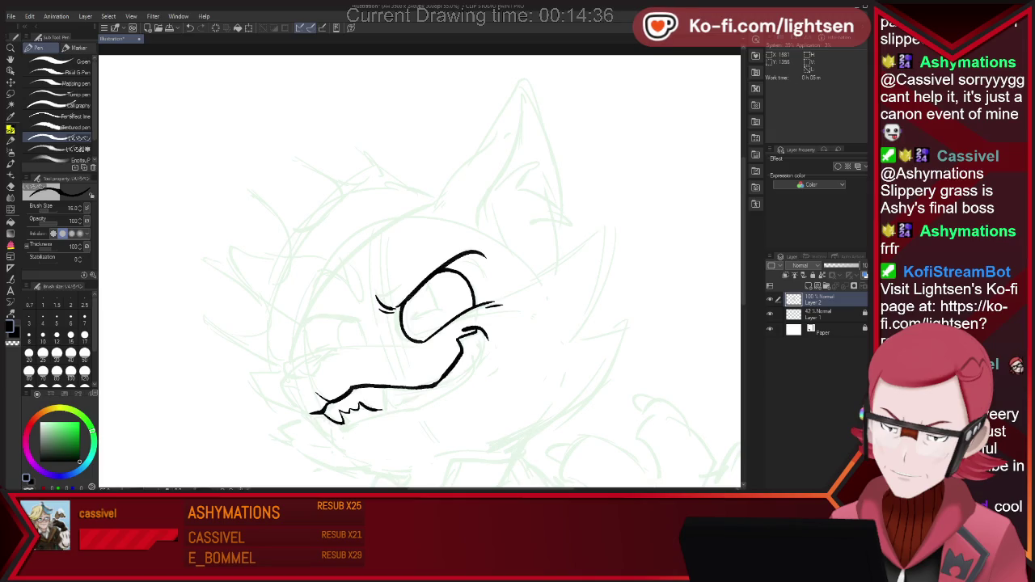
left_click_drag(346, 420, 377, 393)
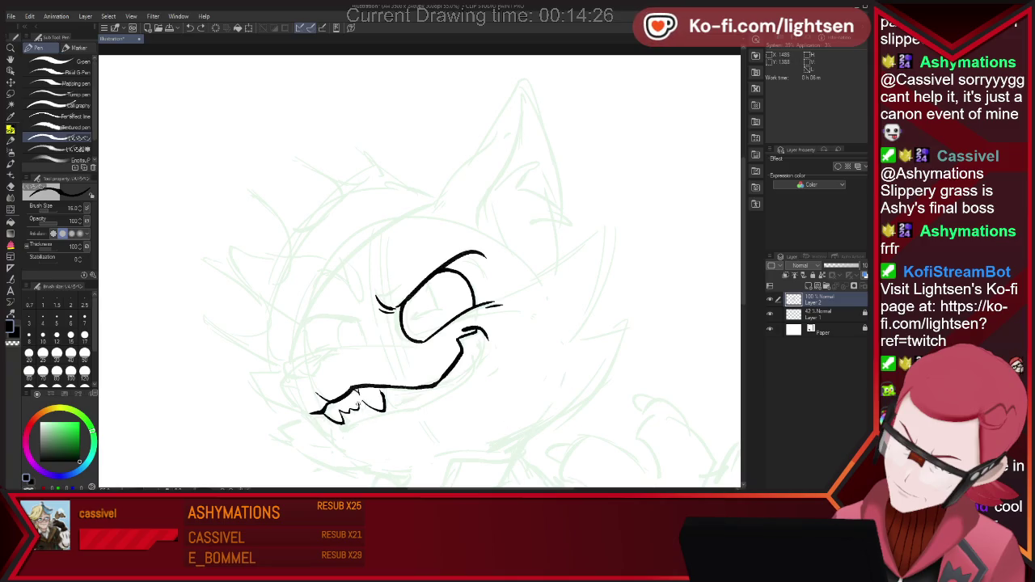
left_click_drag(338, 408, 347, 422)
mouse_move(382, 392)
left_mouse_down()
mouse_move(393, 402)
mouse_move(441, 387)
mouse_move(477, 350)
left_mouse_up()
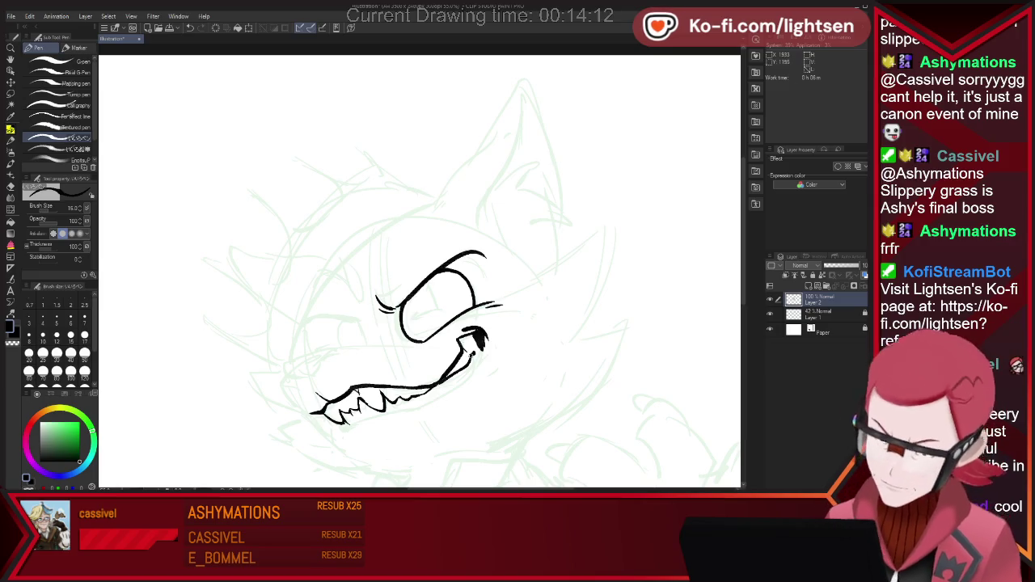
- Try thickening the right-end fang and add a line along the lower teeth
key("e")
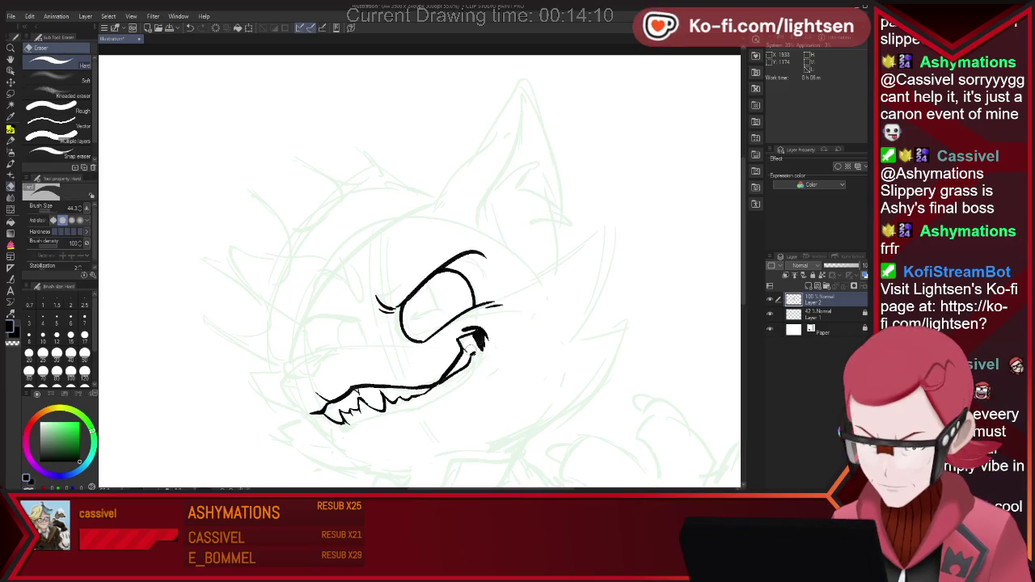
key("p")
left_click_drag(479, 345, 486, 369)
key("ctrl+z")
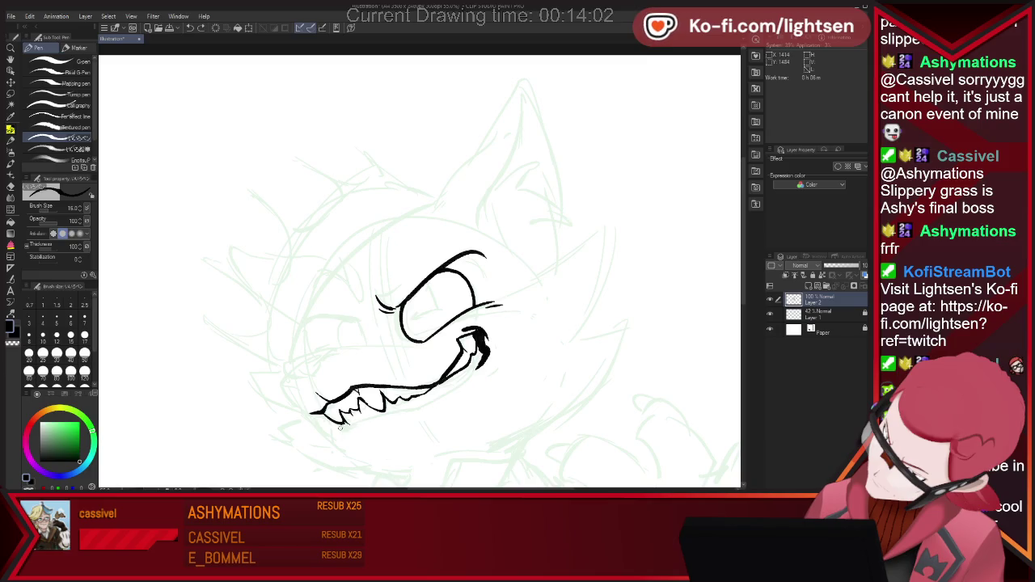
key("e")
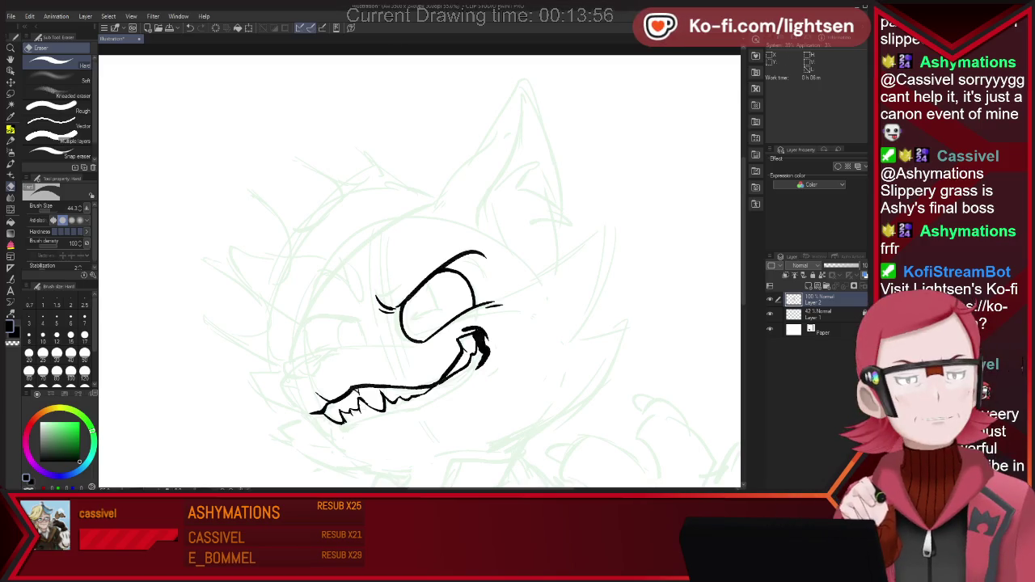
key("p")
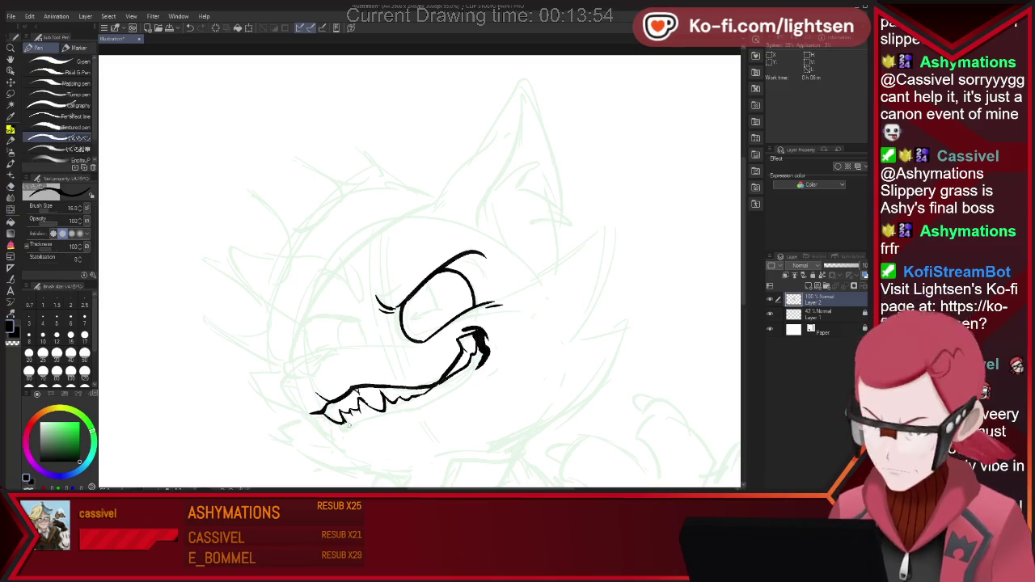
left_click_drag(338, 427, 458, 390)
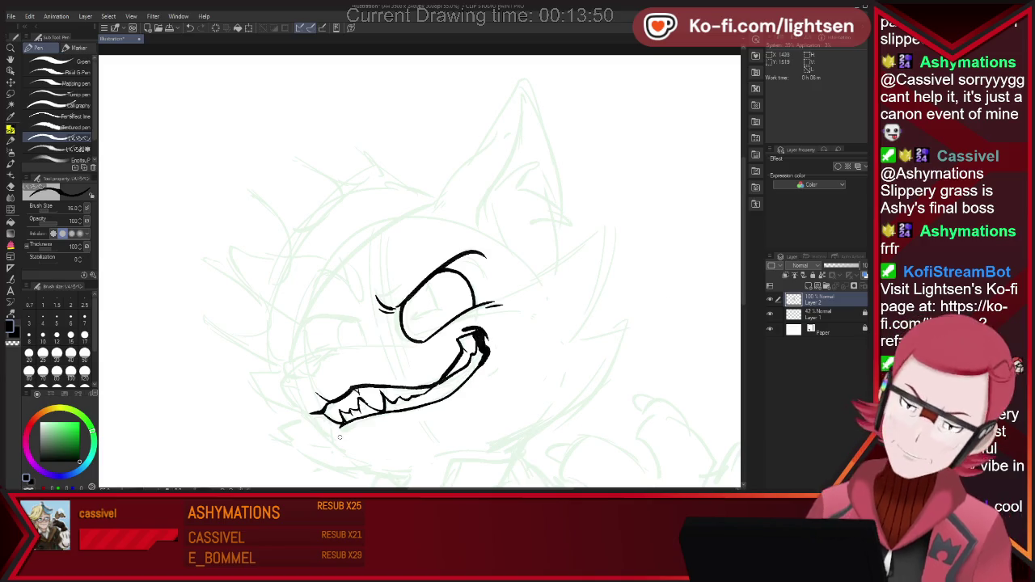
- Ink a fur stroke under the chin, the nose, and the muzzle's top line
mouse_move(329, 432)
left_mouse_down()
mouse_move(348, 454)
mouse_move(379, 463)
left_mouse_up()
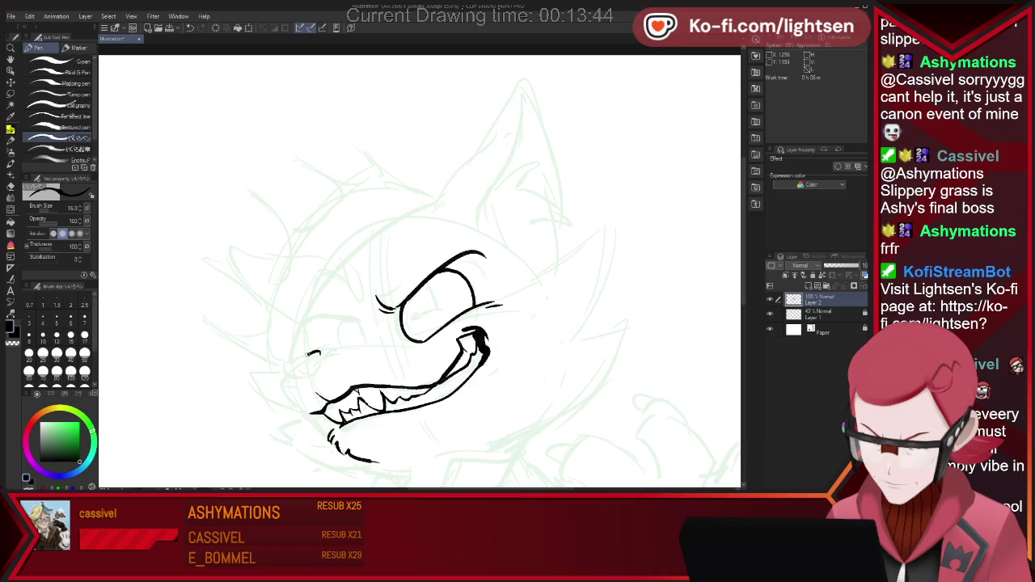
left_click_drag(307, 373, 317, 357)
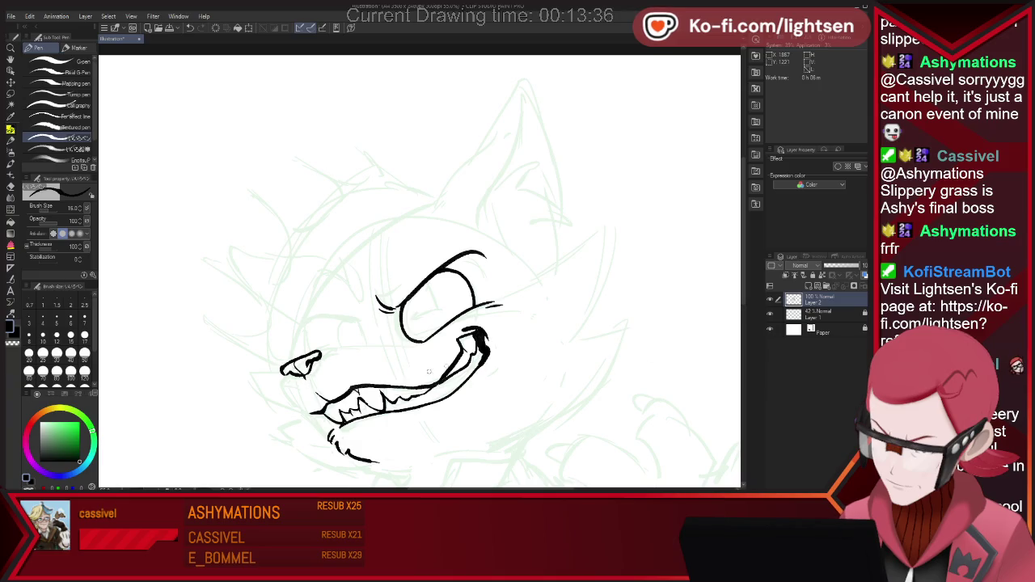
left_click_drag(317, 356, 419, 348)
- Ink the near eye's left side and the long curved line over it
mouse_move(397, 312)
left_mouse_down()
mouse_move(403, 338)
mouse_move(368, 346)
left_mouse_up()
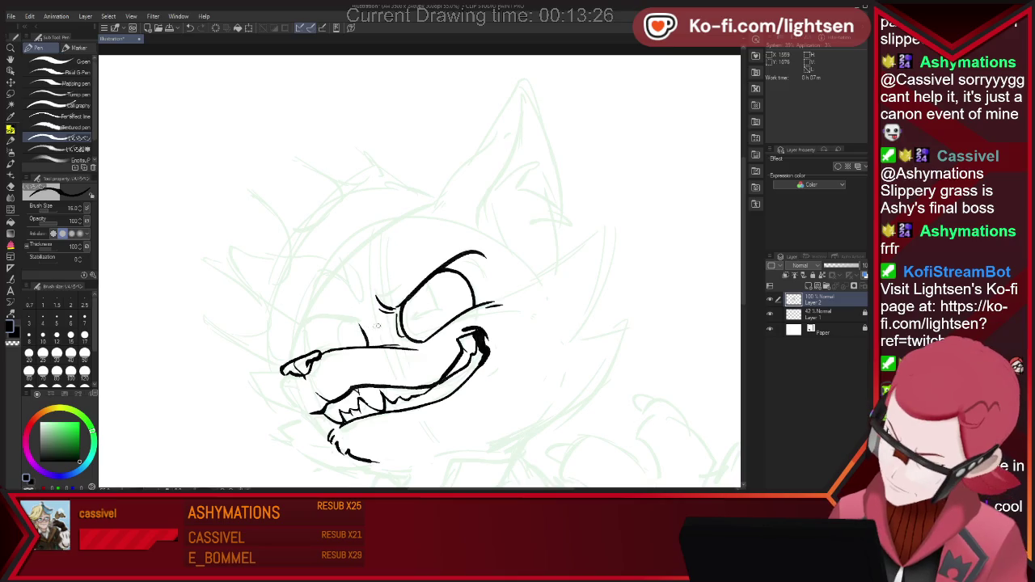
left_click_drag(302, 326, 361, 322)
key("ctrl+z")
left_click_drag(299, 327, 361, 323)
- Erase the small tail at the end of the near eye's line
key("e")
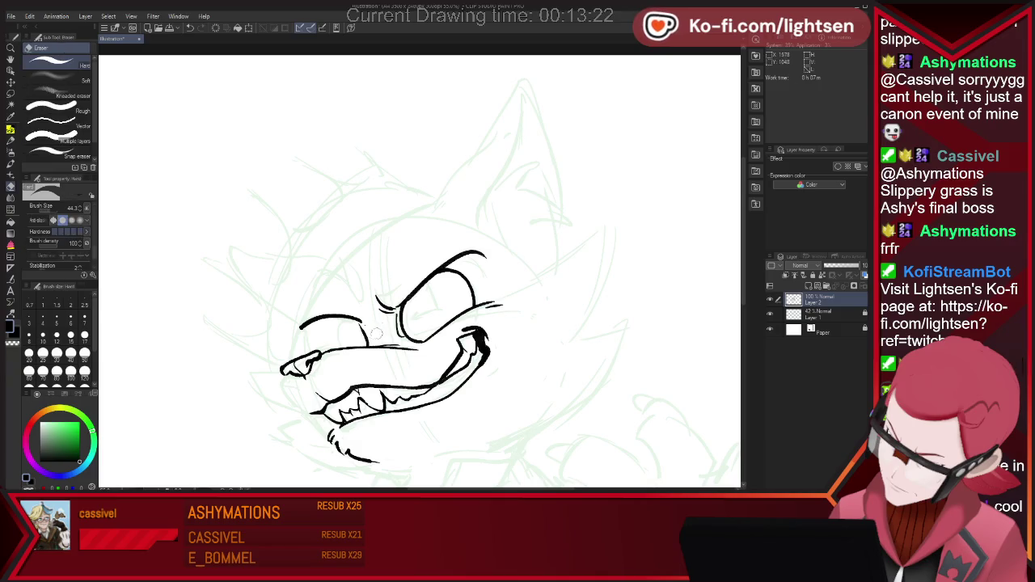
key("p")
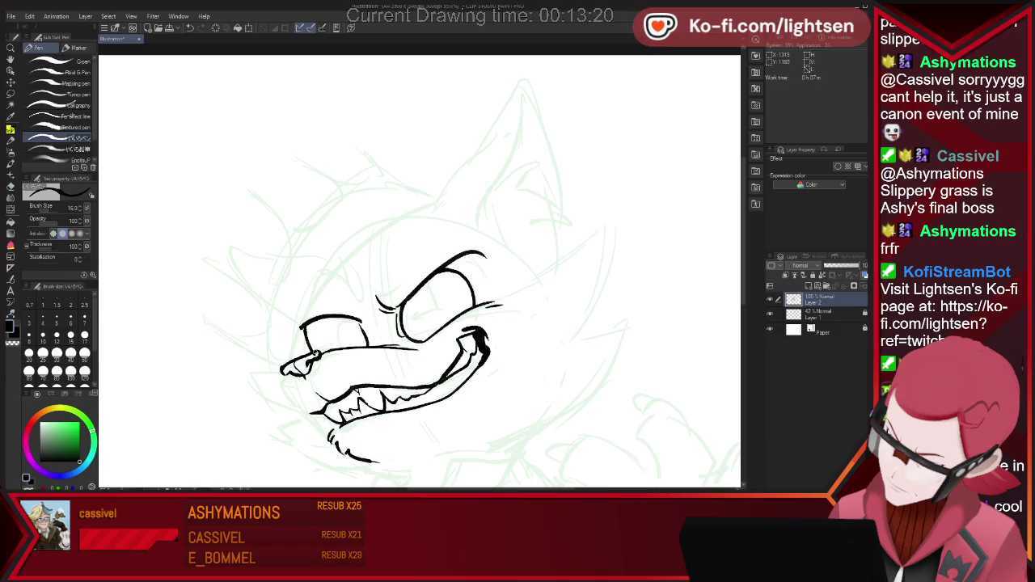
key("e")
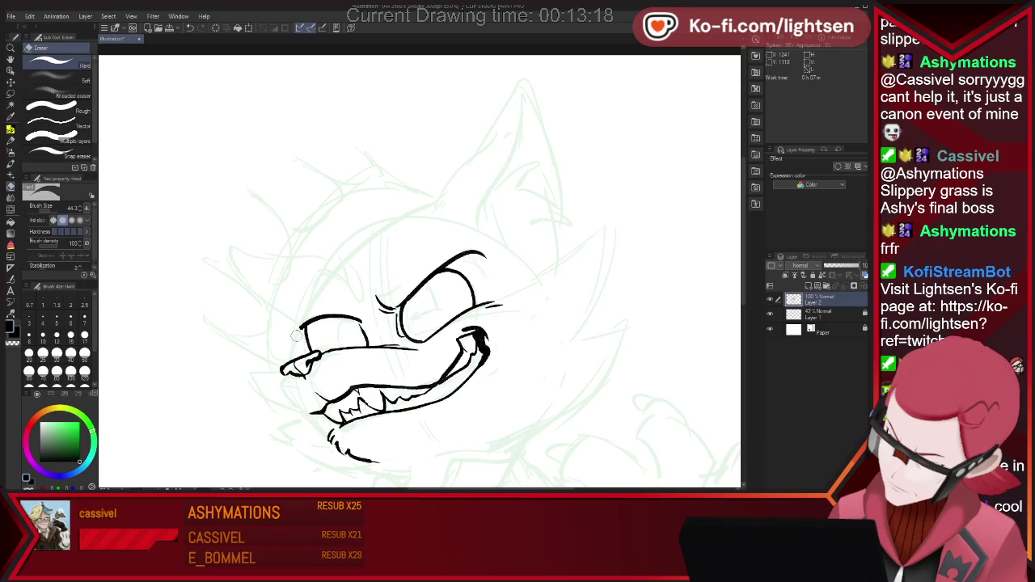
left_click_drag(297, 331, 308, 320)
key("p")
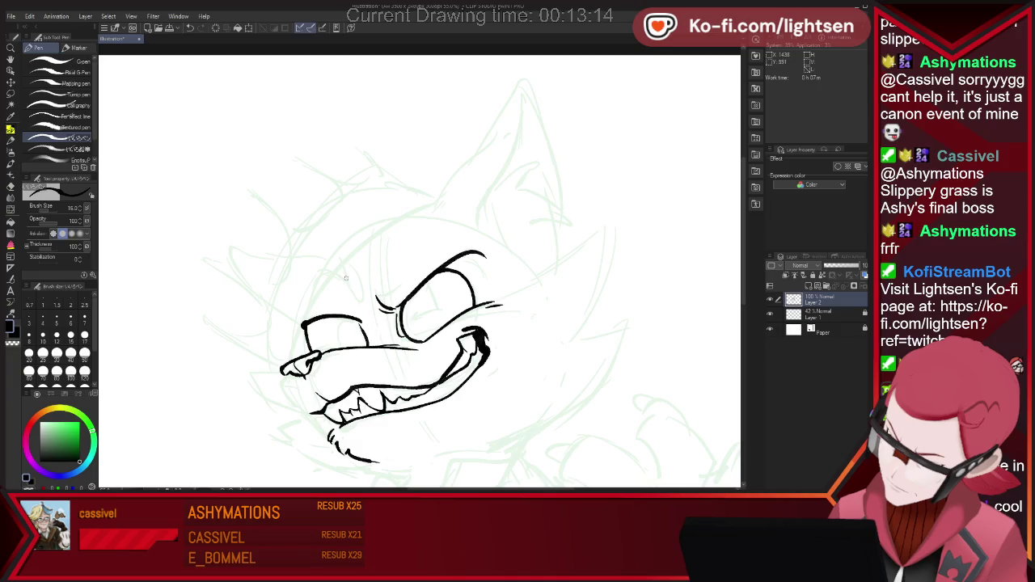
key("ctrl+z")
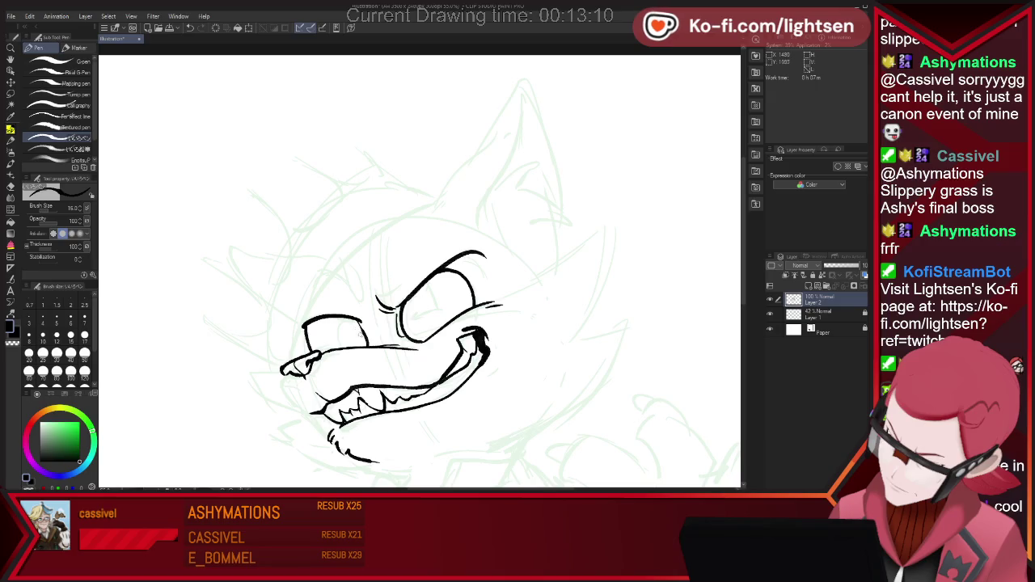
- Draw an inner curve and a full oval pupil in the near eye
left_click_drag(358, 321, 342, 327)
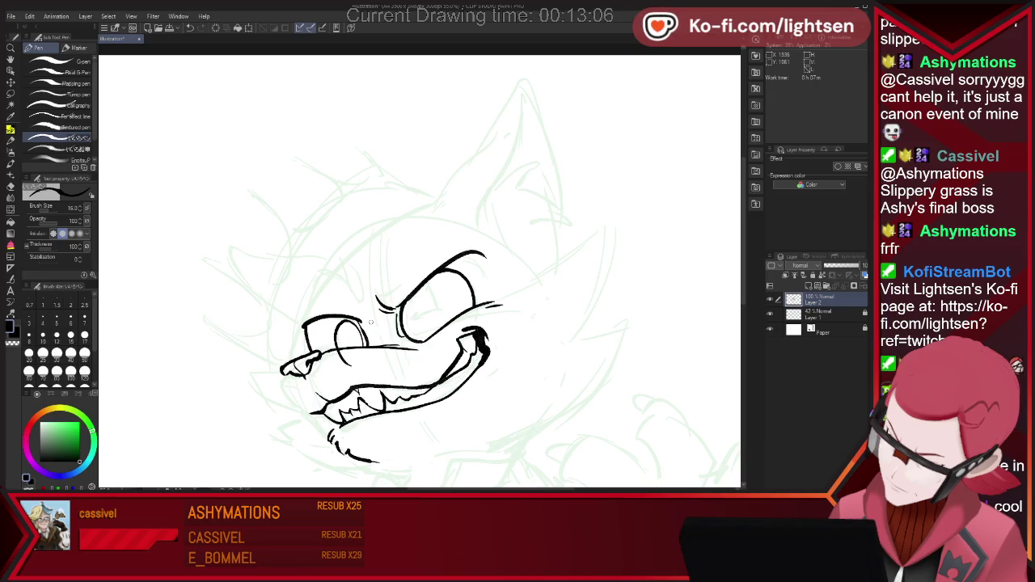
key("e")
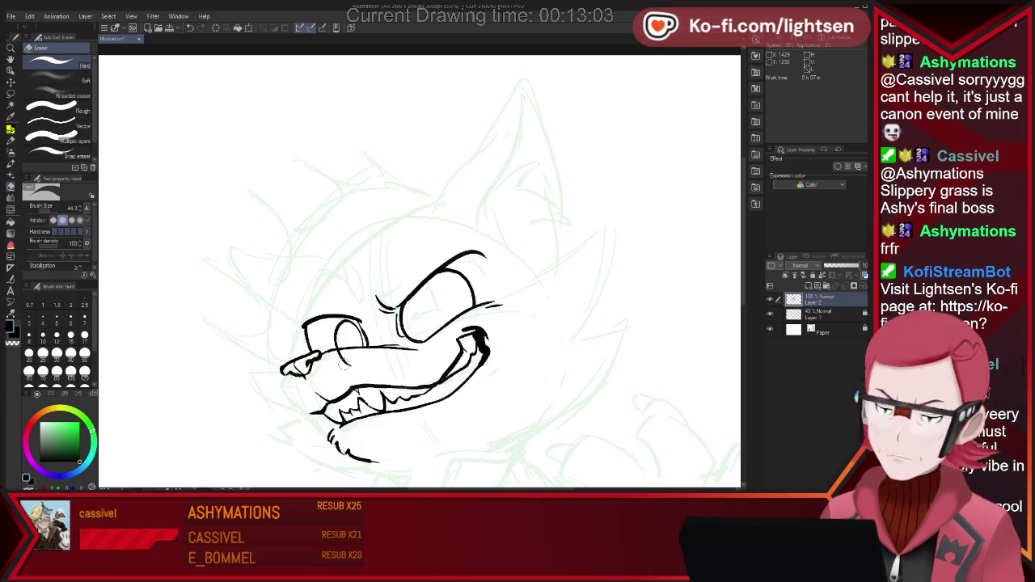
key("p")
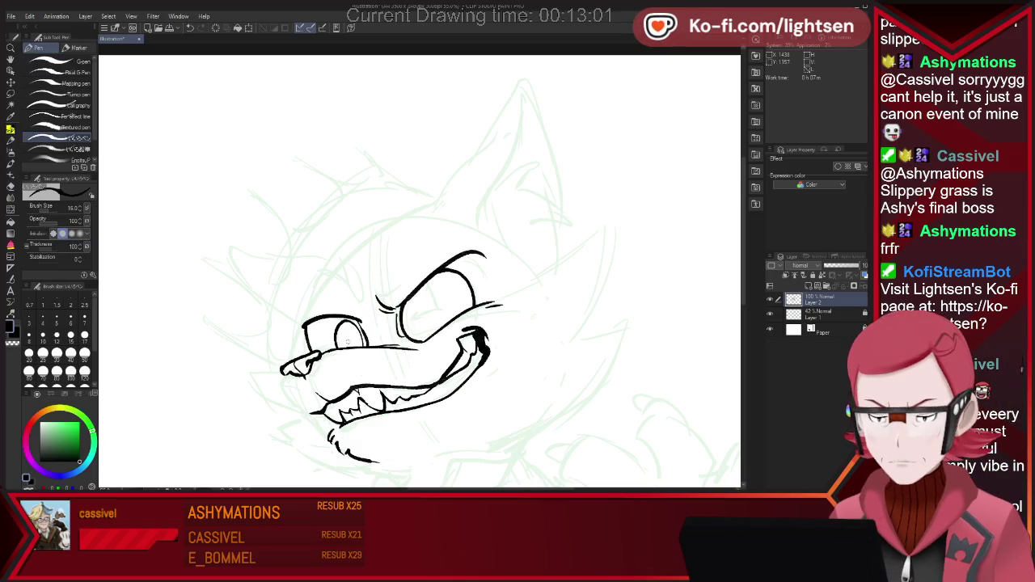
left_click_drag(346, 330, 353, 346)
key("ctrl+z")
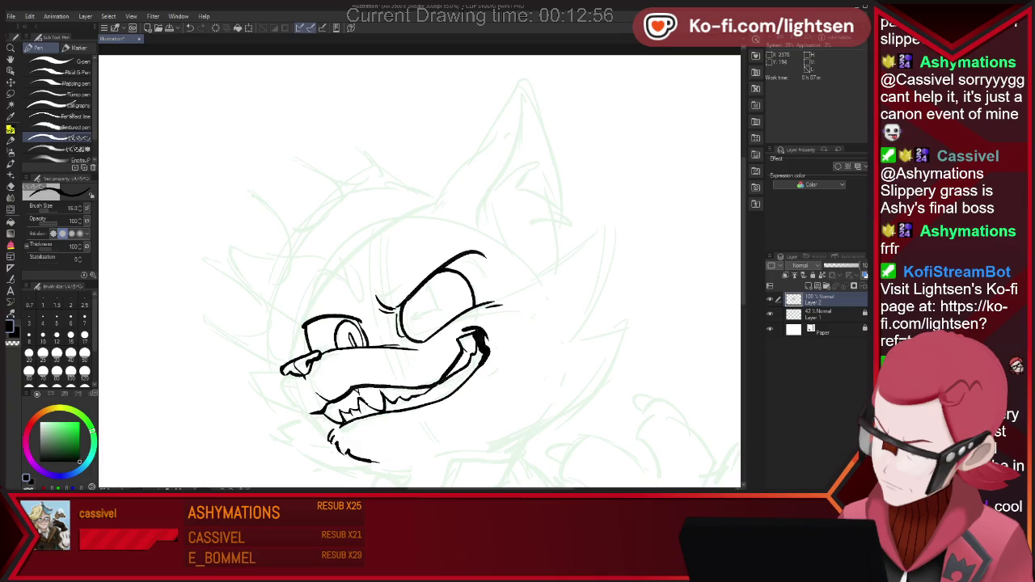
left_click_drag(348, 332, 352, 343)
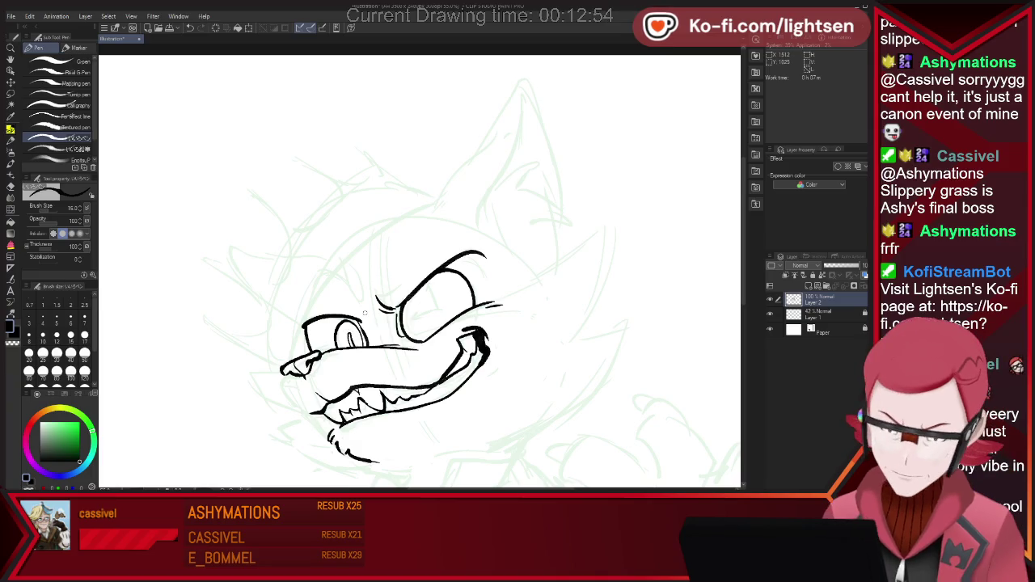
- Add a short angular brow stroke above the near eye
mouse_move(325, 275)
left_mouse_down()
mouse_move(360, 316)
mouse_move(402, 273)
mouse_move(359, 304)
left_mouse_up()
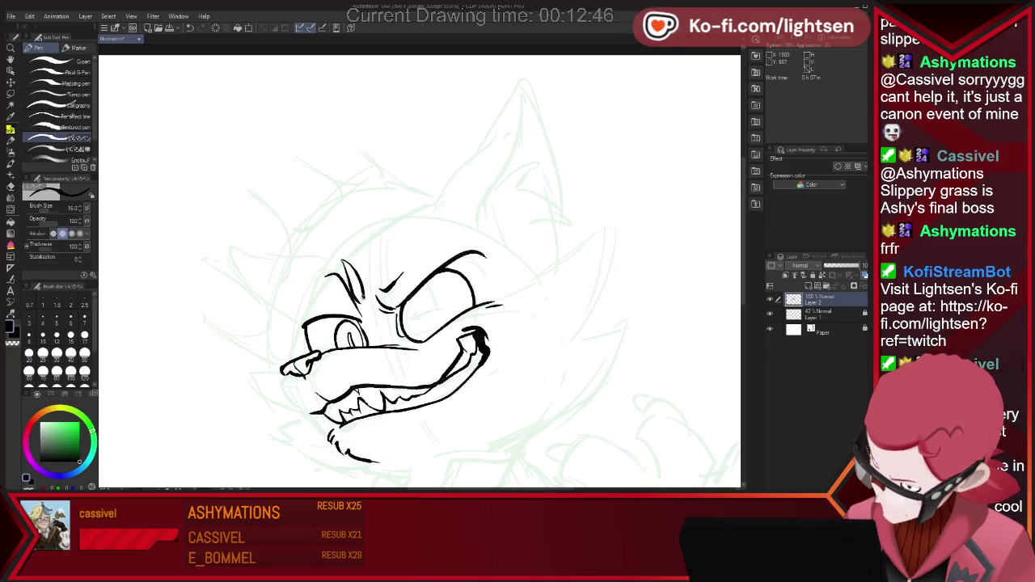
key("ctrl+z")
left_click_drag(350, 294, 362, 304)
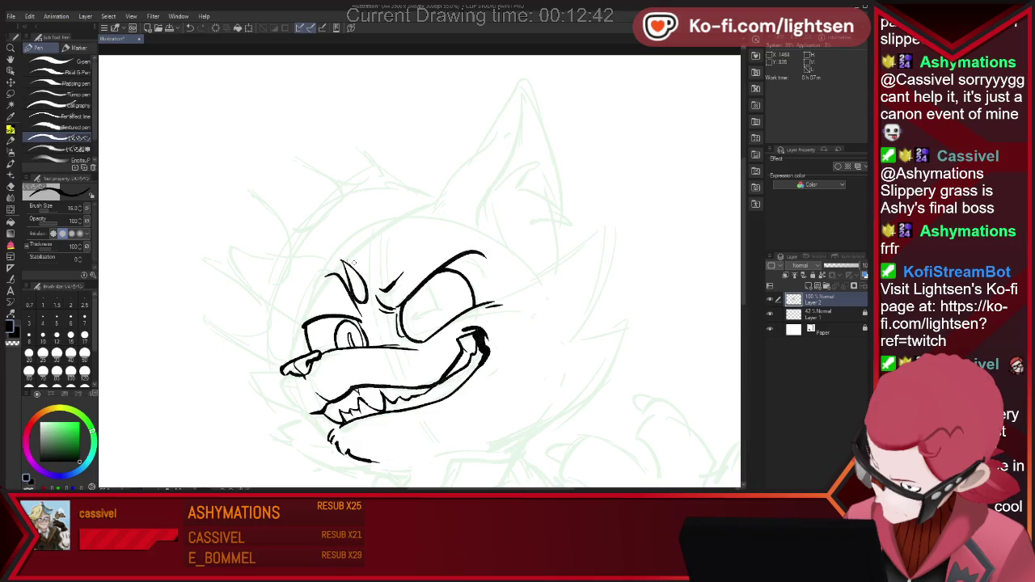
key("e")
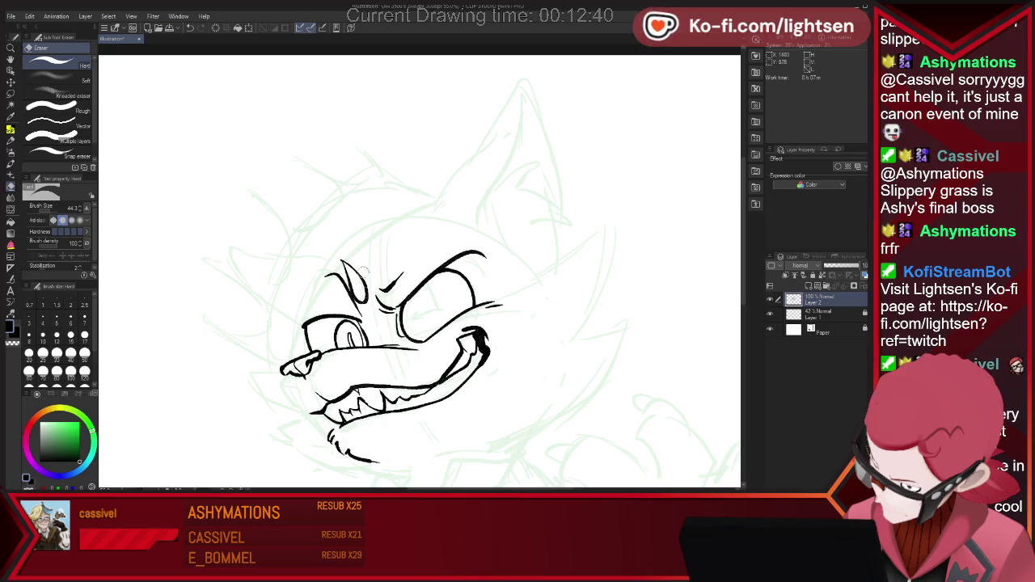
key("p")
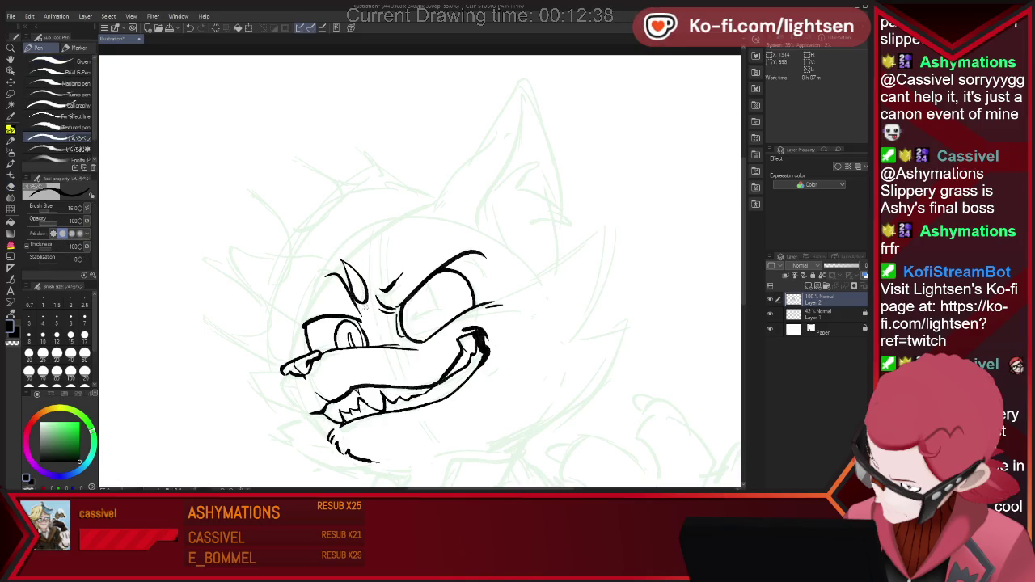
key("ctrl+z")
key("ctrl+y")
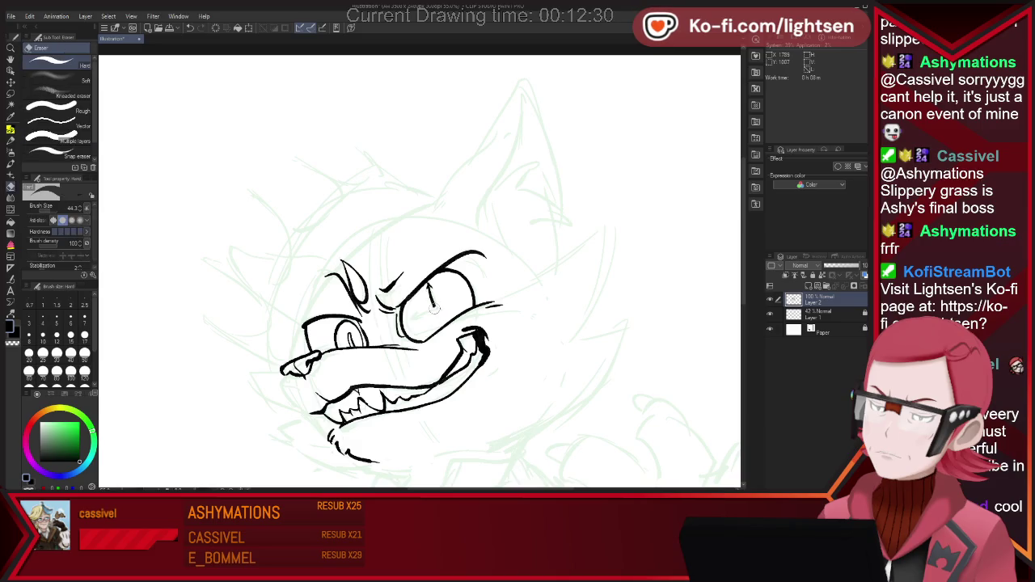
- Ink a pupil line in the far eye and the outer edge of the right ear
left_click_drag(407, 330, 435, 311)
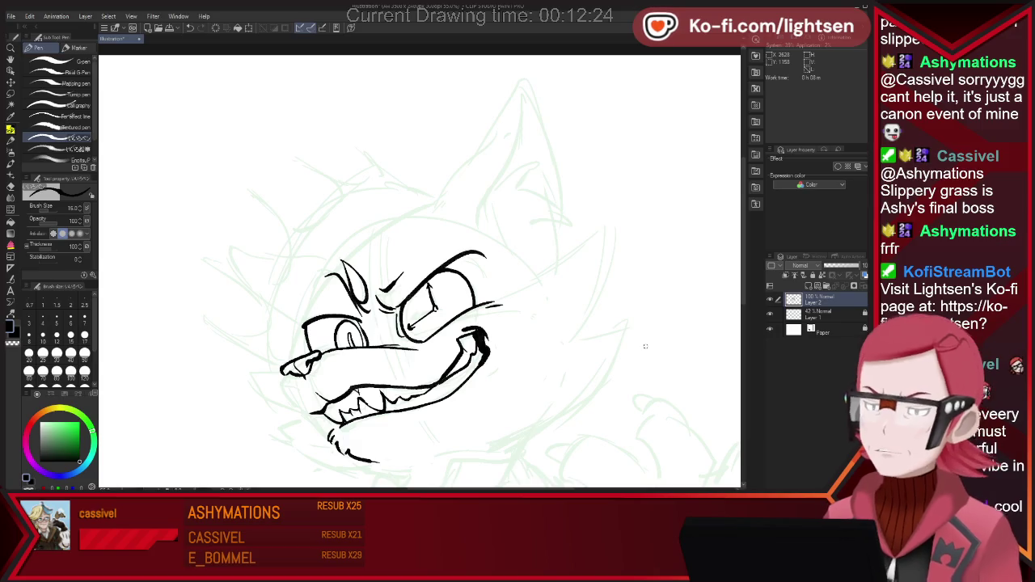
left_click_drag(522, 289, 583, 258)
mouse_move(597, 223)
left_mouse_down()
mouse_move(608, 292)
mouse_move(558, 351)
left_mouse_up()
key("ctrl+z")
mouse_move(602, 225)
left_mouse_down()
mouse_move(554, 372)
mouse_move(582, 349)
mouse_move(559, 367)
left_mouse_up()
key("e")
- Ink the ear's lower right edge, extending it down and left into the cheek
key("p")
mouse_move(591, 333)
left_mouse_down()
mouse_move(629, 322)
mouse_move(540, 416)
left_mouse_up()
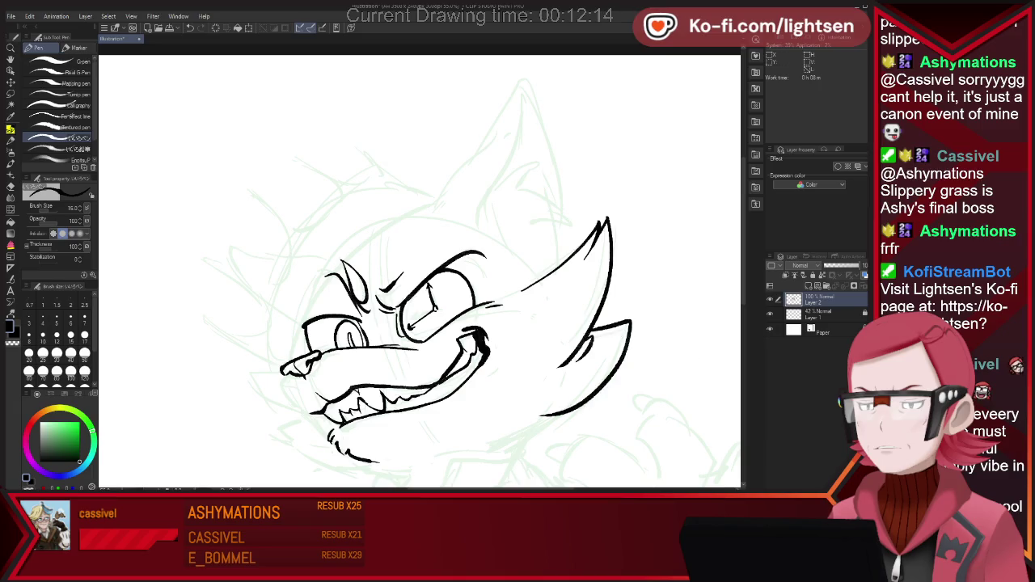
key("ctrl+z")
key("ctrl+z")
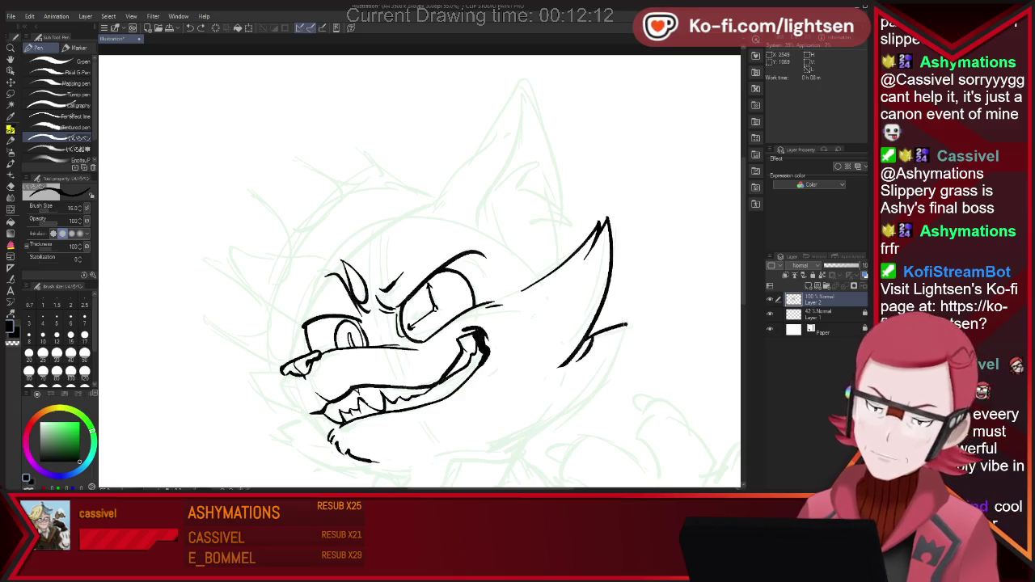
left_click_drag(576, 361, 625, 326)
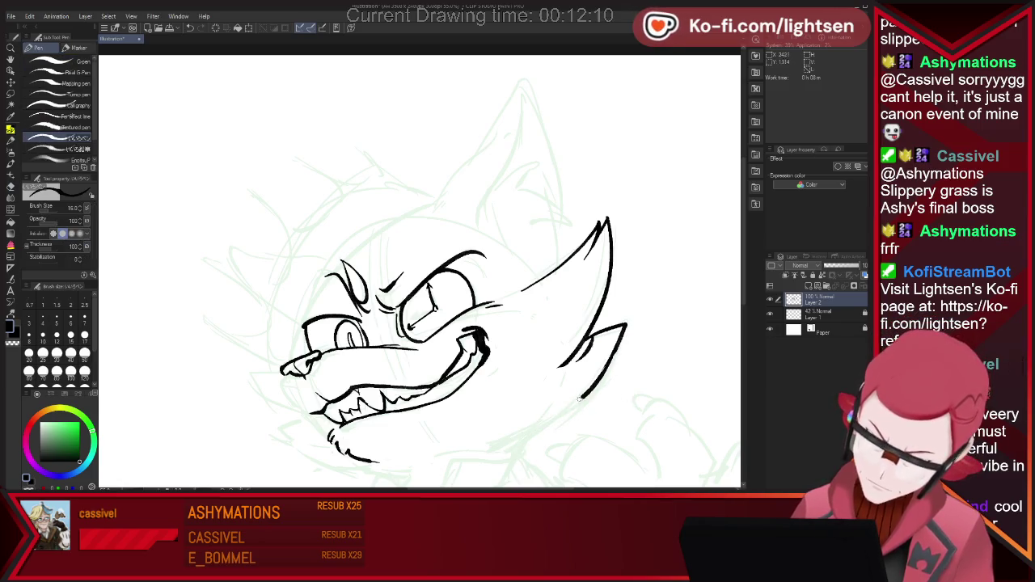
left_click_drag(605, 372, 514, 436)
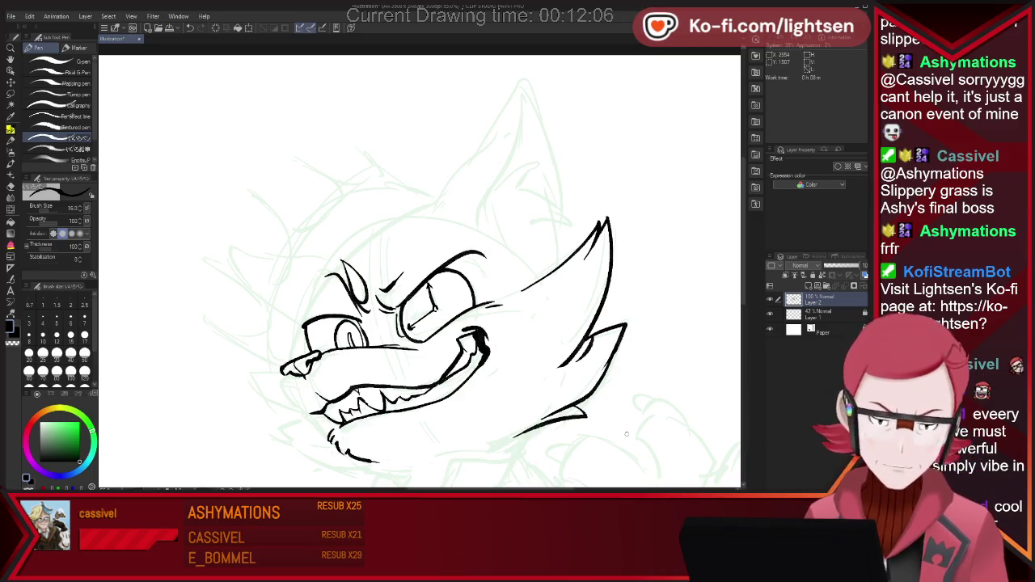
- Ink the muzzle's lower edge, the lower jaw line and the right mouth corner
left_click_drag(282, 368, 311, 412)
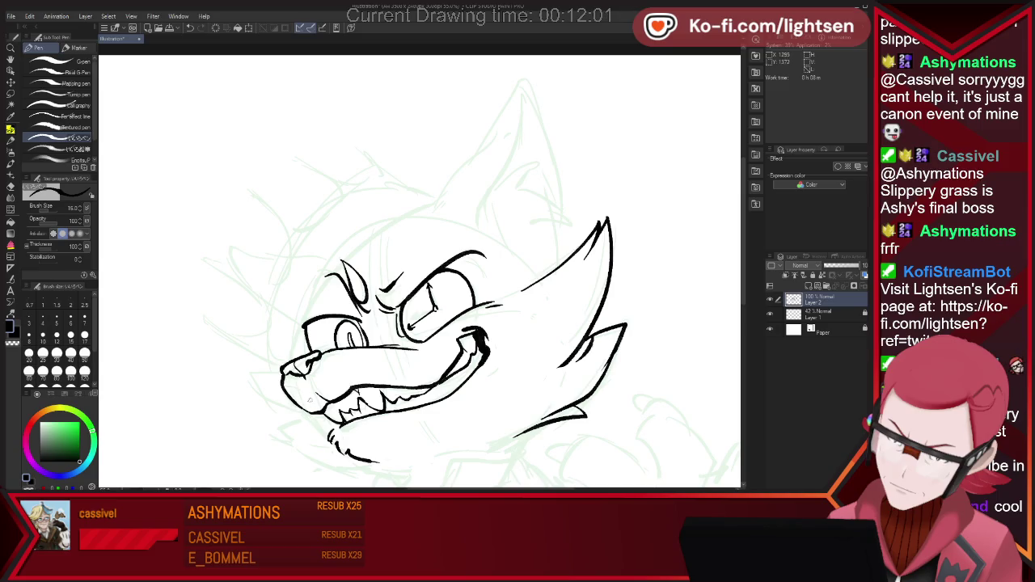
left_click_drag(314, 414, 327, 422)
left_click_drag(382, 414, 444, 401)
left_click_drag(499, 343, 489, 366)
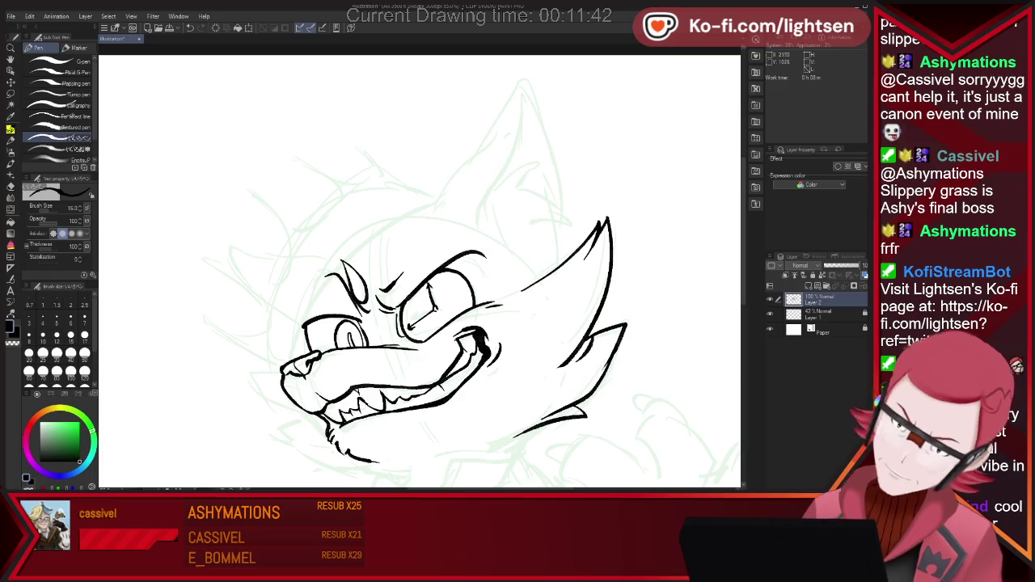
- Zoom out, erase the stray lines near the chin, and add a short lower-jaw stroke
scroll(531, 314, "down", 2)
scroll(530, 314, "down", 3)
scroll(523, 362, "up", 1)
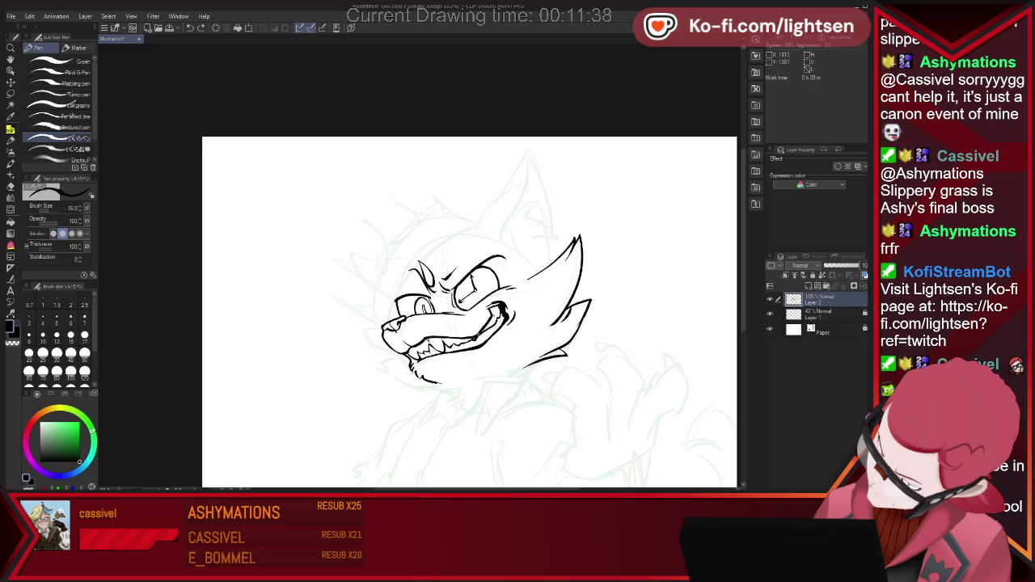
key("e")
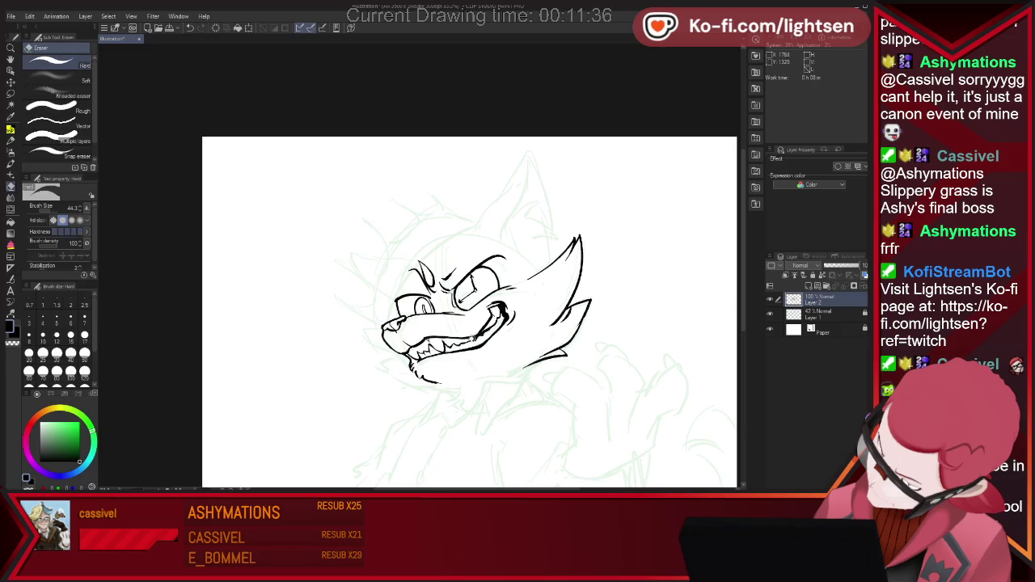
key("p")
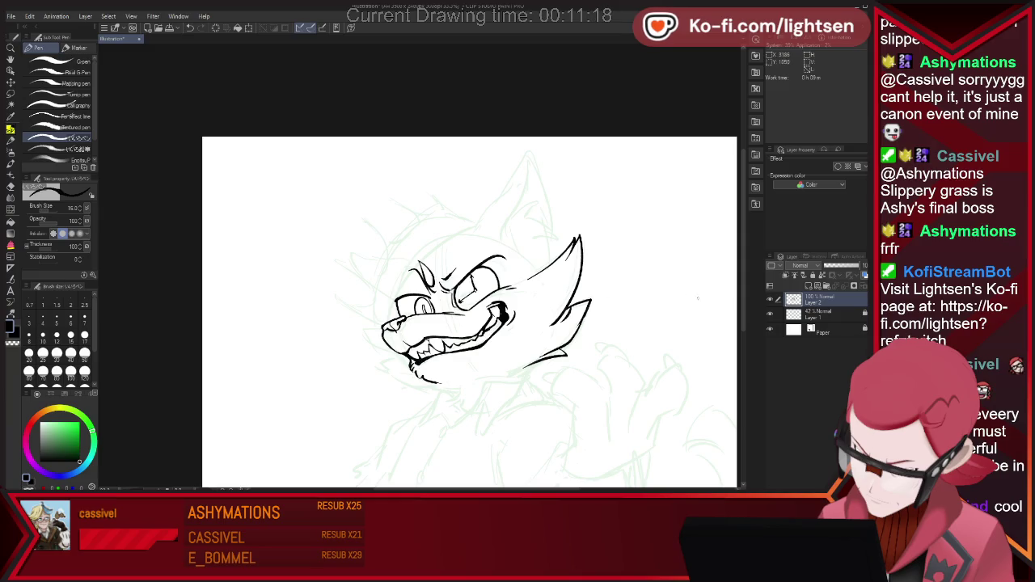
key("e")
key("p")
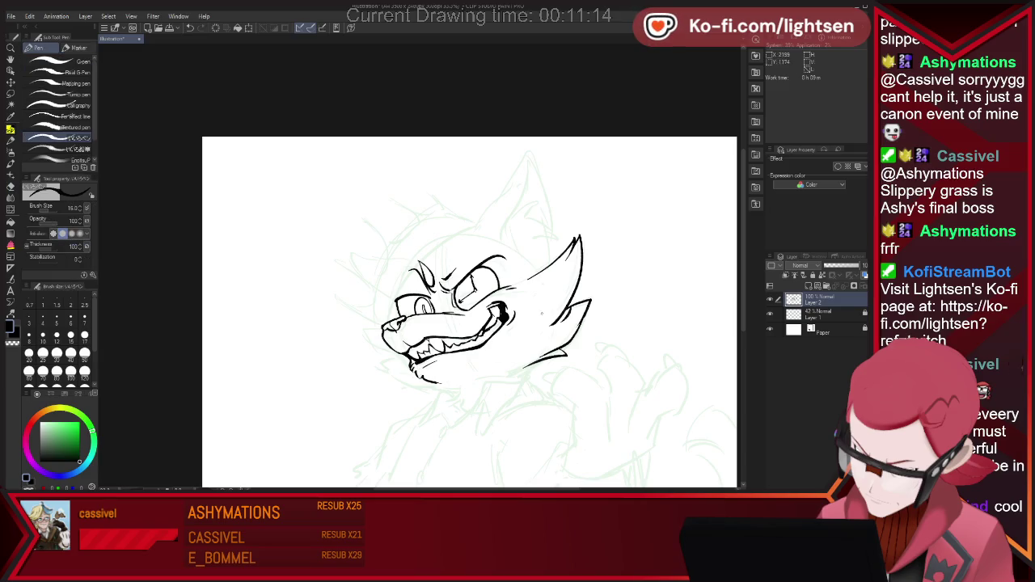
key("e")
left_click_drag(436, 357, 417, 365)
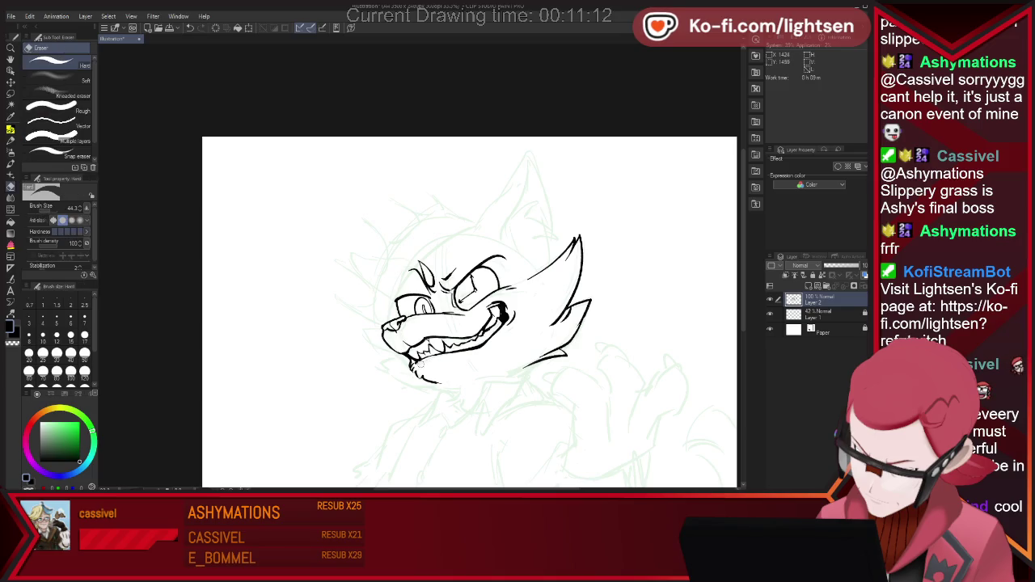
key("p")
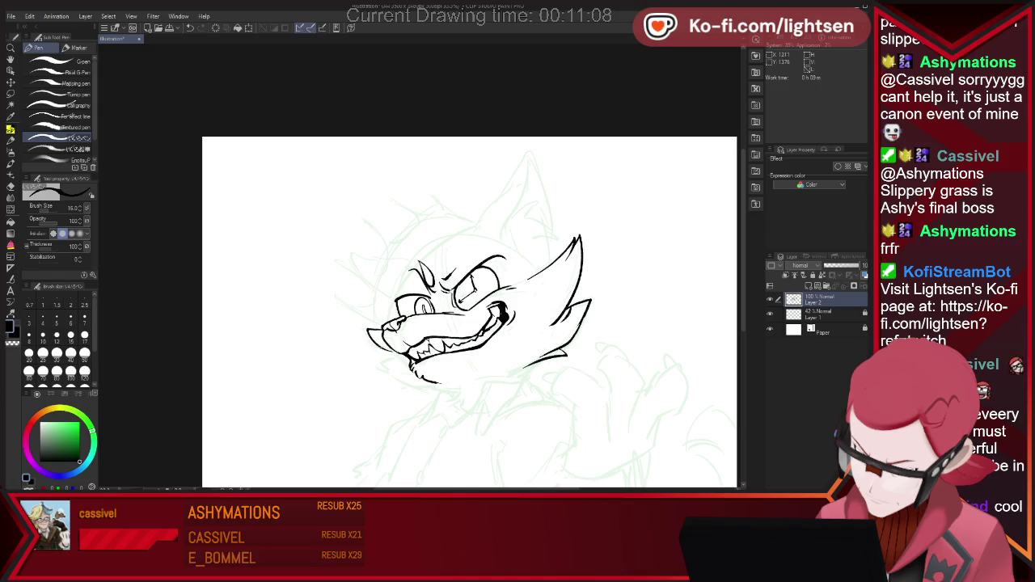
left_click_drag(386, 356, 396, 364)
- Ink the jaw line under the chin and the neck line below it
key("e")
key("p")
left_click_drag(436, 383, 469, 380)
key("ctrl+z")
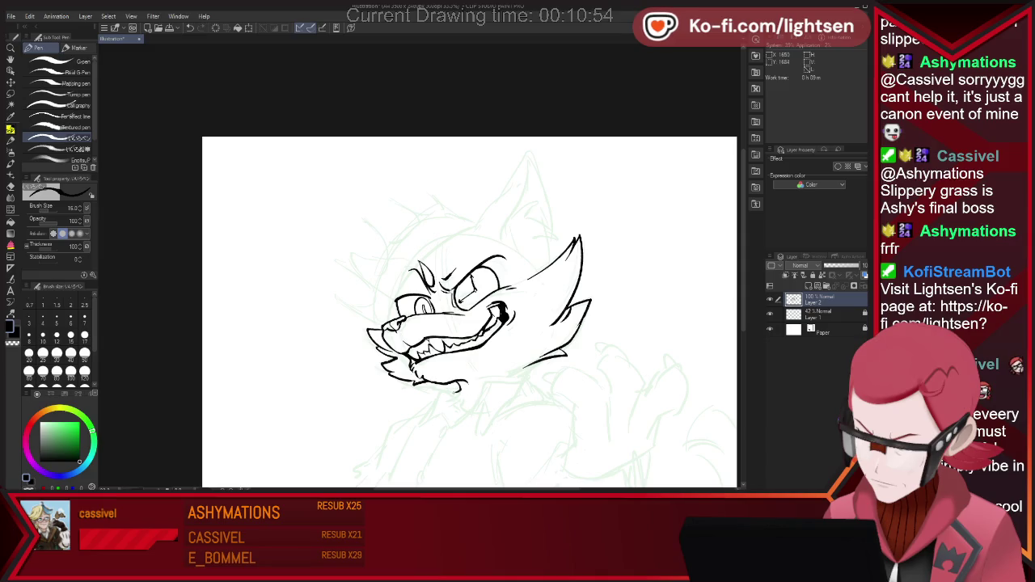
left_click_drag(453, 389, 456, 402)
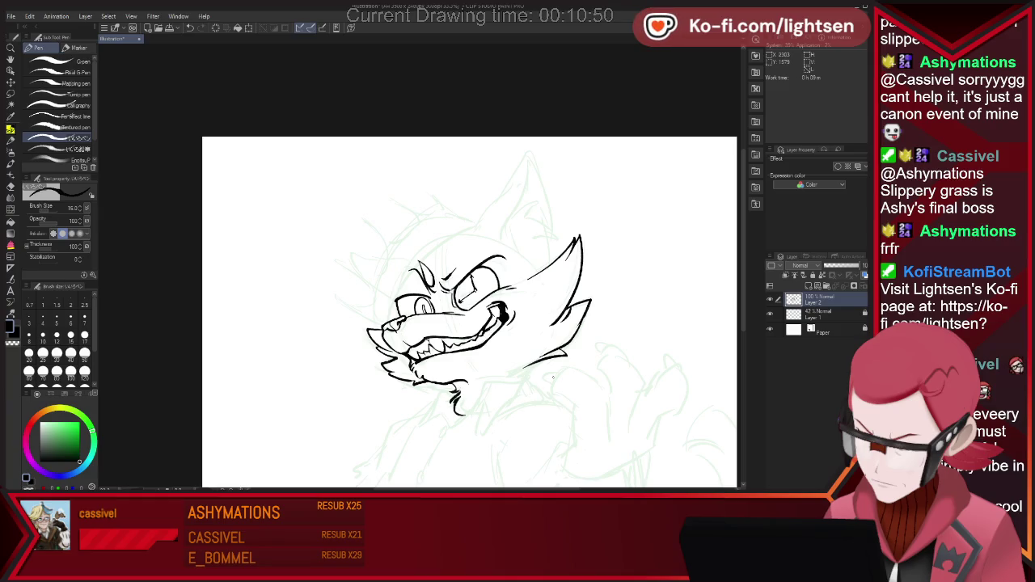
mouse_move(467, 393)
left_mouse_down()
mouse_move(525, 373)
mouse_move(484, 428)
mouse_move(534, 399)
left_mouse_up()
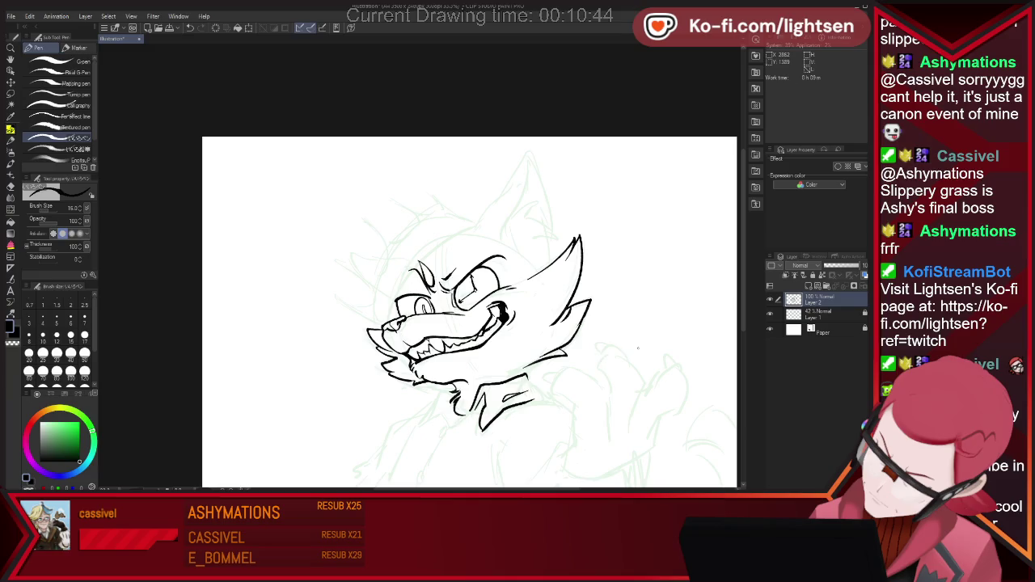
left_click_drag(441, 389, 419, 427)
mouse_move(472, 407)
left_mouse_down()
mouse_move(447, 427)
mouse_move(422, 473)
left_mouse_up()
key("ctrl+z")
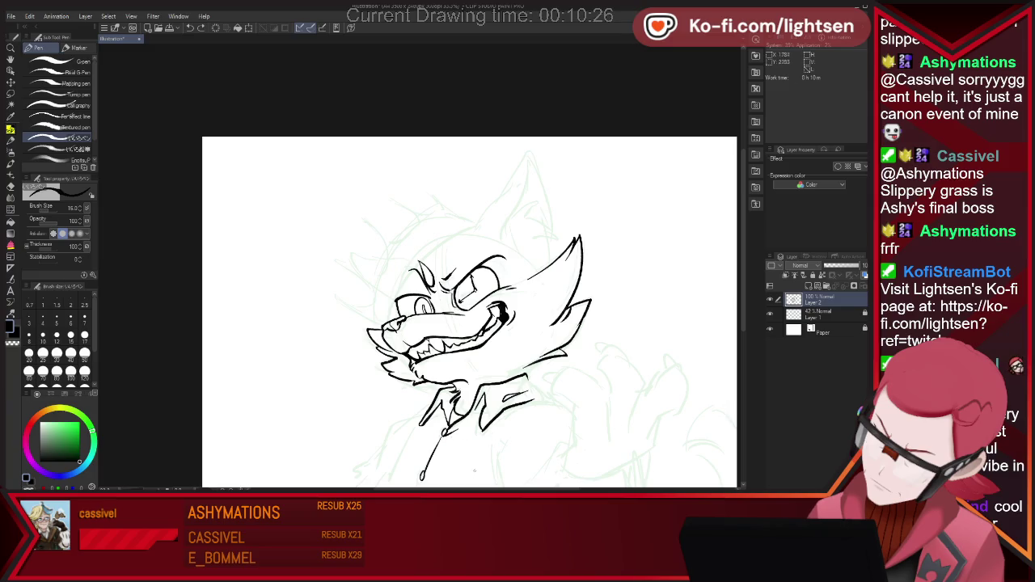
- Draw the collar line with a stripe above and its lower edge, erasing the overshoot
left_click_drag(485, 428, 574, 418)
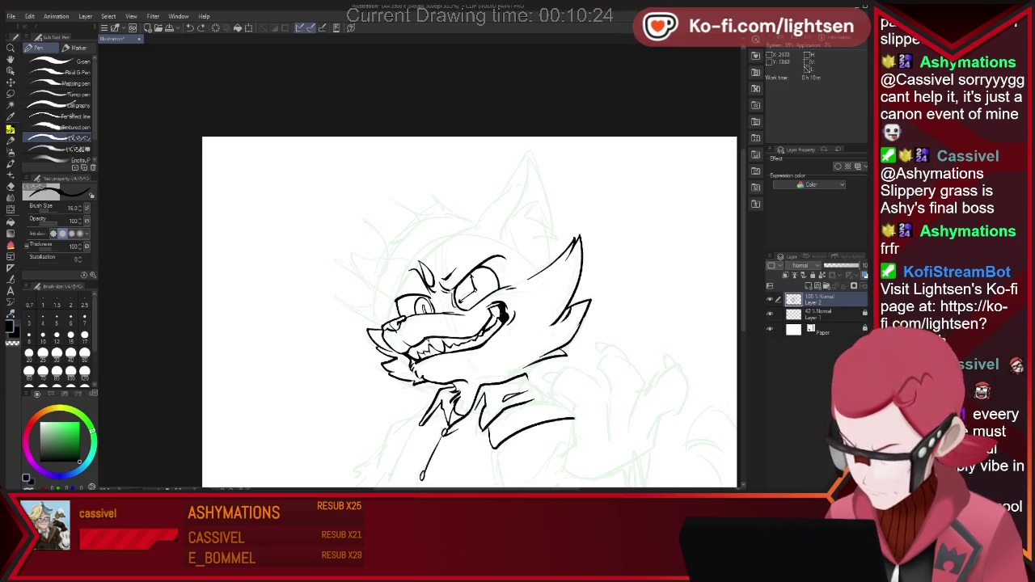
left_click_drag(566, 419, 587, 418)
mouse_move(492, 426)
left_mouse_down()
mouse_move(579, 405)
mouse_move(590, 421)
left_mouse_up()
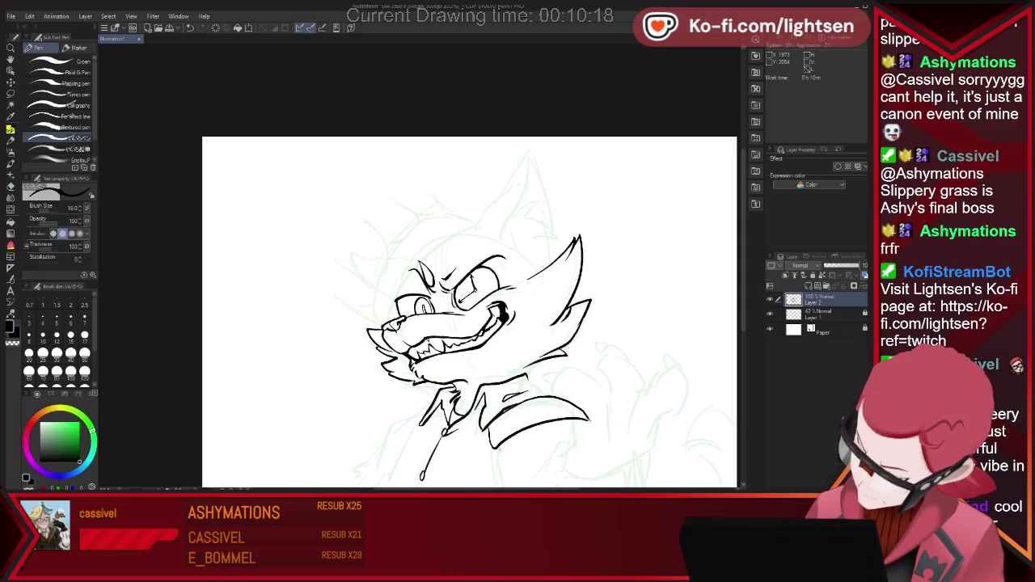
left_click_drag(490, 463, 525, 441)
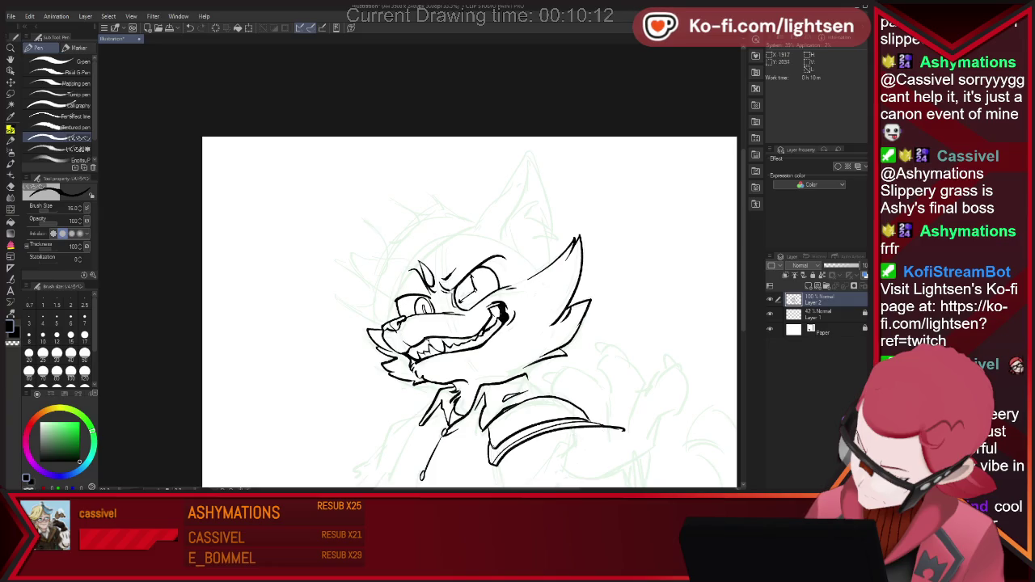
key("e")
left_click_drag(591, 416, 612, 423)
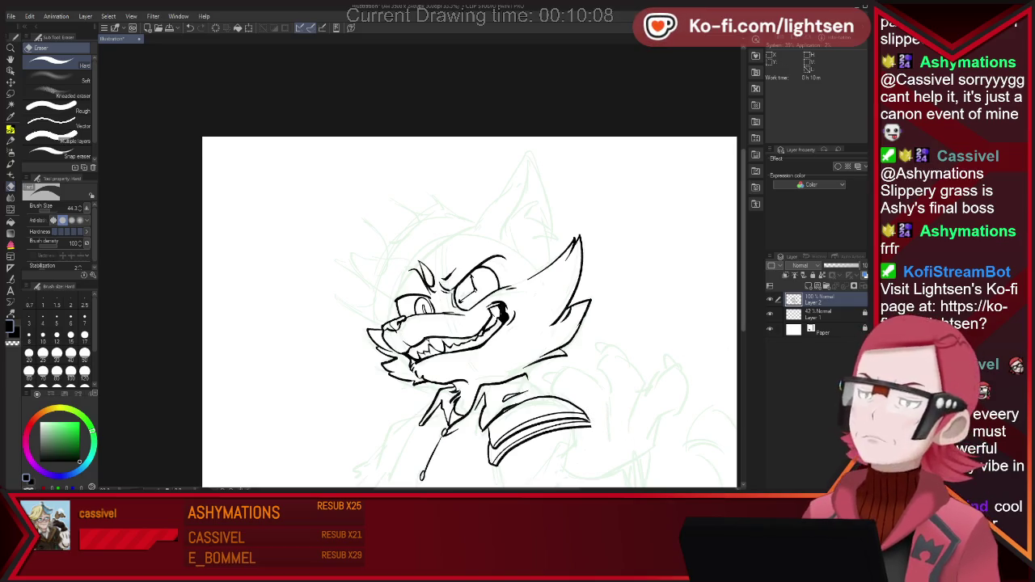
scroll(626, 430, "down", 3)
- Draw another stripe across the jacket collar
key("p")
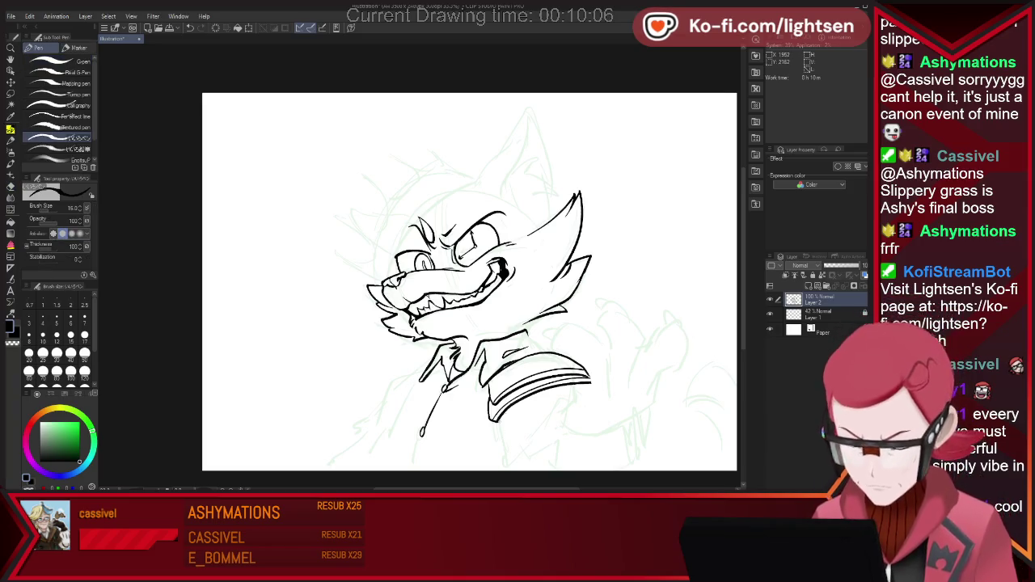
left_click_drag(500, 443, 621, 409)
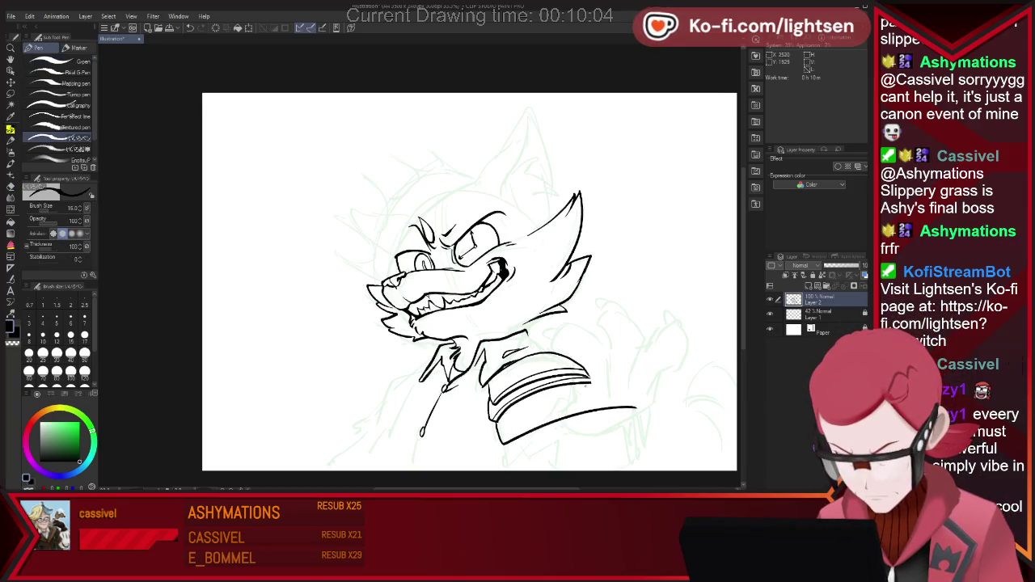
key("e")
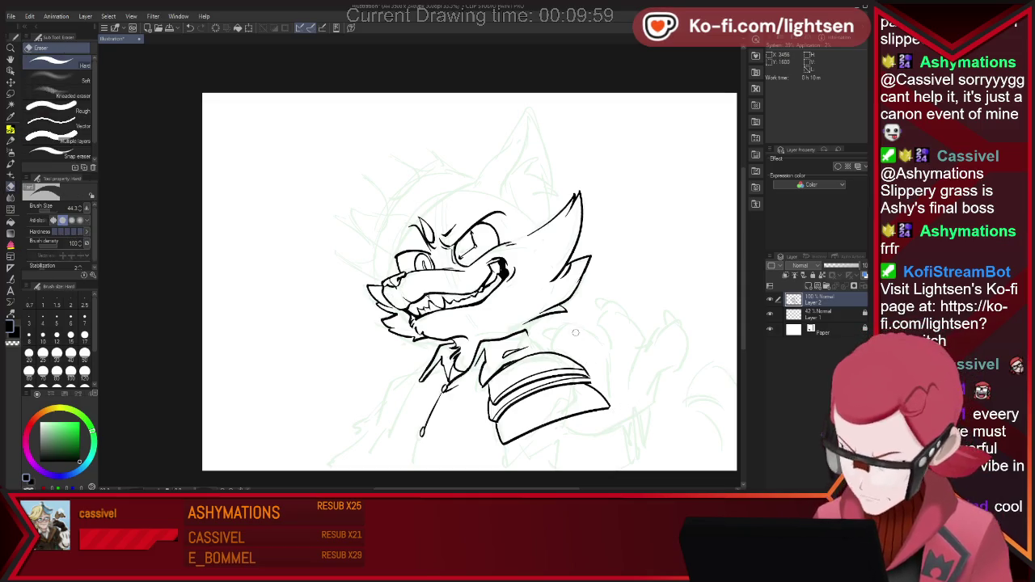
- Draw the neck curving into the right shoulder, erasing stray marks near the collar
left_click_drag(558, 323, 560, 351)
key("p")
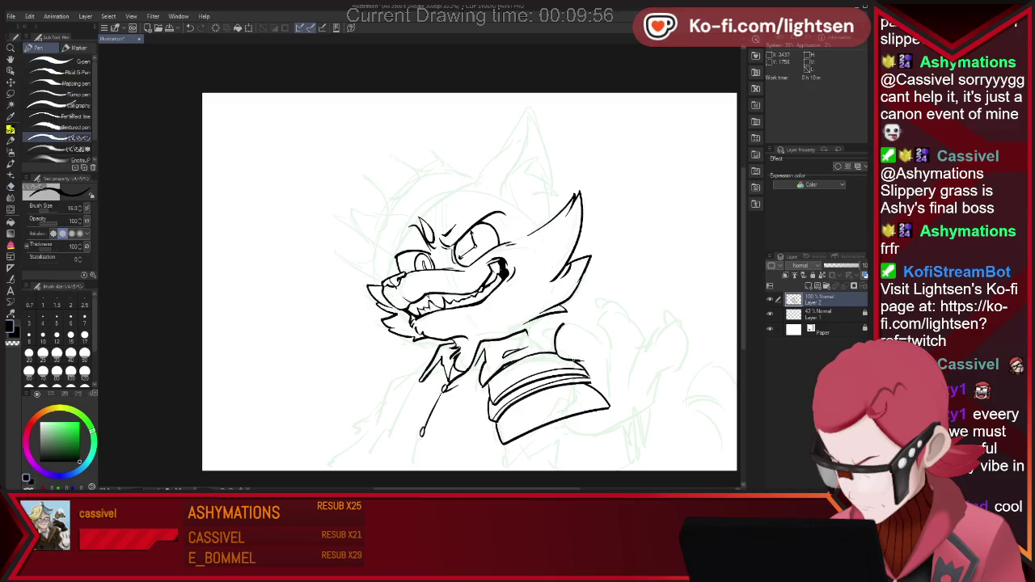
key("e")
left_click_drag(580, 364, 584, 372)
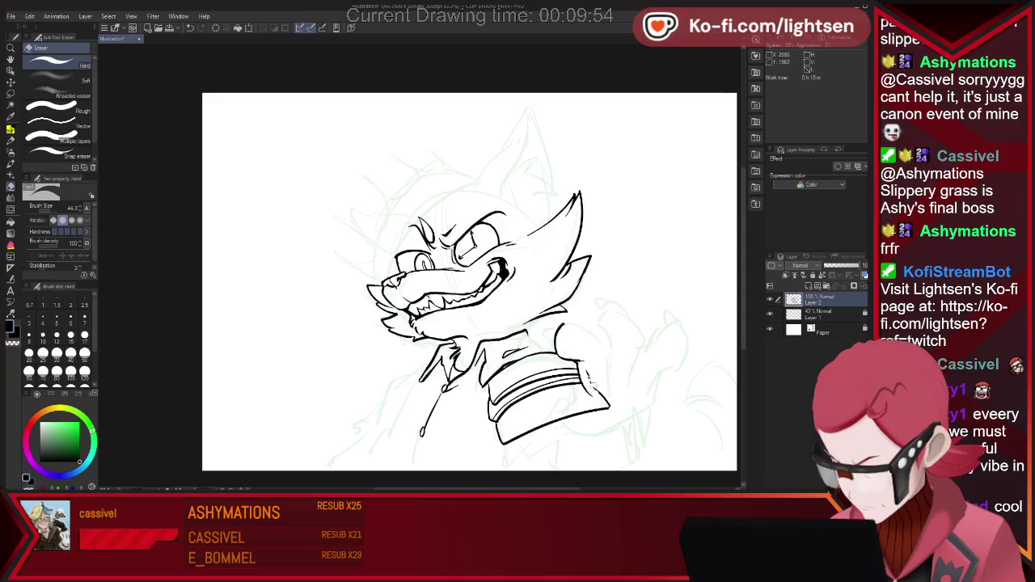
key("p")
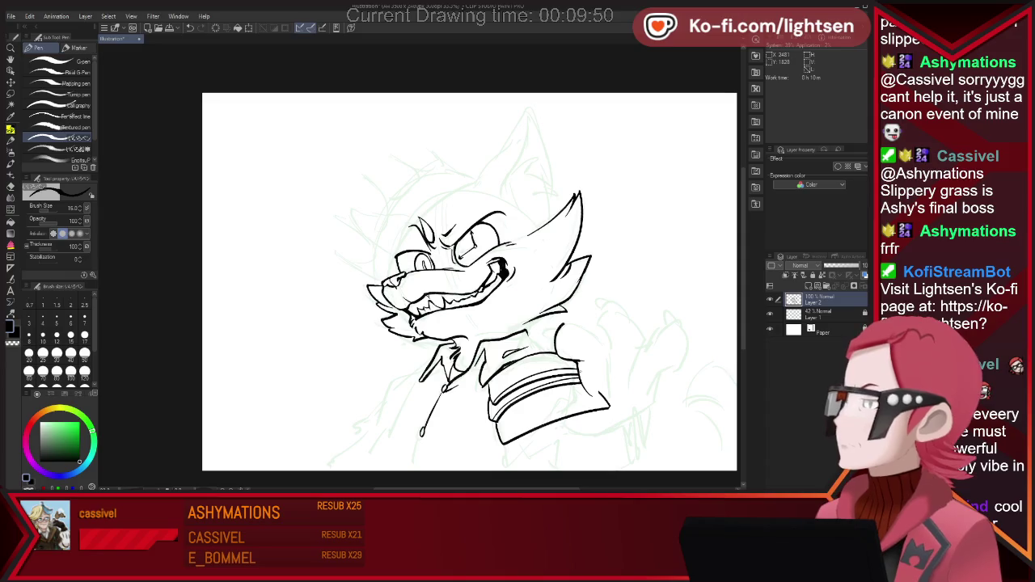
left_click_drag(564, 326, 594, 328)
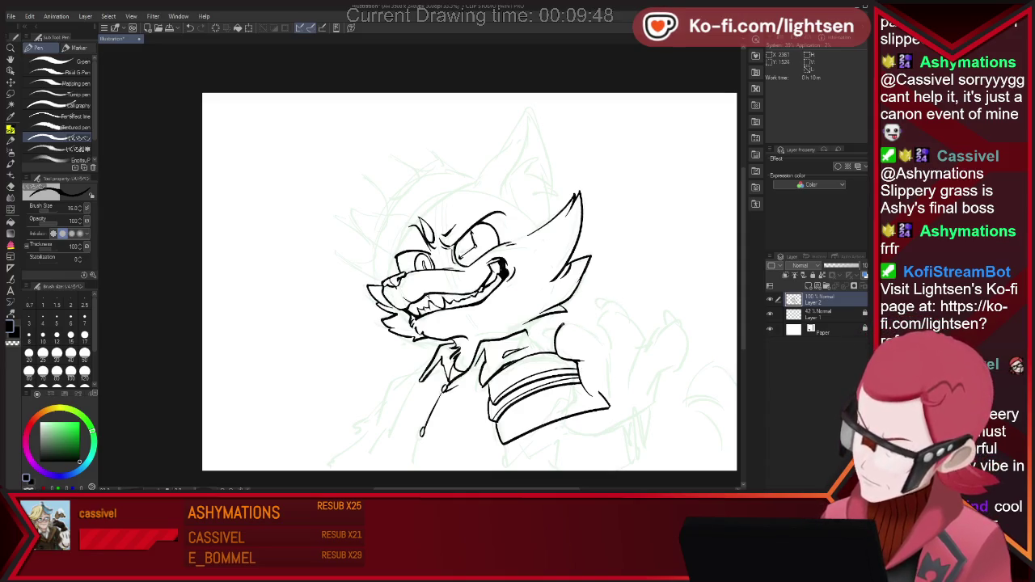
key("ctrl+z")
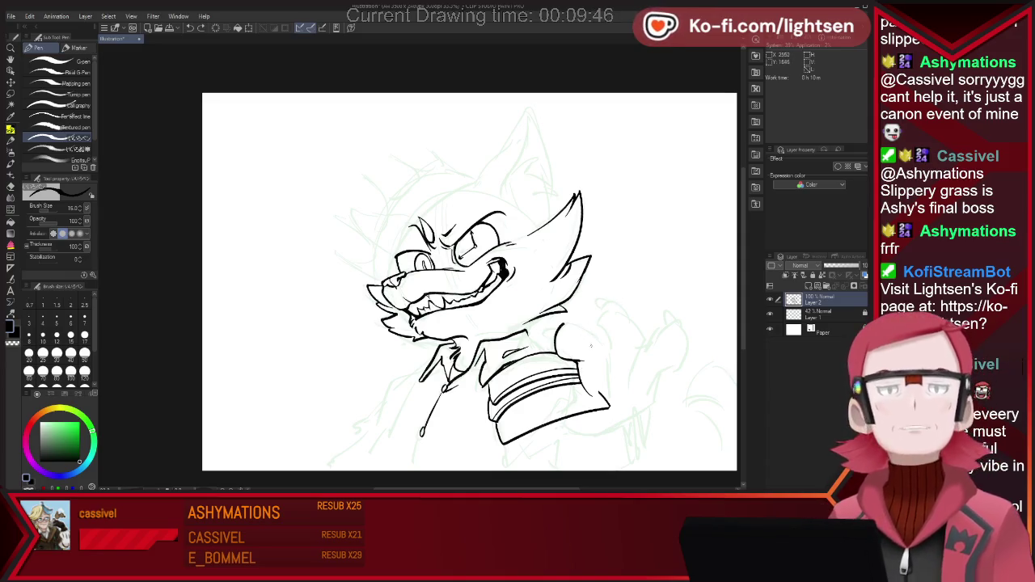
left_click_drag(564, 326, 612, 379)
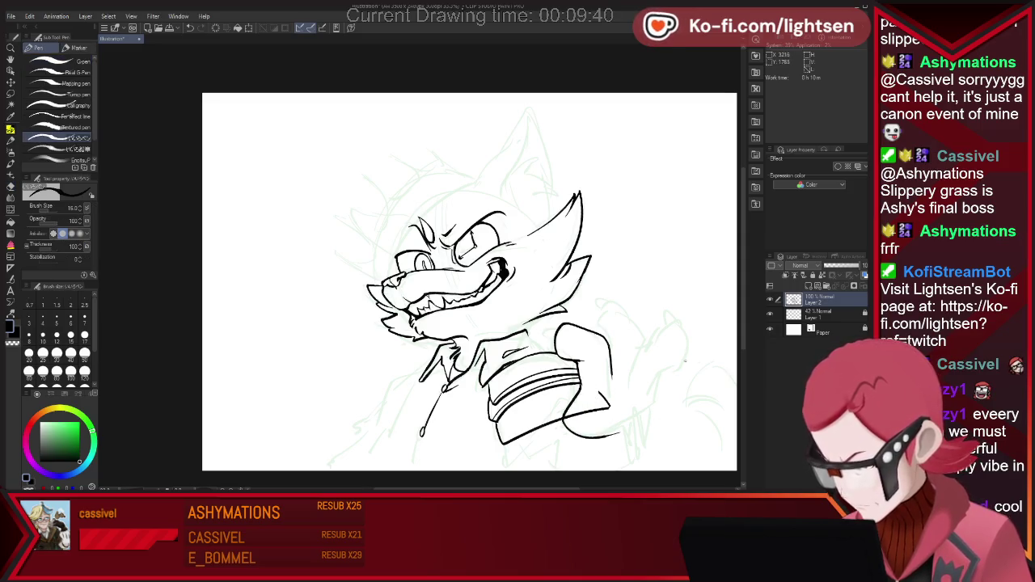
- Trace the fist's right outline and top-right curve over the green sketch
key("e")
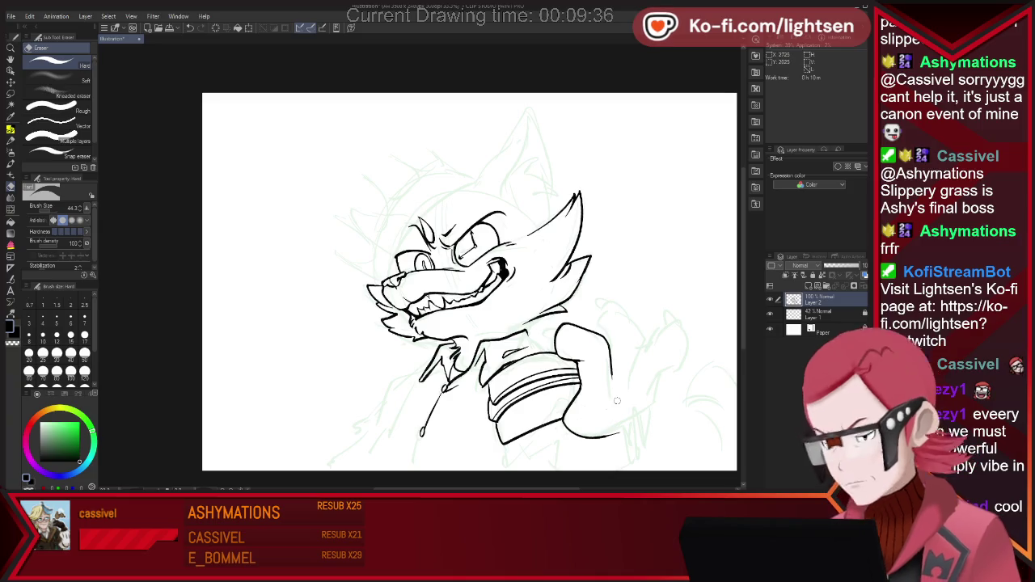
key("p")
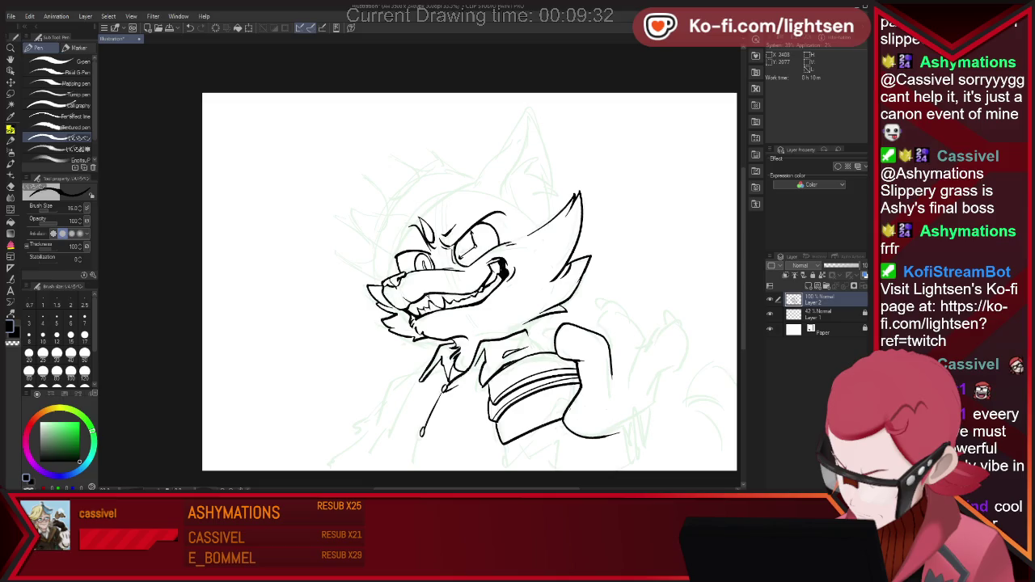
key("e")
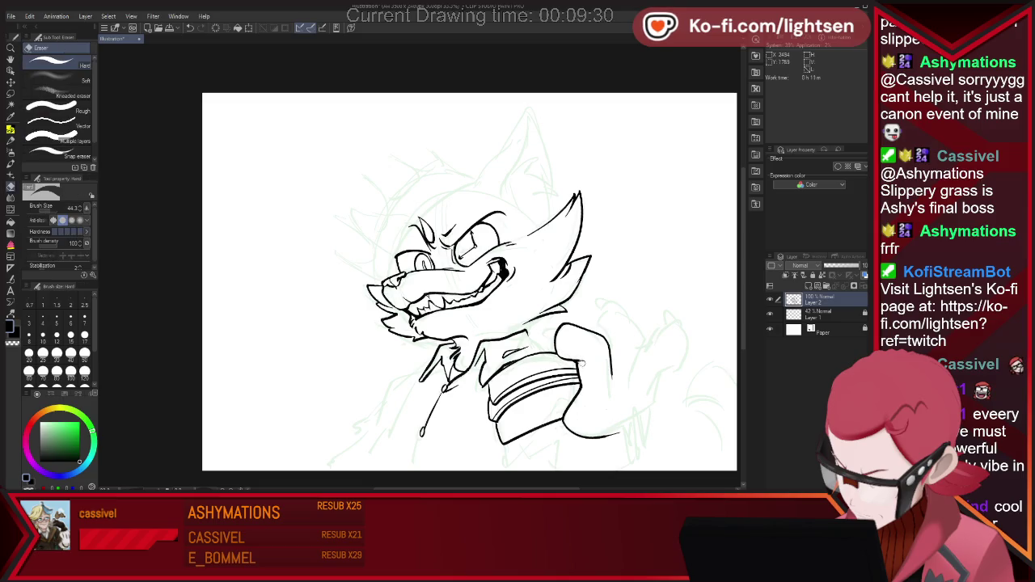
key("p")
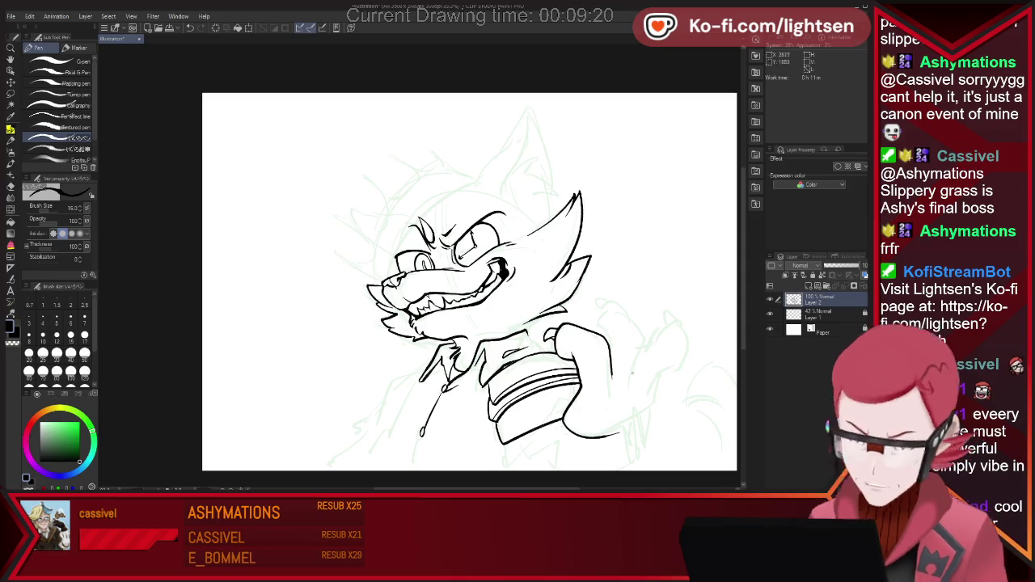
key("e")
key("p")
left_click_drag(611, 359, 618, 380)
left_click_drag(626, 314, 643, 381)
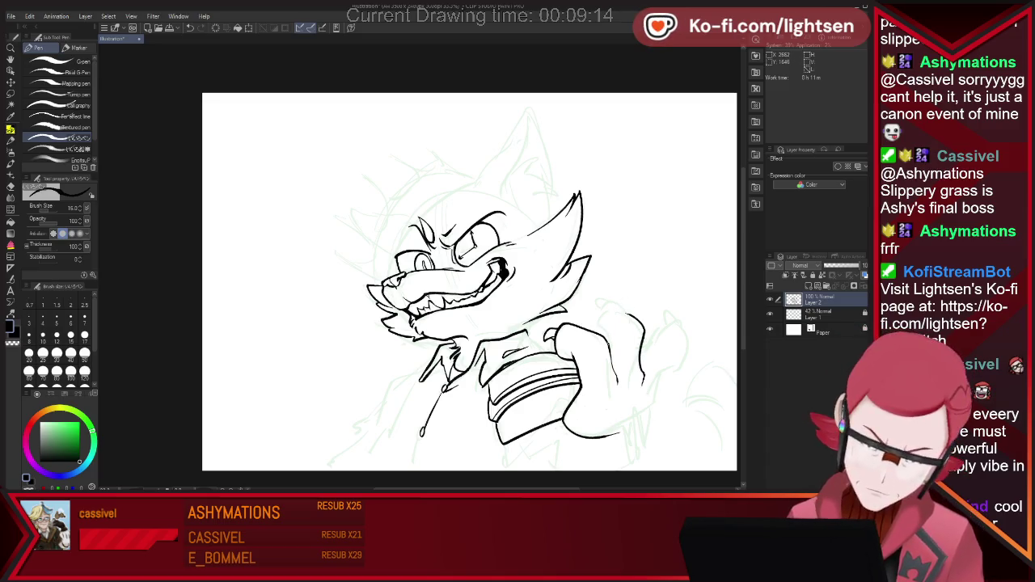
left_click_drag(621, 310, 641, 323)
key("ctrl+z")
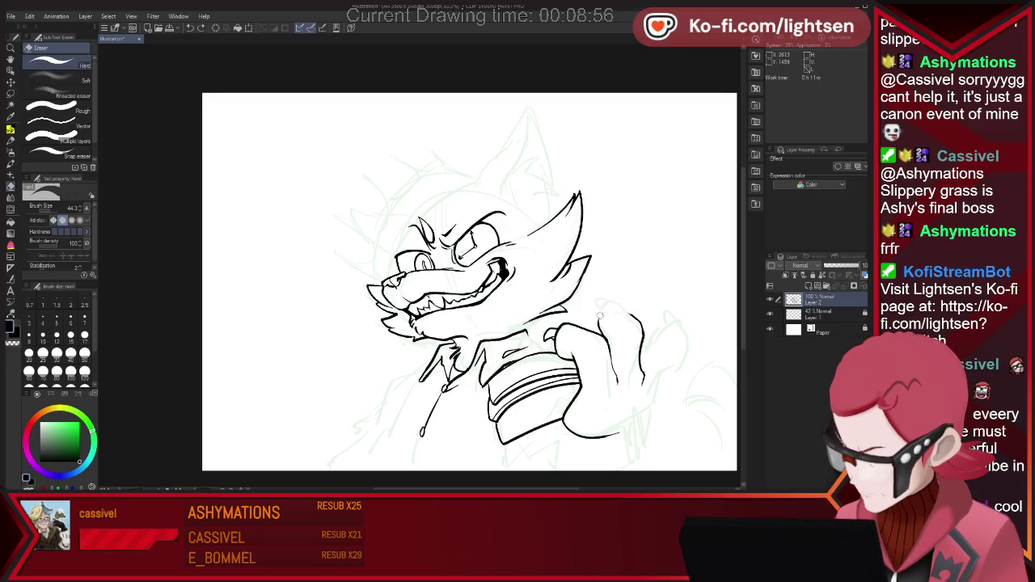
key("p")
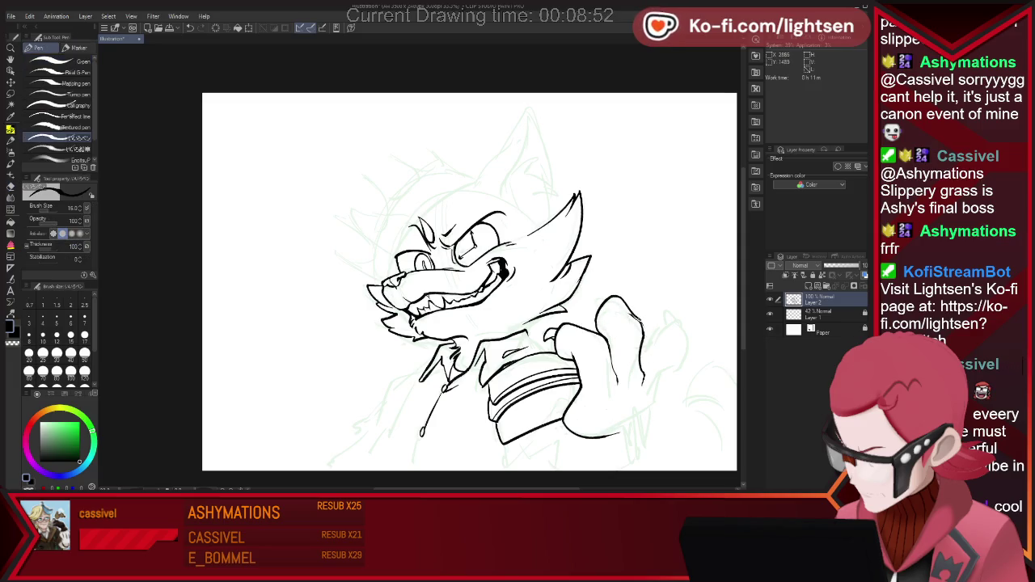
- Erase a stray mark near the fist and ink a knuckle line
key("e")
key("p")
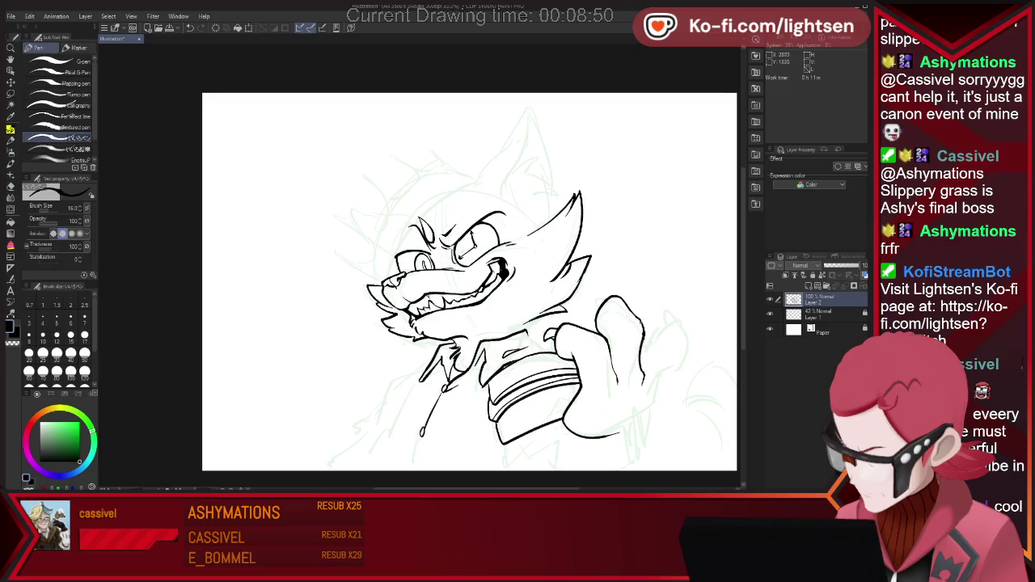
key("e")
left_click_drag(645, 331, 651, 341)
key("p")
mouse_move(589, 302)
left_mouse_down()
mouse_move(603, 295)
mouse_move(591, 299)
left_mouse_up()
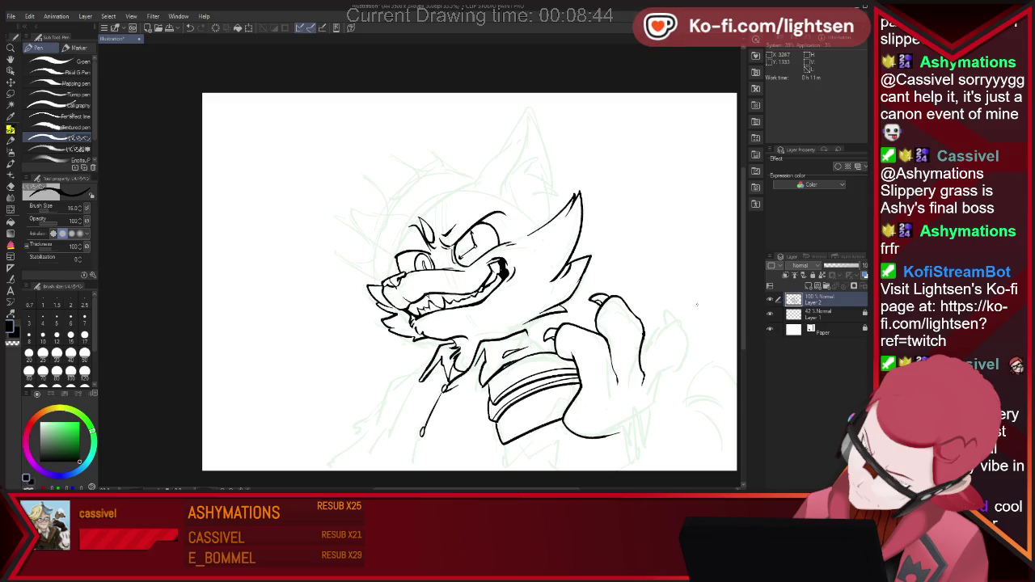
key("e")
key("p")
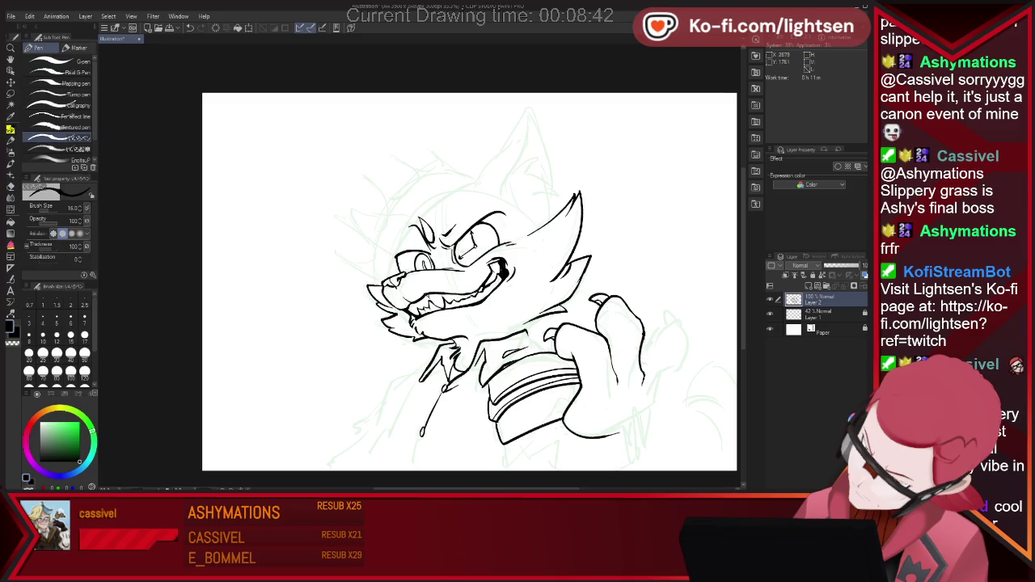
- Ink the lower hand line, the fist's fuller right edge and the hand's bottom edge
left_click_drag(606, 423, 645, 399)
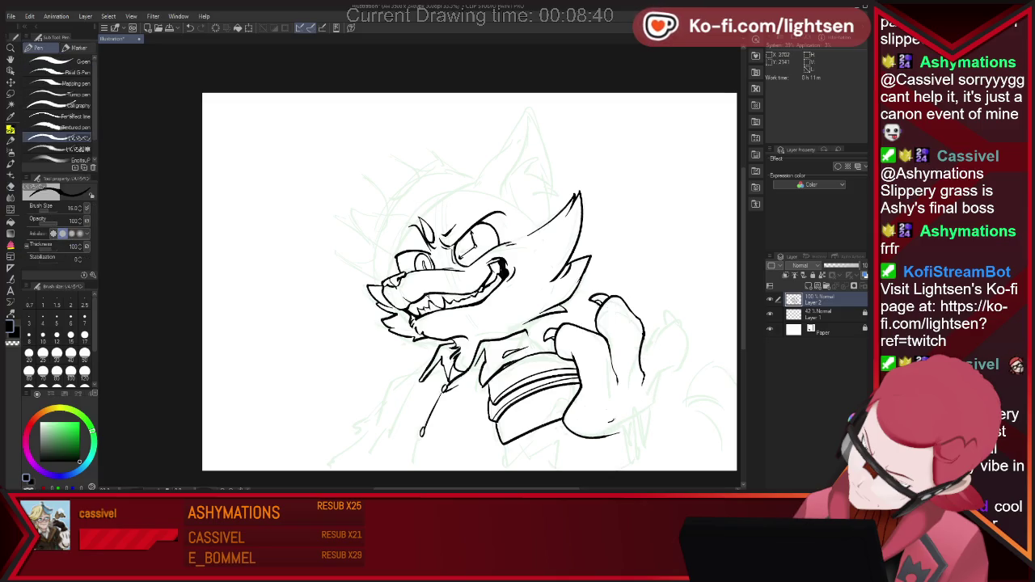
mouse_move(653, 323)
left_mouse_down()
mouse_move(643, 359)
mouse_move(679, 367)
left_mouse_up()
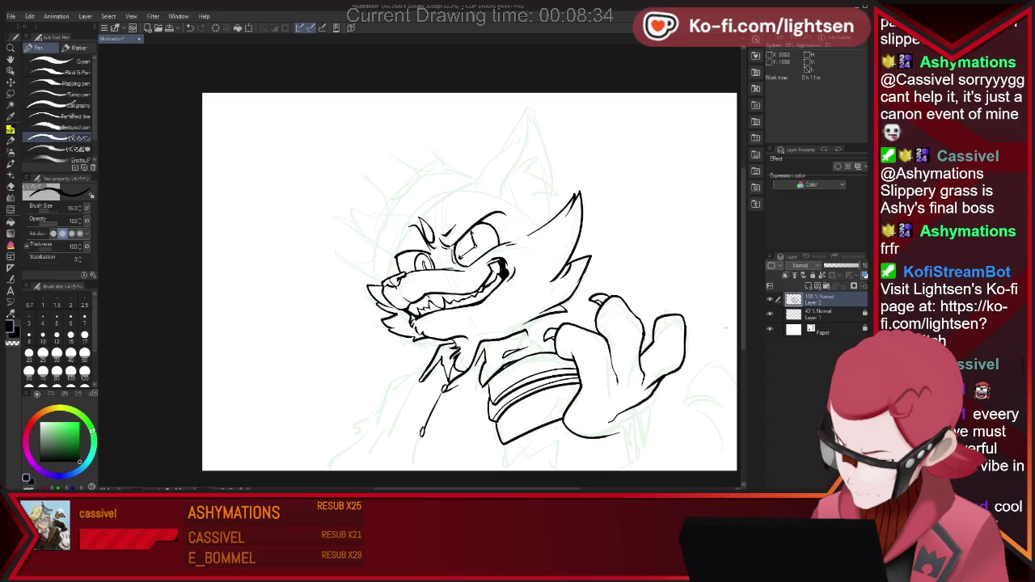
key("e")
key("p")
mouse_move(674, 280)
left_mouse_down()
mouse_move(683, 320)
mouse_move(668, 289)
left_mouse_up()
key("e")
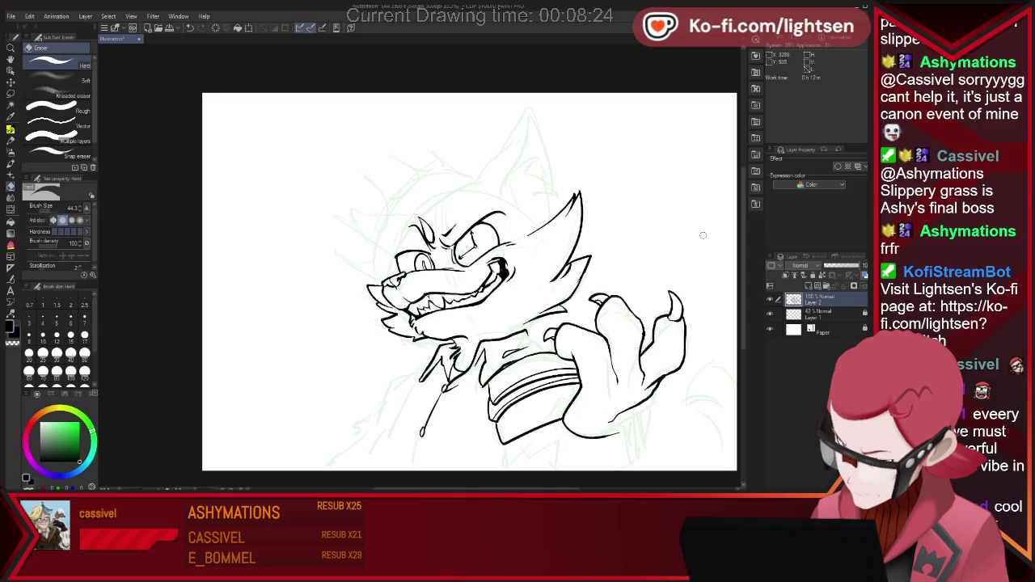
key("p")
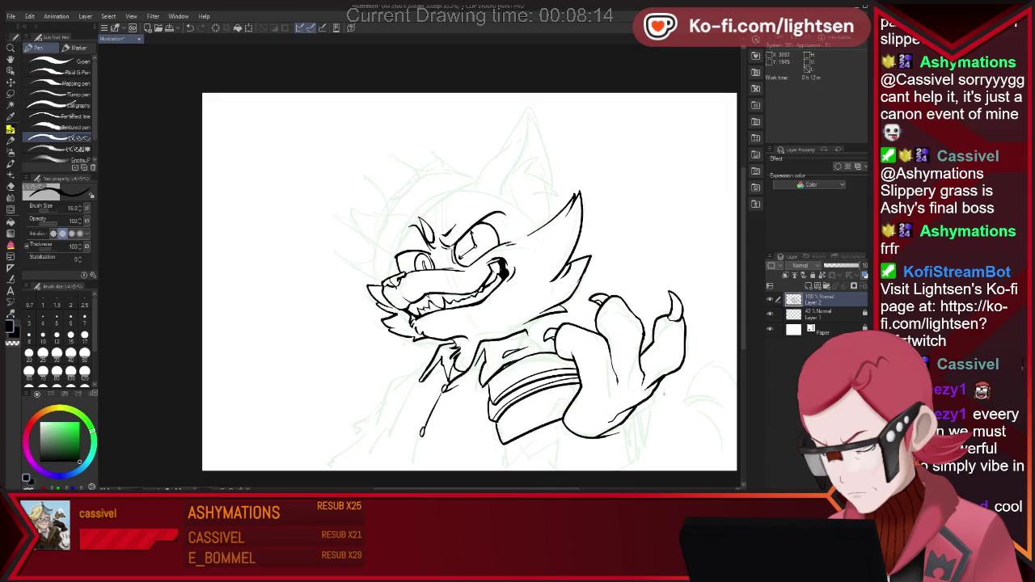
key("ctrl+z")
left_click_drag(618, 424, 588, 436)
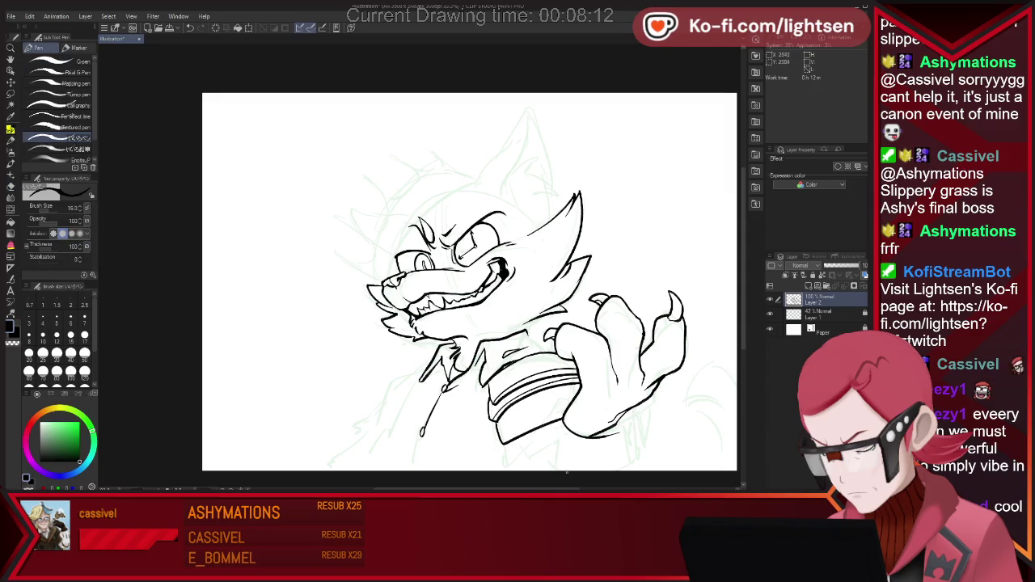
- Trim an overshooting stroke end and ink a line down the jacket's lower right
key("e")
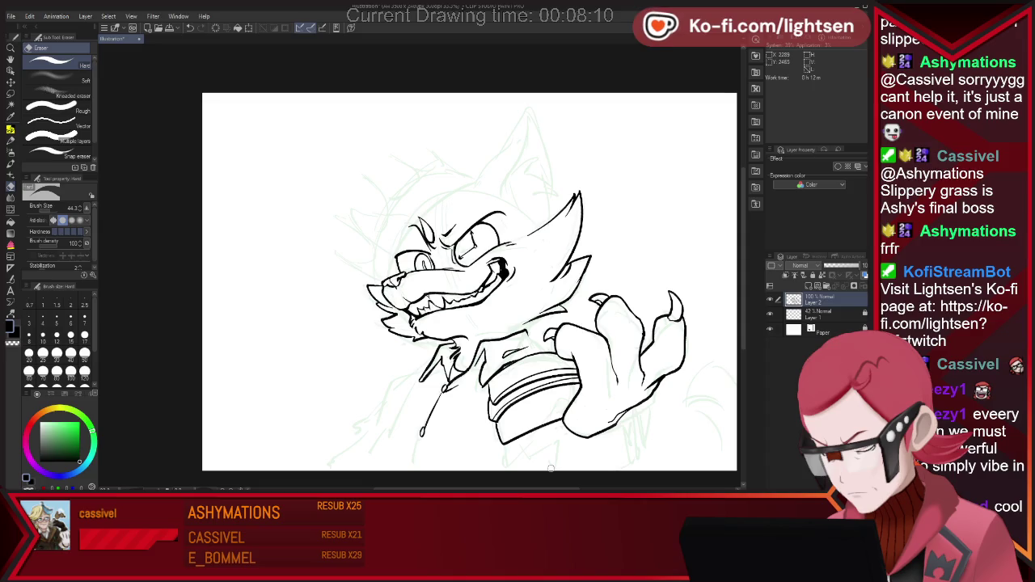
key("p")
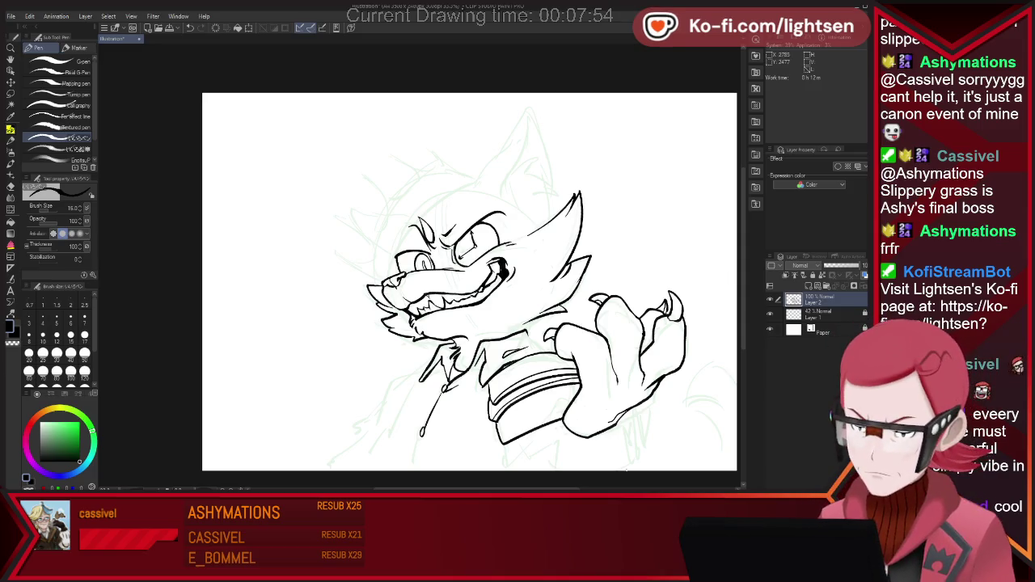
key("e")
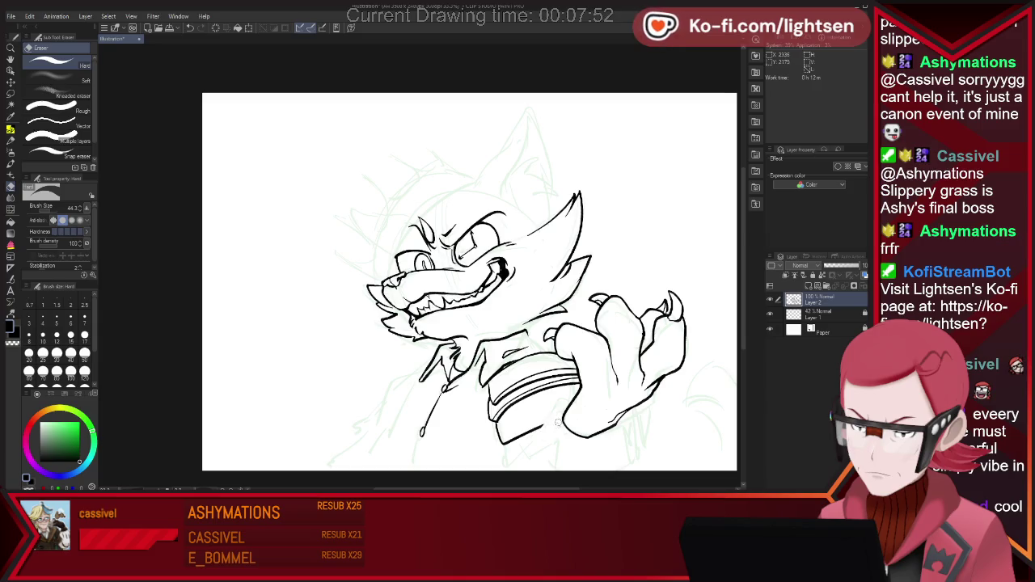
key("p")
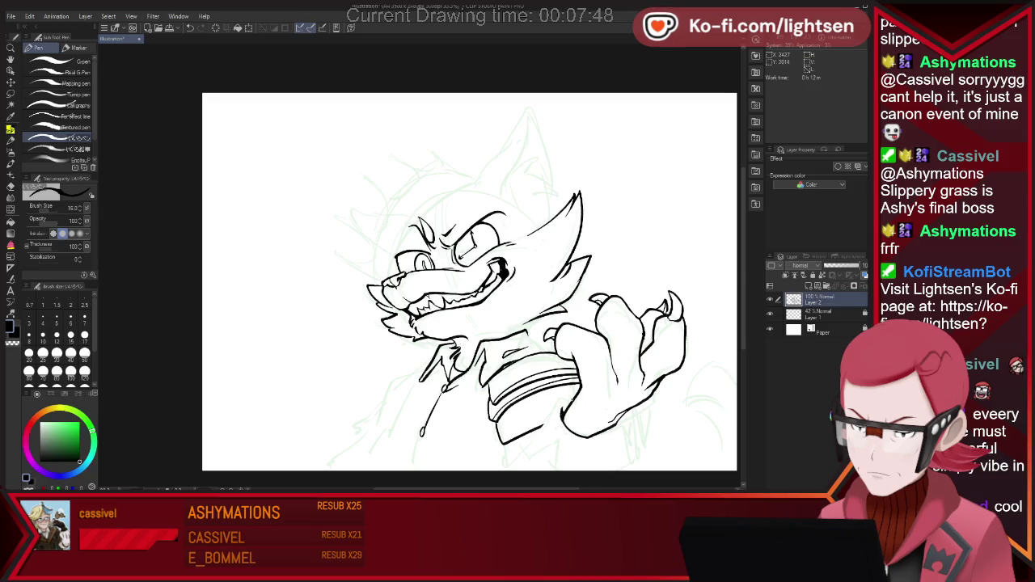
key("e")
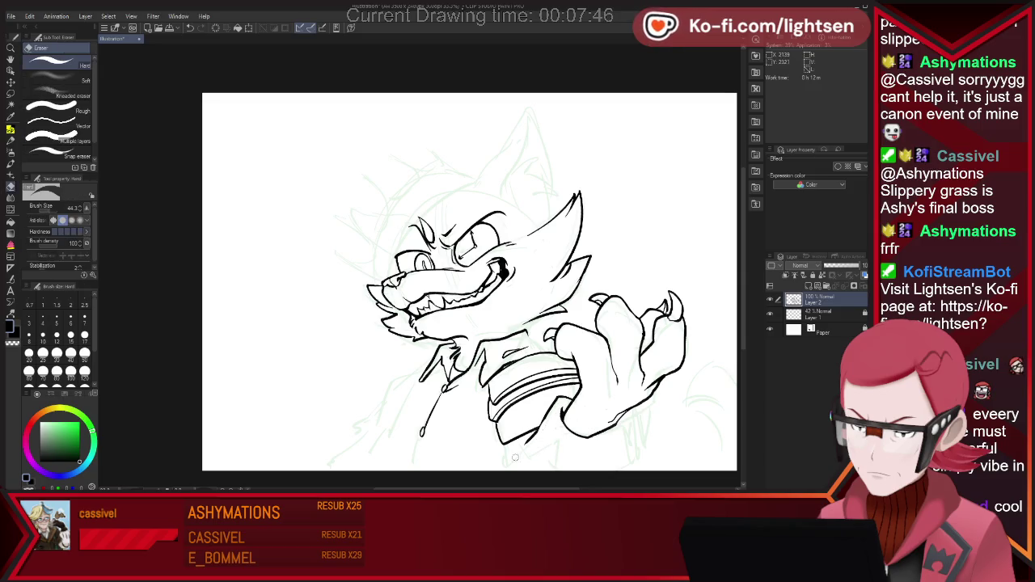
key("p")
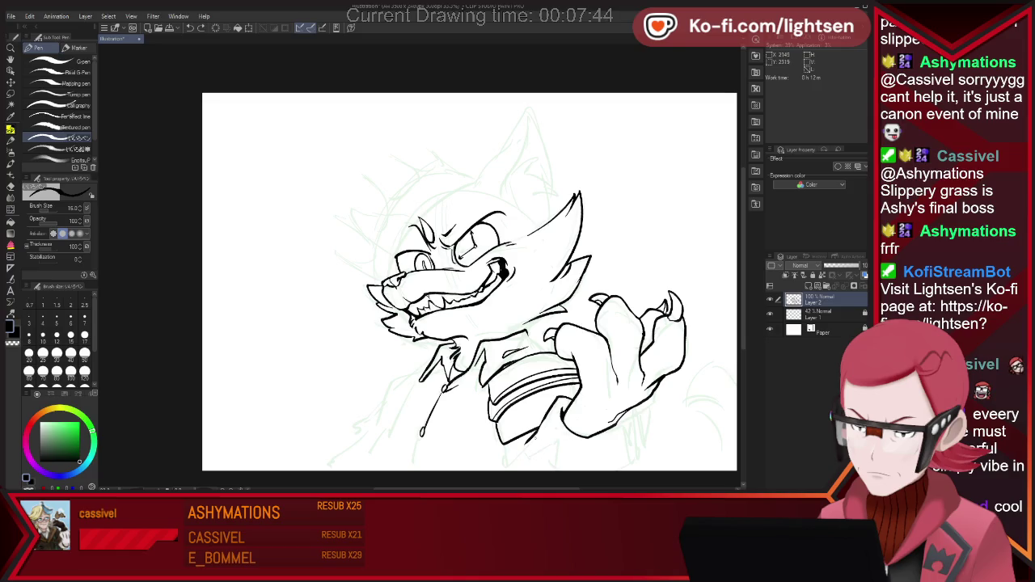
key("e")
left_click_drag(572, 437, 560, 442)
key("p")
left_click_drag(621, 419, 633, 464)
key("e")
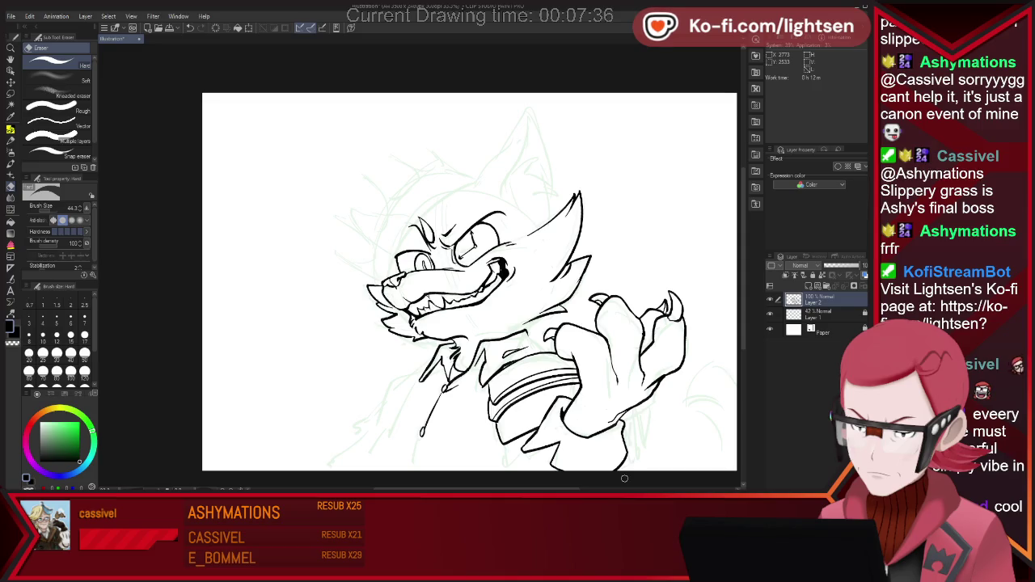
key("p")
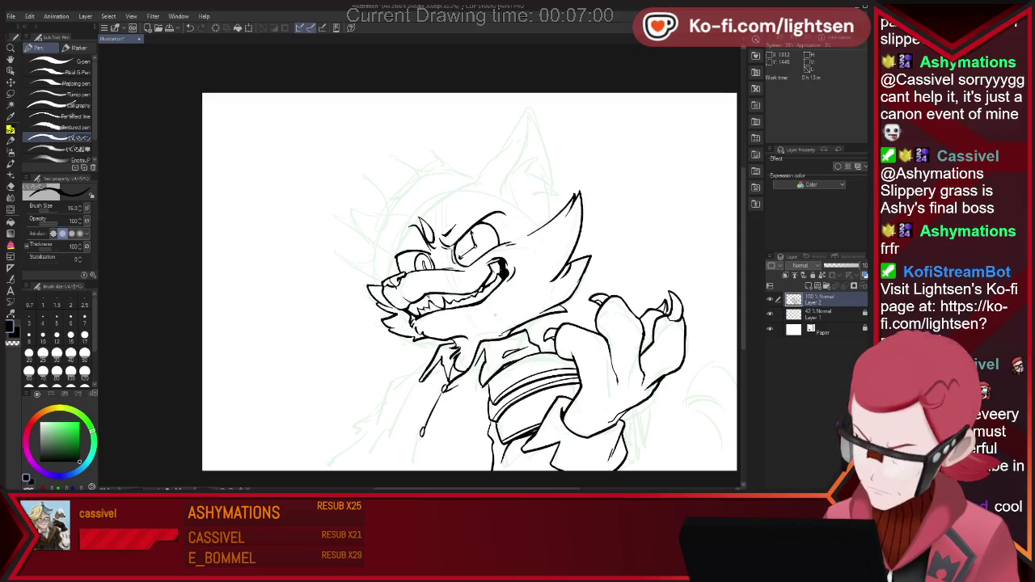
- Ink the ear arc above the head with fur strokes inside it
scroll(607, 302, "down", 2)
scroll(611, 209, "up", 2)
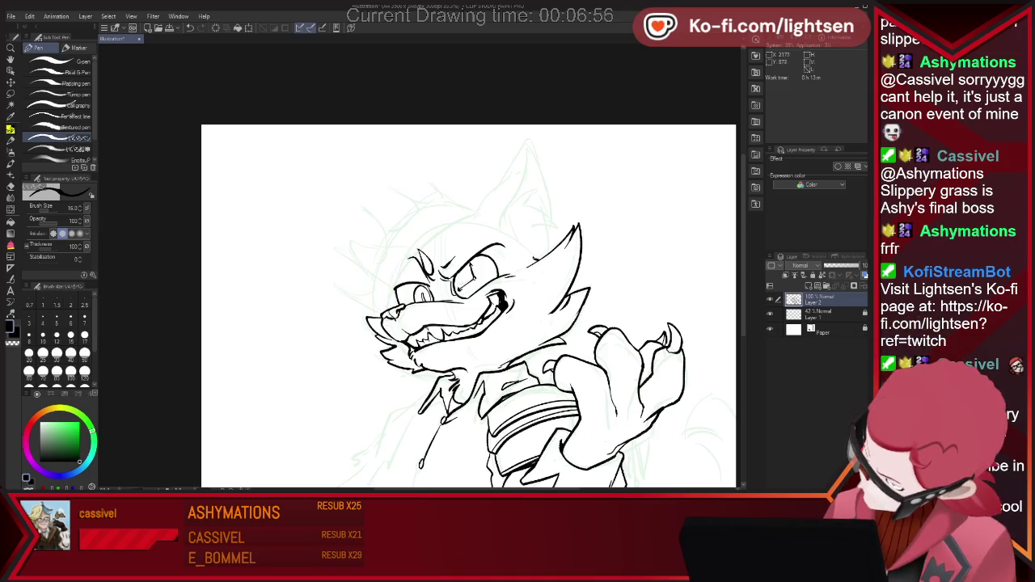
mouse_move(503, 232)
left_mouse_down()
mouse_move(527, 212)
mouse_move(547, 219)
mouse_move(537, 223)
left_mouse_up()
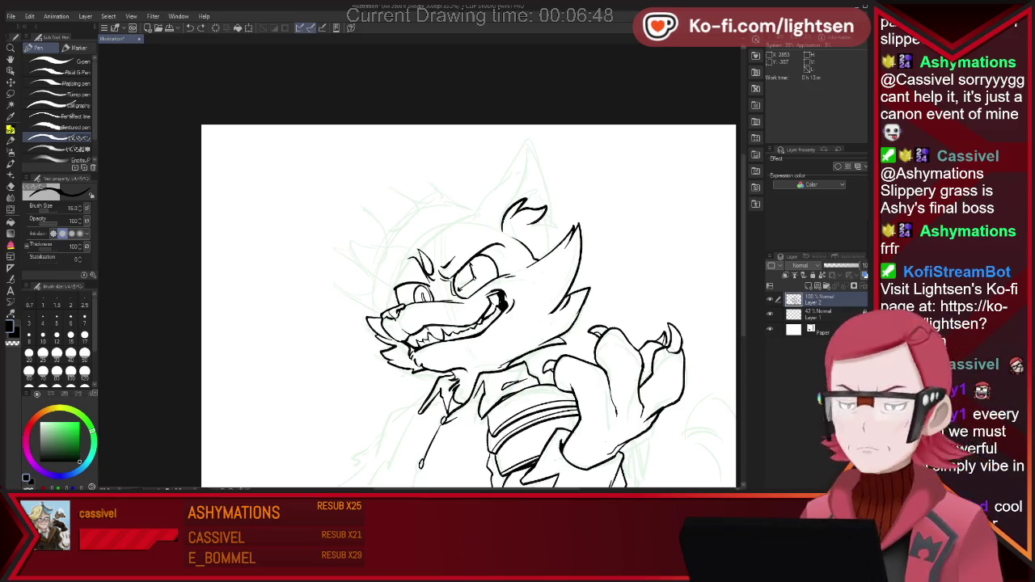
key("ctrl+z")
key("ctrl+z")
mouse_move(518, 210)
left_mouse_down()
mouse_move(533, 203)
mouse_move(555, 220)
left_mouse_up()
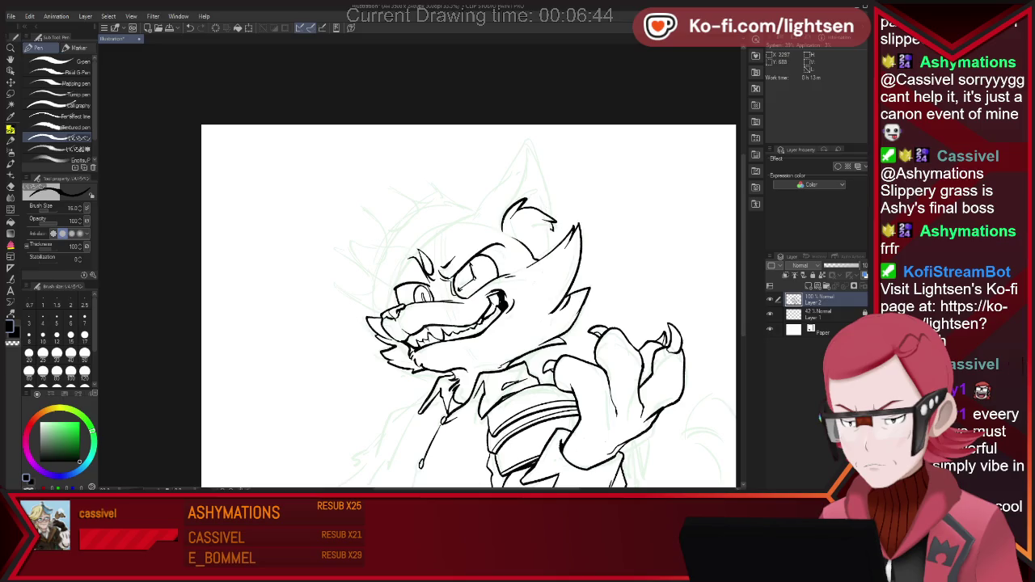
left_click_drag(551, 221, 541, 239)
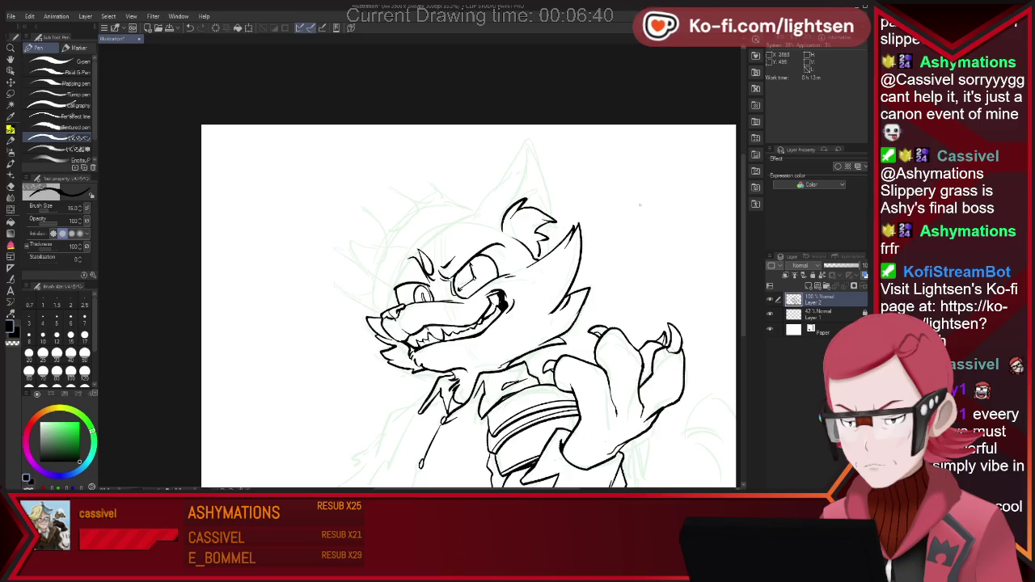
- Extend the ear upward into a tall pointed tip and draw its right edge
key("e")
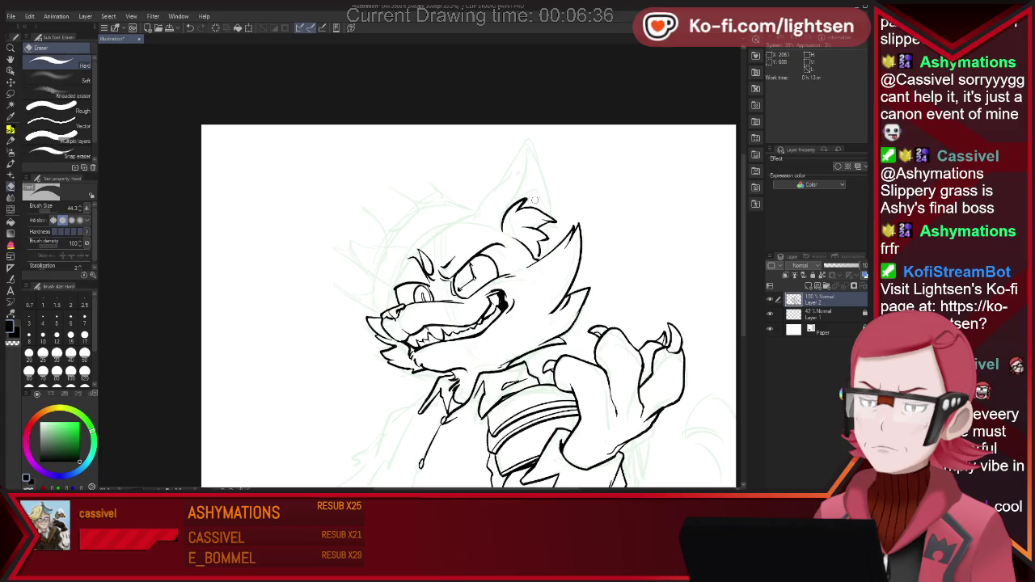
key("p")
left_click_drag(519, 197, 526, 150)
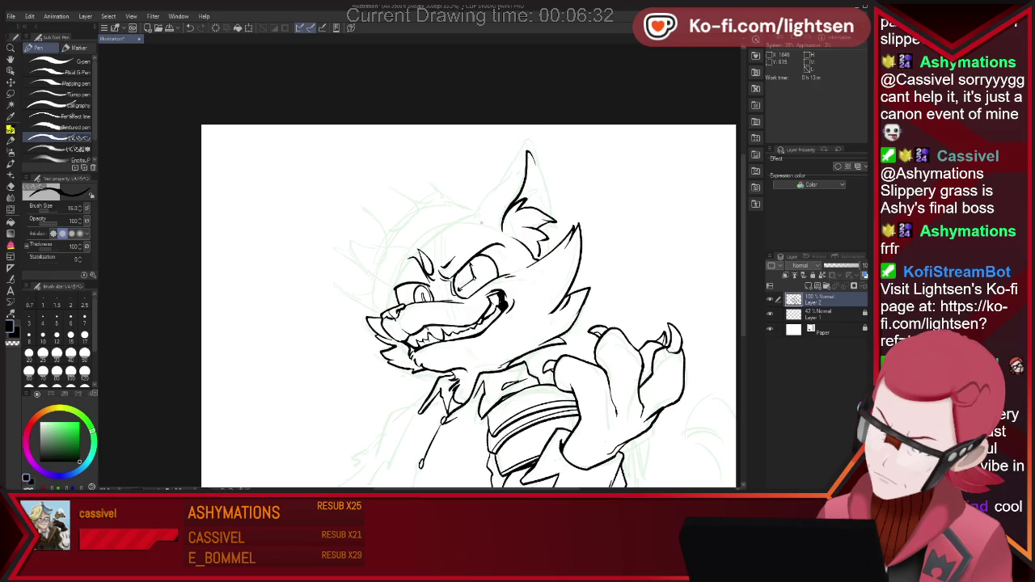
left_click_drag(523, 143, 541, 155)
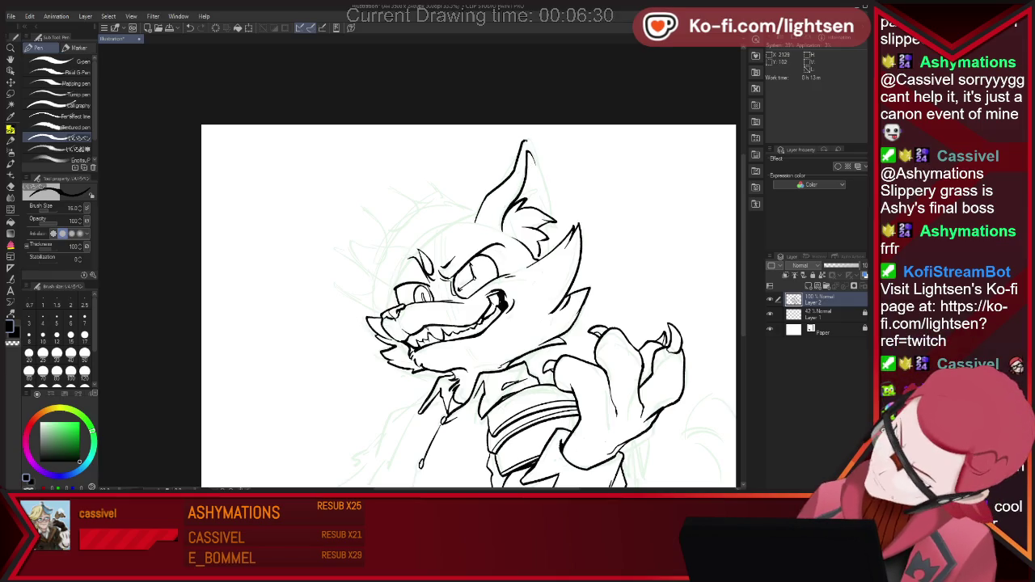
left_click_drag(556, 192, 560, 230)
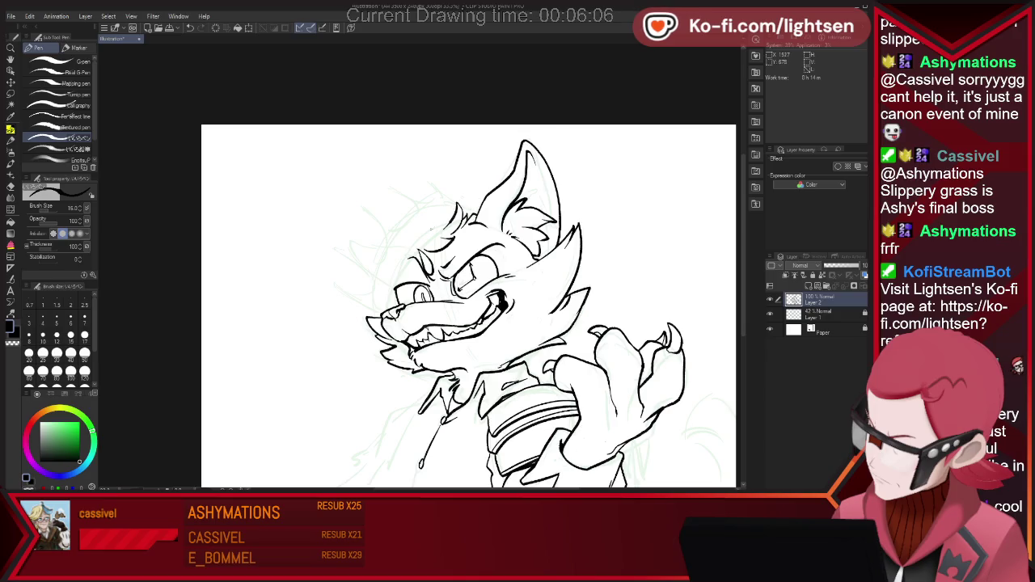
- Remove the last hair stroke over the brow and ink a whisker from the muzzle
key("e")
key("p")
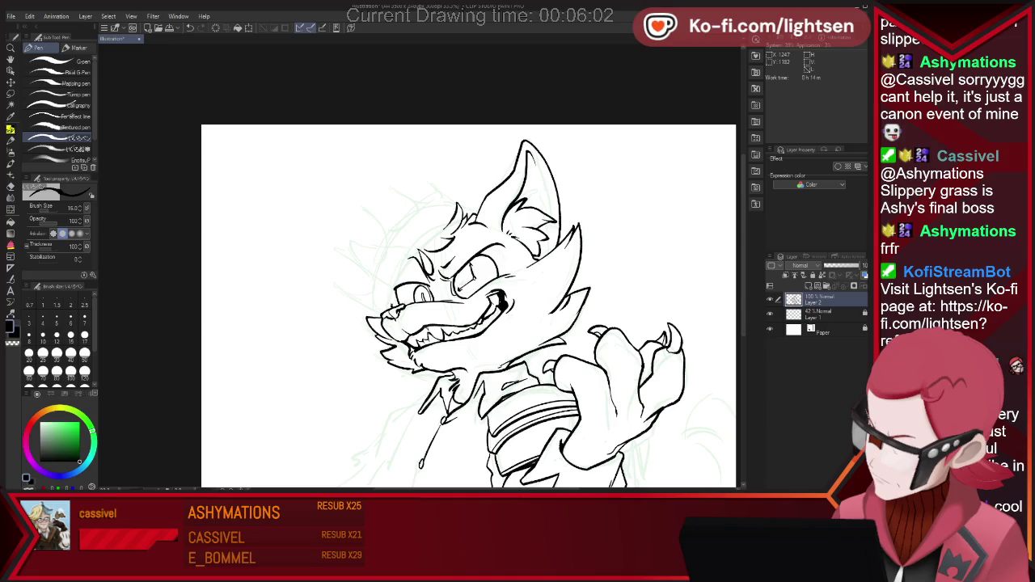
key("ctrl+z")
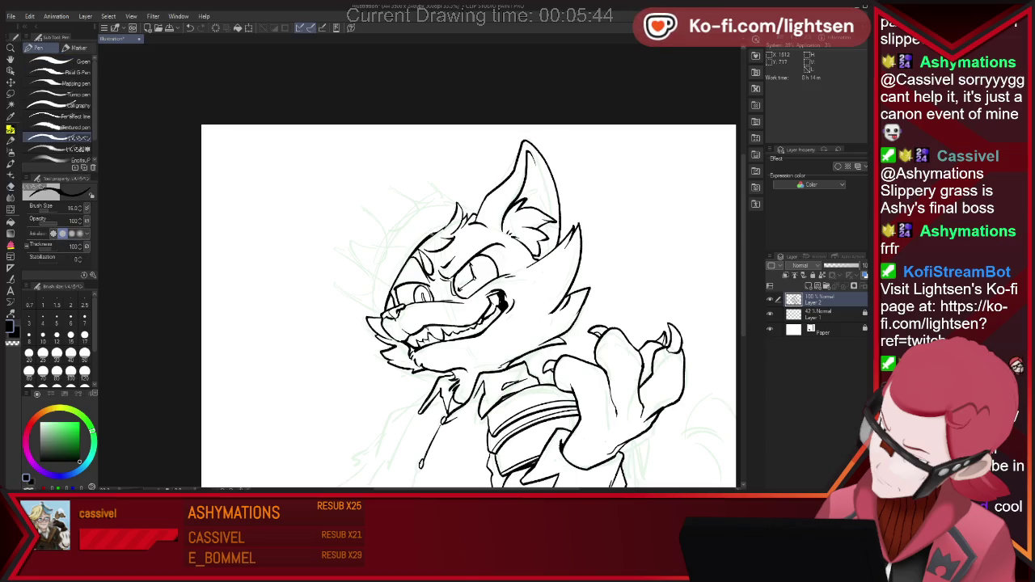
key("e")
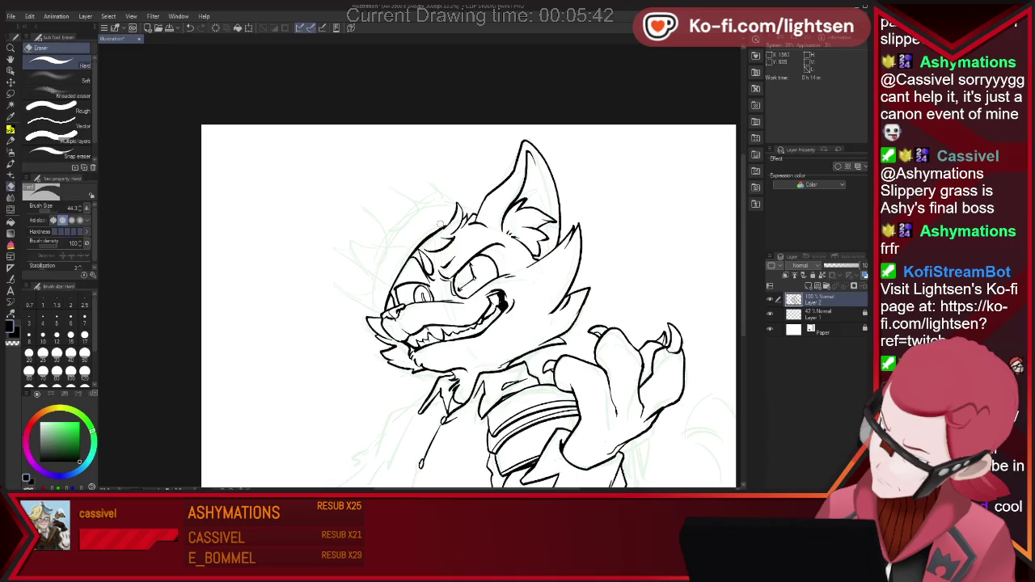
key("p")
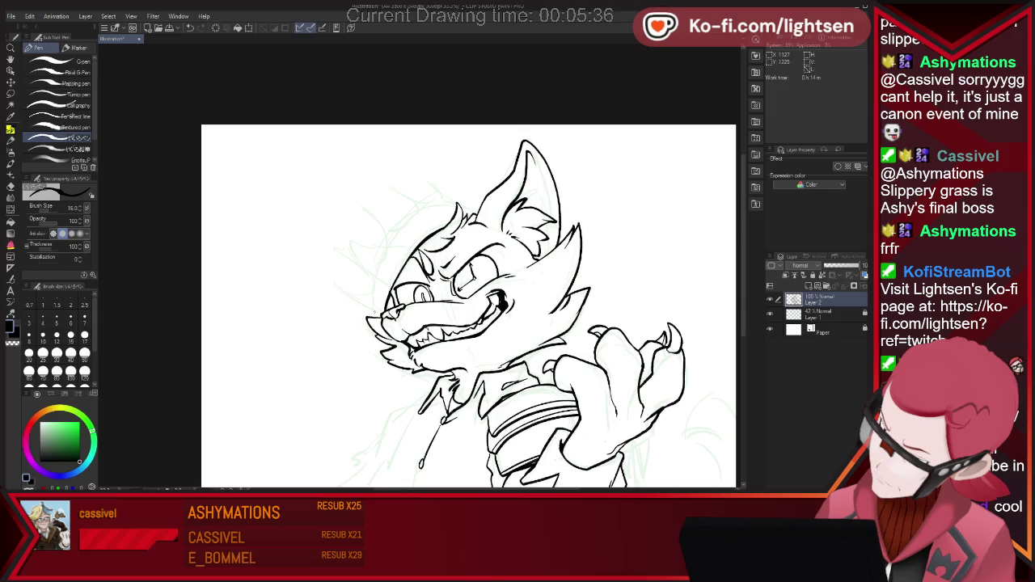
left_click_drag(380, 314, 332, 285)
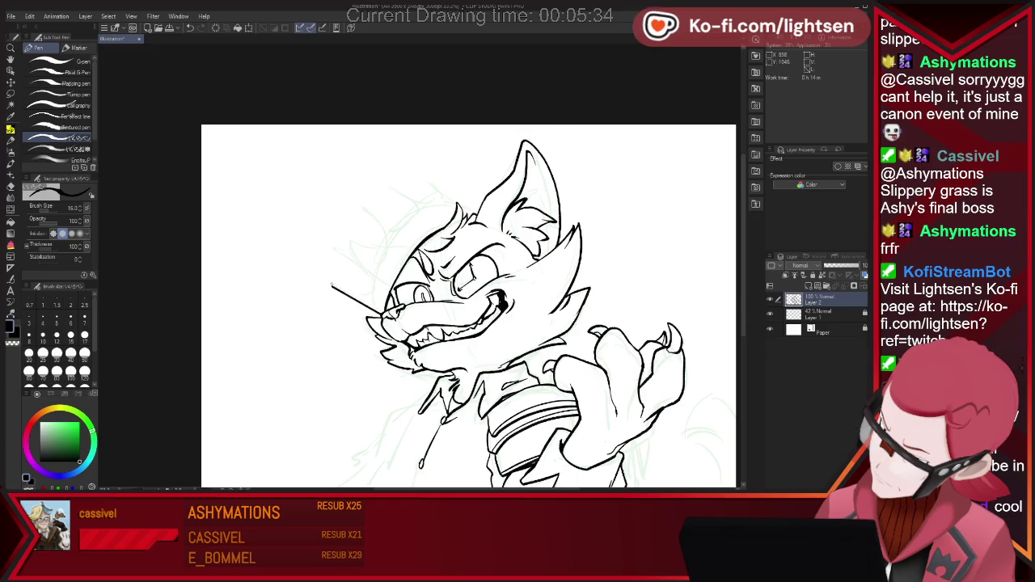
- Ink a second curved whisker, trim its end near the muzzle, and curl its tip
key("e")
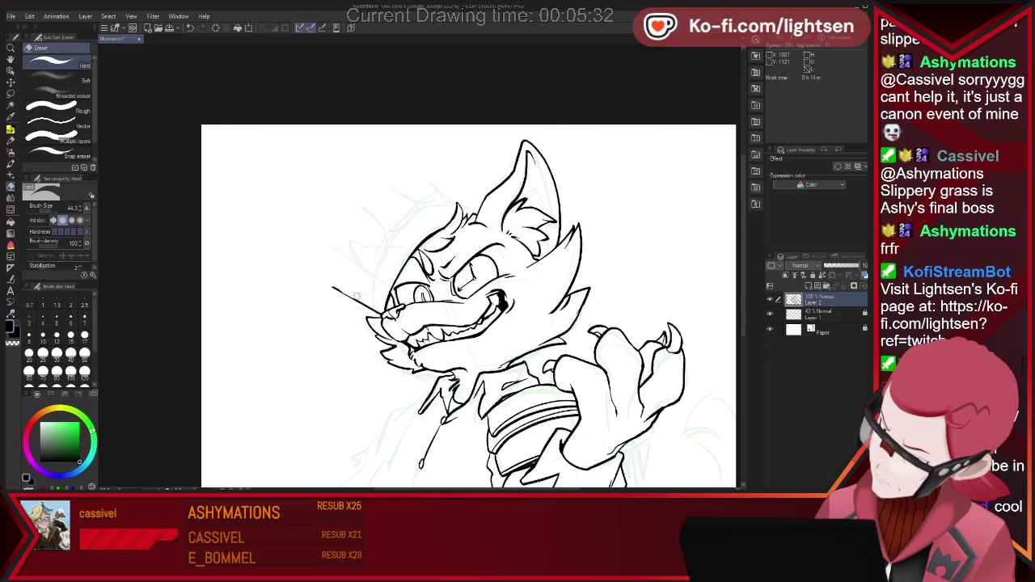
key("p")
mouse_move(341, 256)
left_mouse_down()
mouse_move(375, 285)
mouse_move(338, 289)
left_mouse_up()
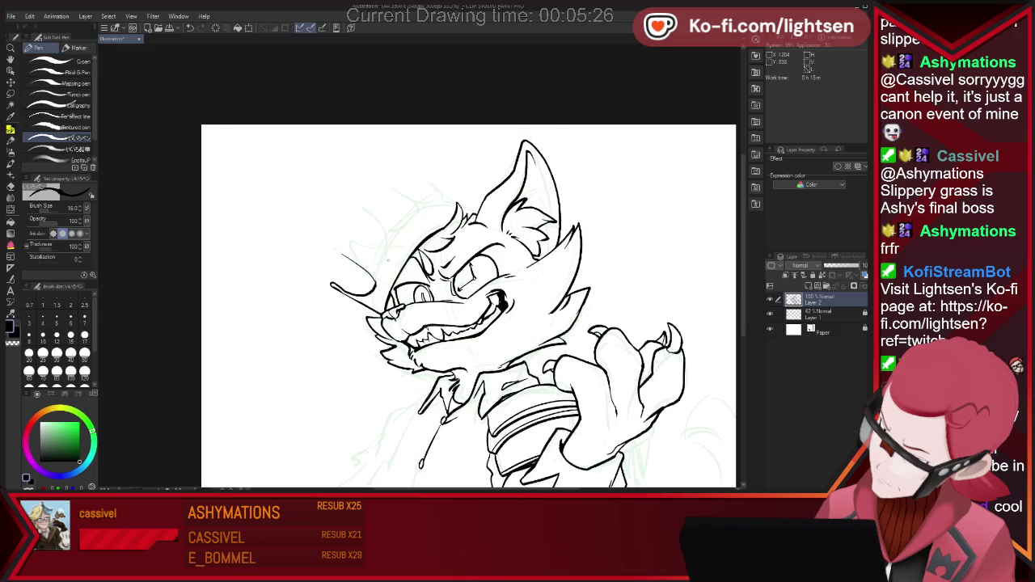
key("e")
left_click_drag(375, 293, 378, 277)
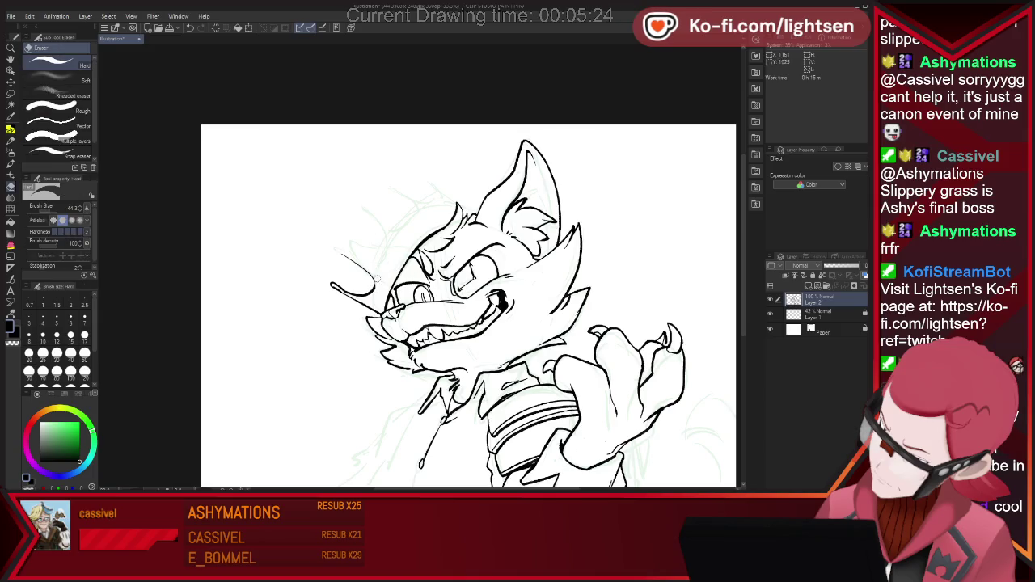
key("p")
left_click_drag(335, 248, 343, 256)
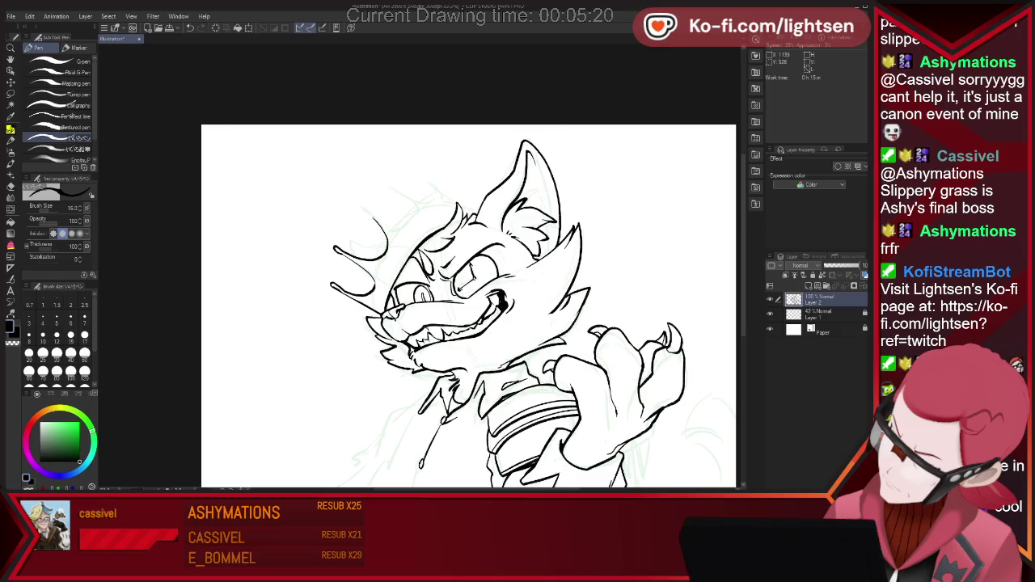
- Ink the crown's spiky outline above the head and erase a stray line beneath it
mouse_move(372, 217)
left_mouse_down()
mouse_move(399, 222)
mouse_move(412, 204)
left_mouse_up()
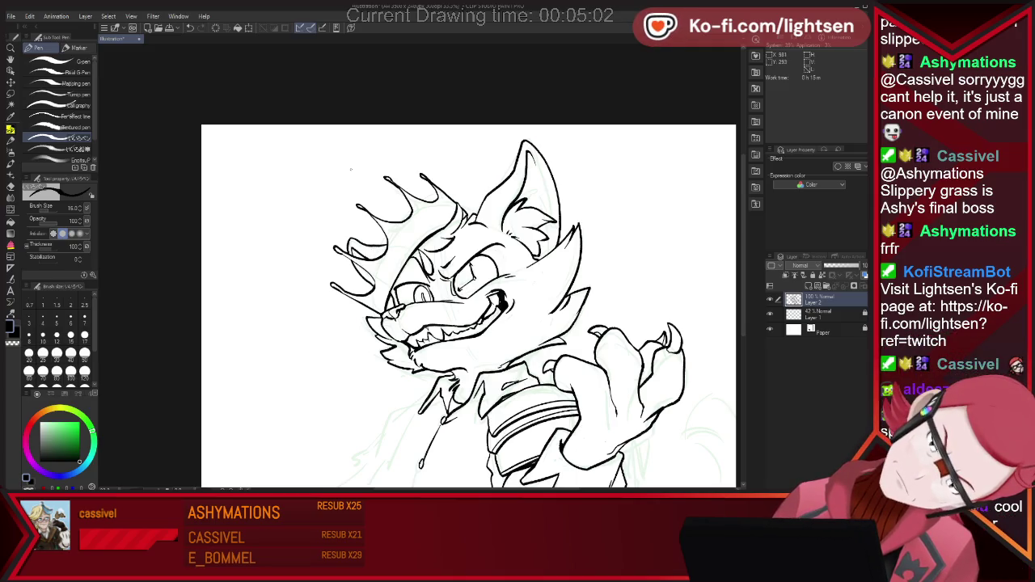
key("e")
key("p")
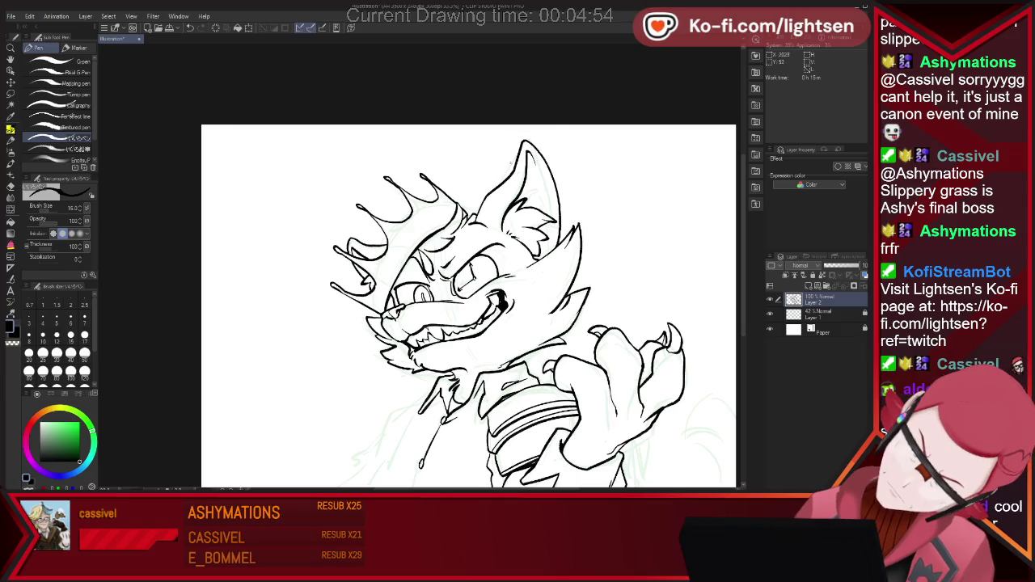
key("e")
mouse_move(364, 211)
left_mouse_down()
mouse_move(386, 236)
mouse_move(358, 208)
mouse_move(377, 214)
left_mouse_up()
key("p")
key("e")
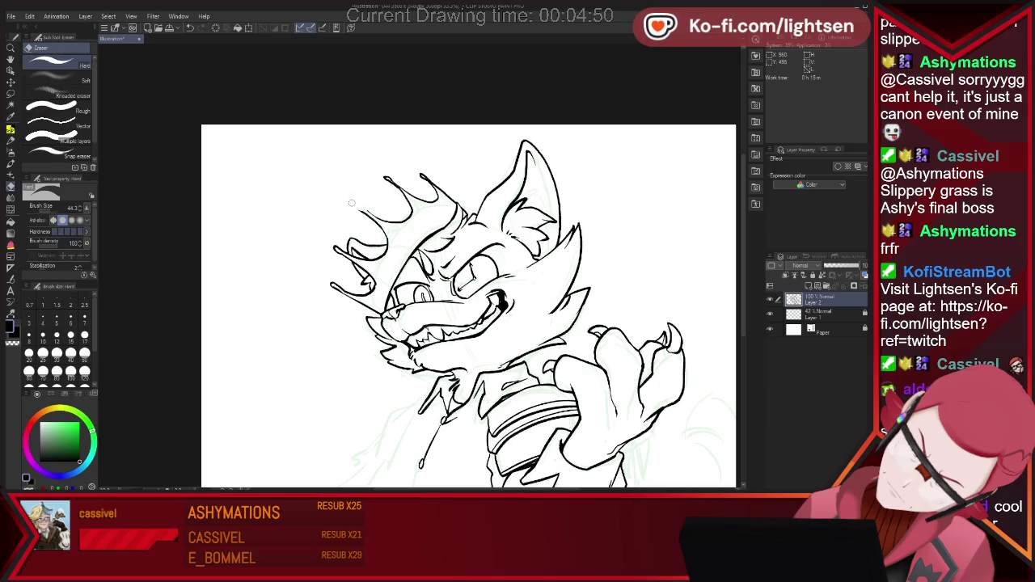
key("p")
- Extend the crown line, erase an unwanted nearby stroke, and add small crown details
mouse_move(359, 211)
left_mouse_down()
mouse_move(351, 201)
mouse_move(384, 221)
left_mouse_up()
key("e")
key("p")
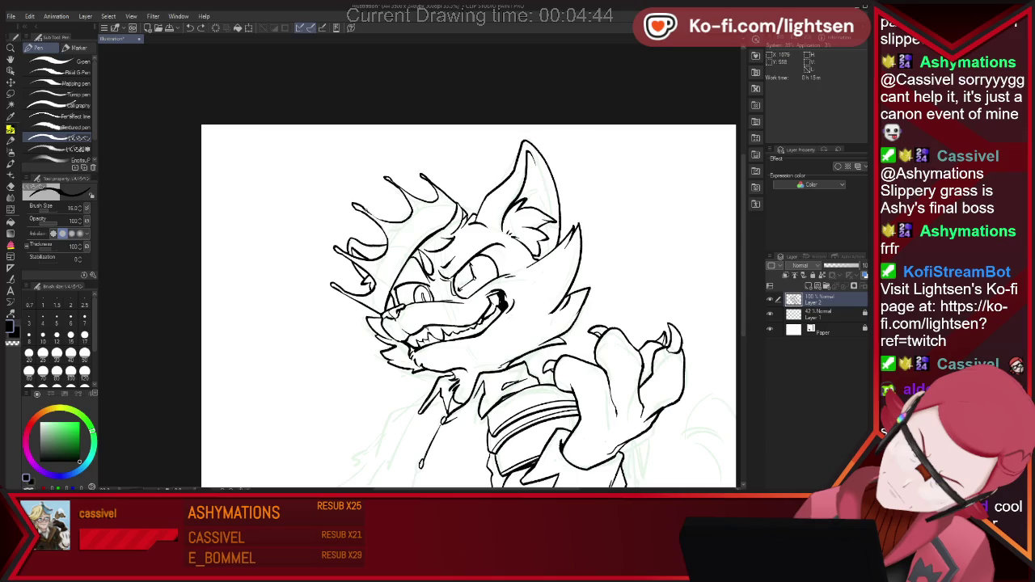
key("e")
mouse_move(387, 176)
left_mouse_down()
mouse_move(413, 198)
mouse_move(404, 194)
left_mouse_up()
key("p")
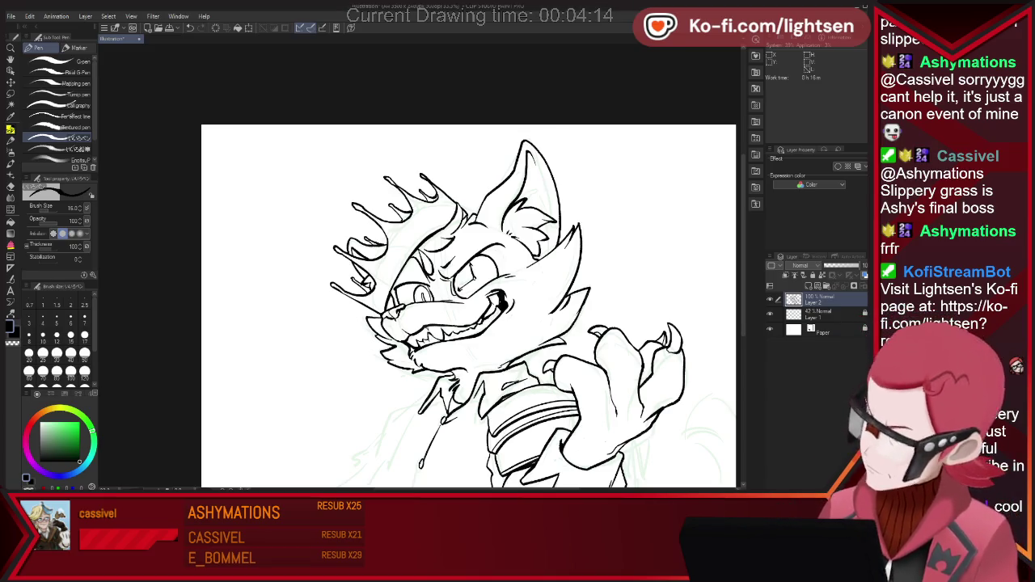
left_click_drag(392, 248, 404, 229)
- Replace the crown details with two short ink lines forming the gem and band
key("ctrl+z")
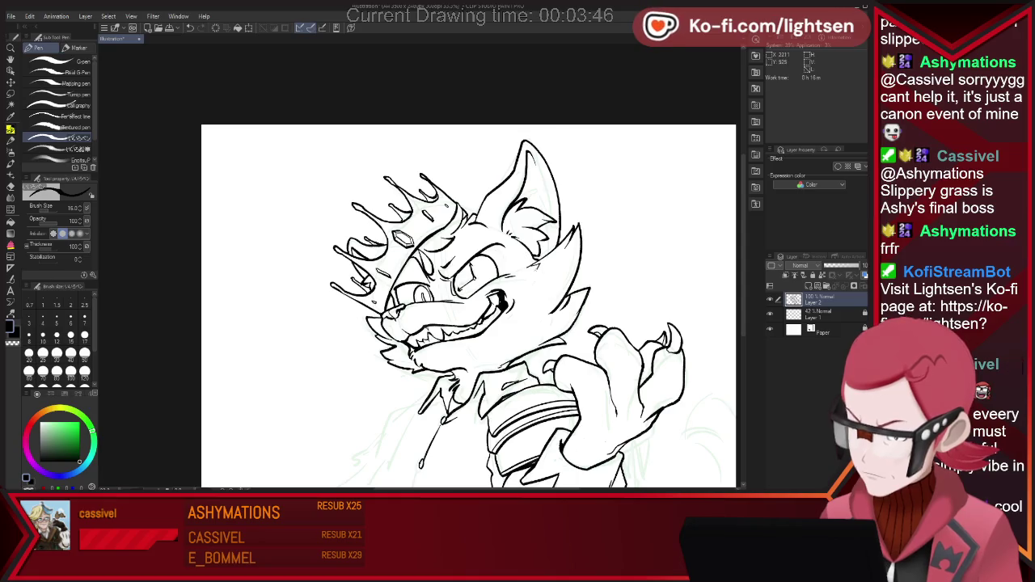
left_click_drag(523, 286, 548, 281)
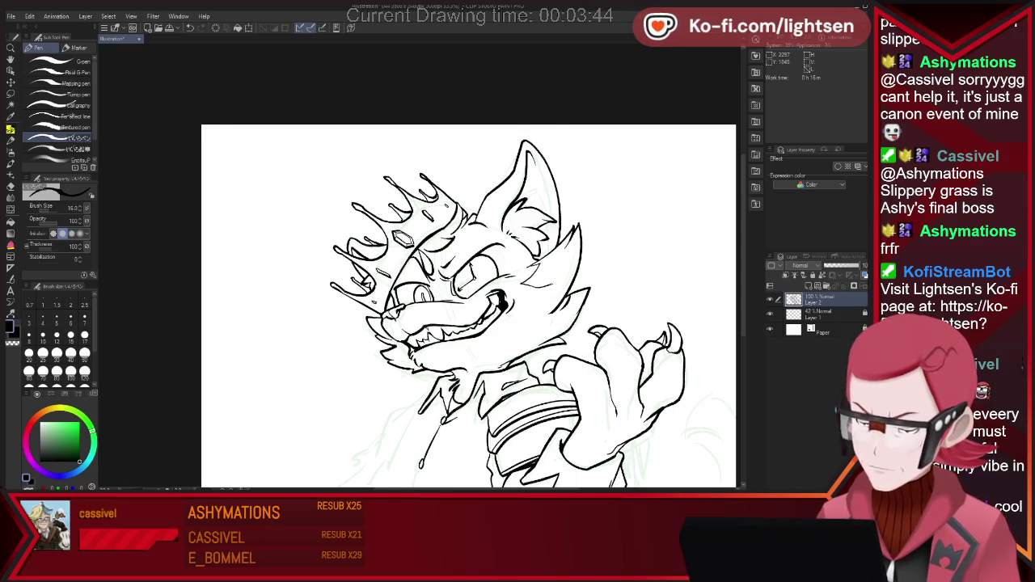
left_click_drag(511, 330, 546, 327)
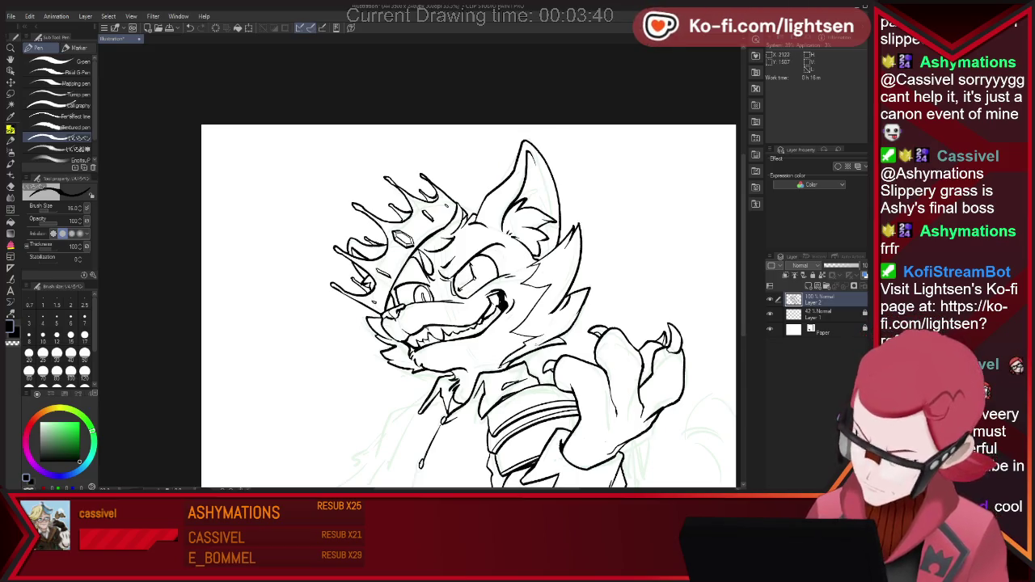
key("e")
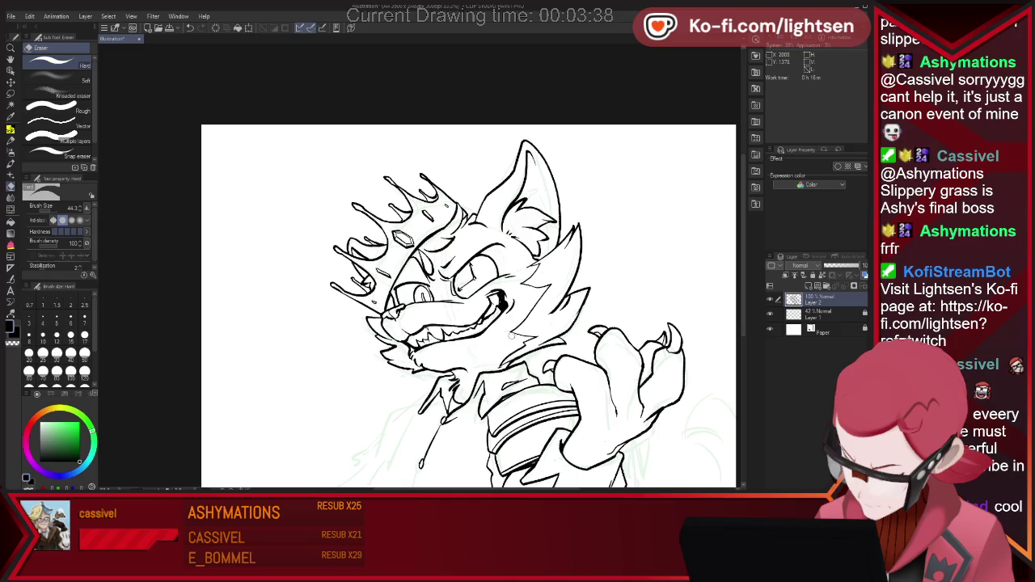
key("p")
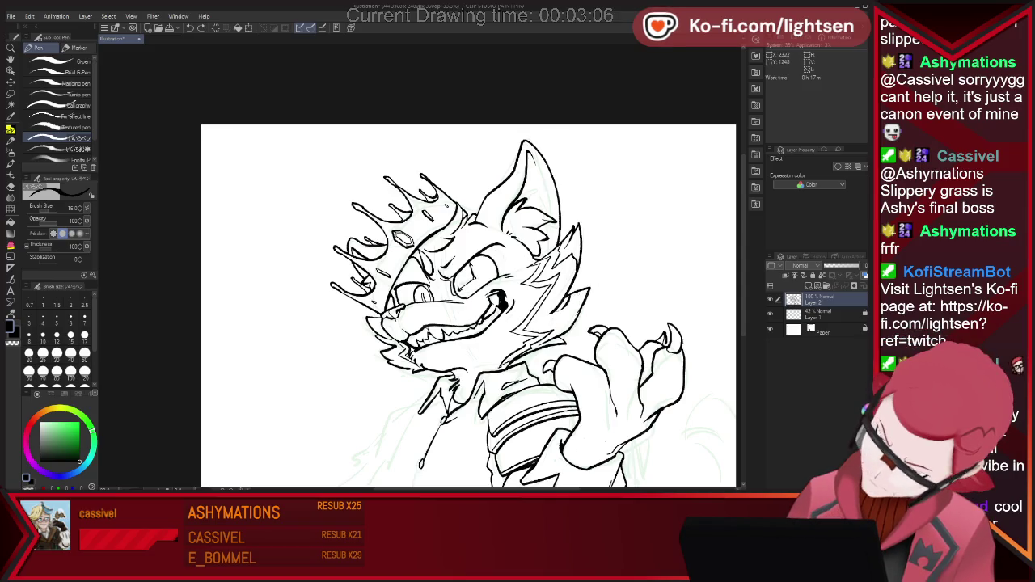
- Ink zigzag fur on the head's side and redraw the left jacket line to the canvas bottom
left_click_drag(576, 317, 564, 321)
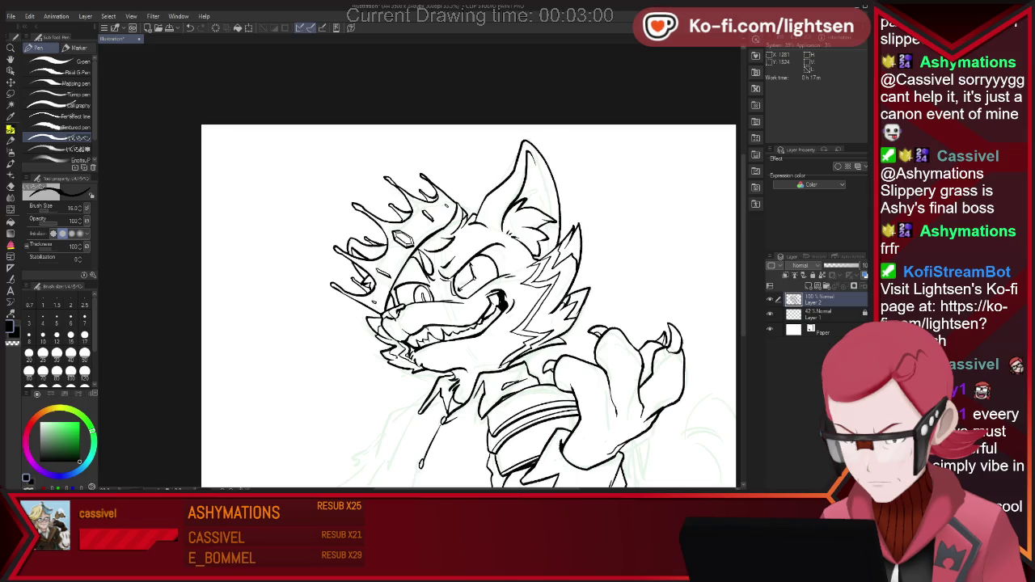
left_click_drag(411, 413, 397, 443)
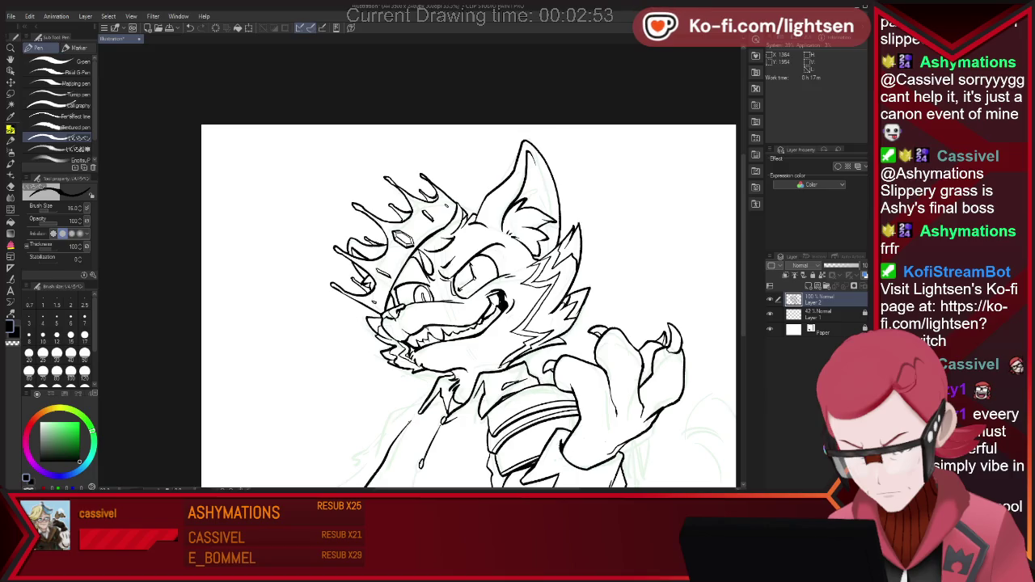
left_click_drag(404, 411, 344, 484)
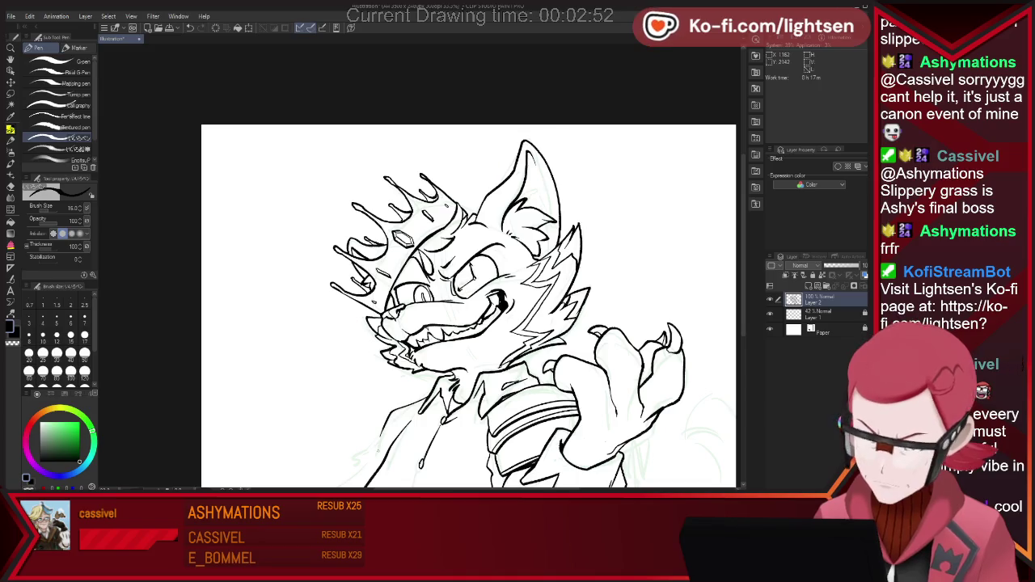
key("ctrl+z")
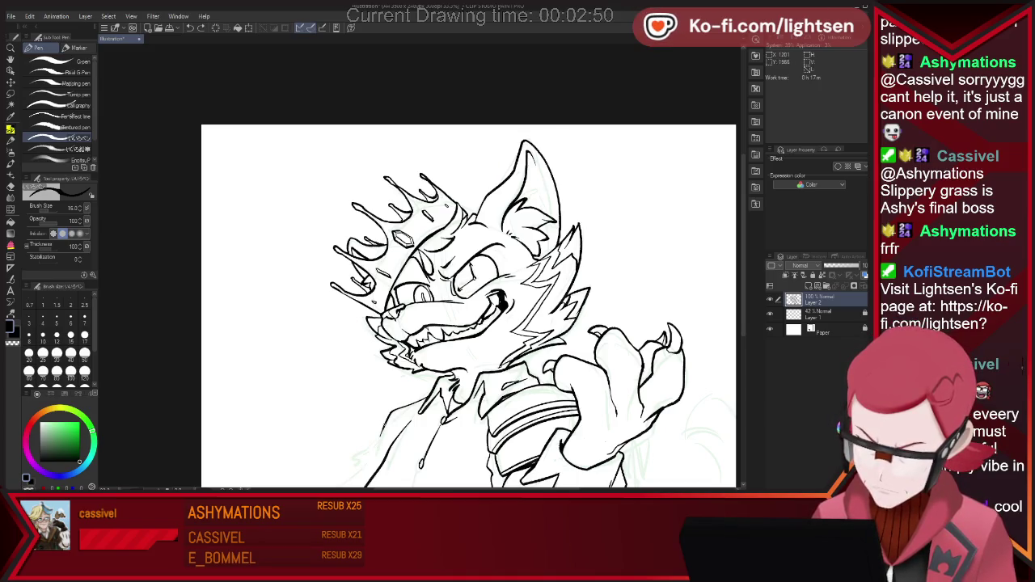
left_click_drag(404, 411, 344, 473)
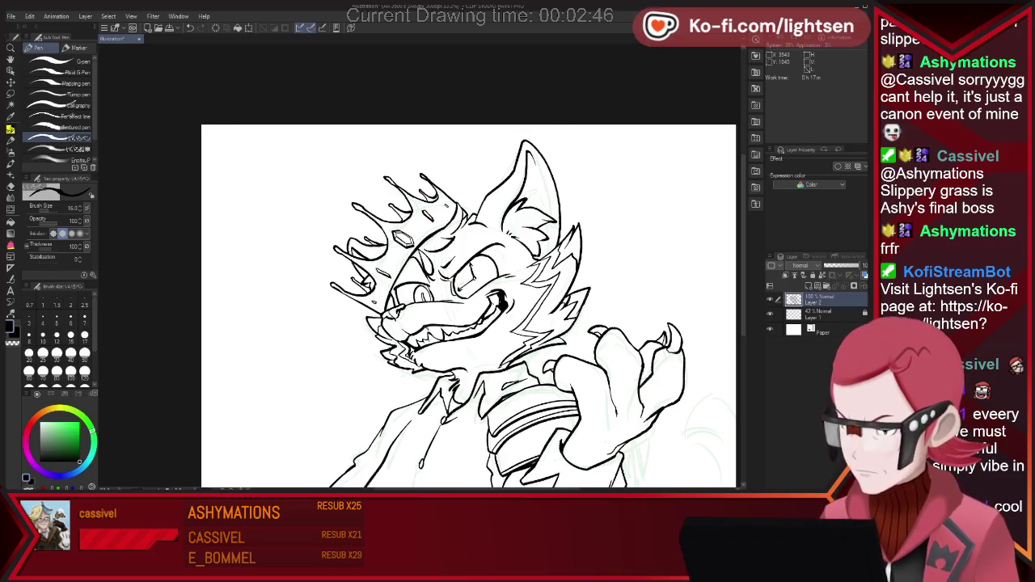
scroll(469, 267, "down", 3)
- Erase the short stray stroke near the jacket with the Eraser
scroll(477, 242, "down", 3)
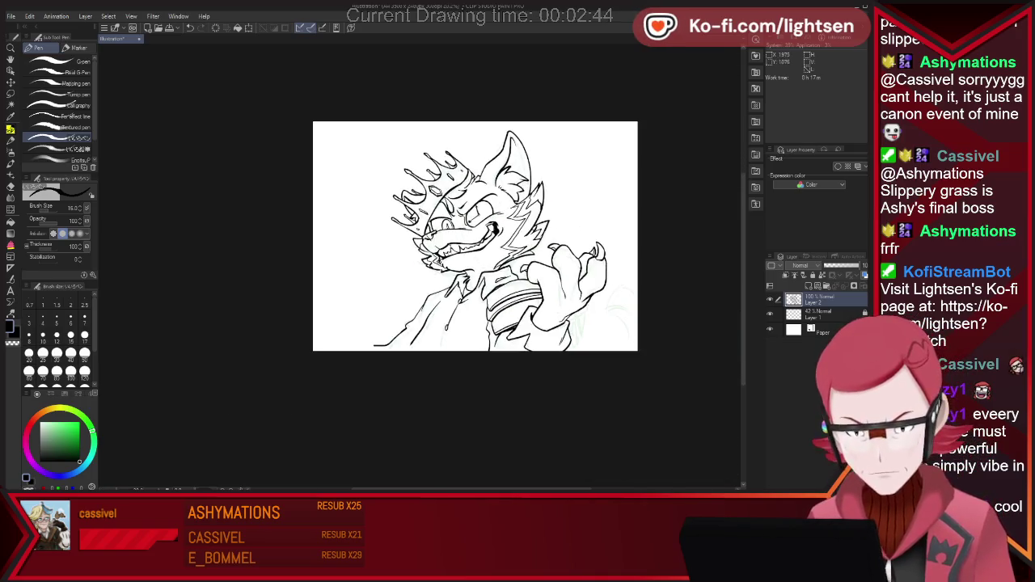
scroll(477, 243, "up", 1)
key("e")
mouse_move(357, 368)
left_mouse_down()
mouse_move(344, 376)
mouse_move(352, 382)
left_mouse_up()
key("p")
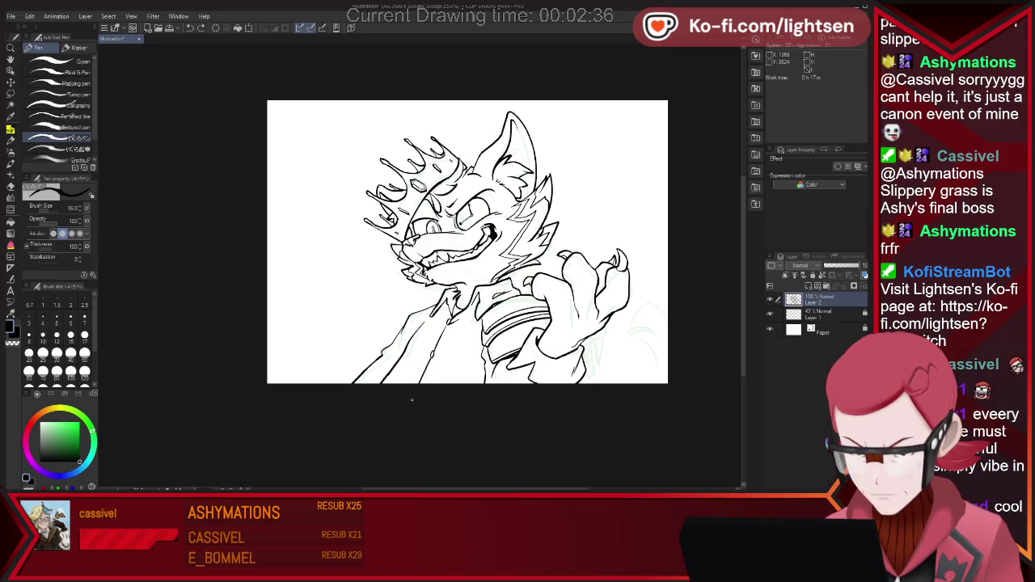
- Ink the curled tail at the lower right beside the fist with the Pen
key("e")
key("p")
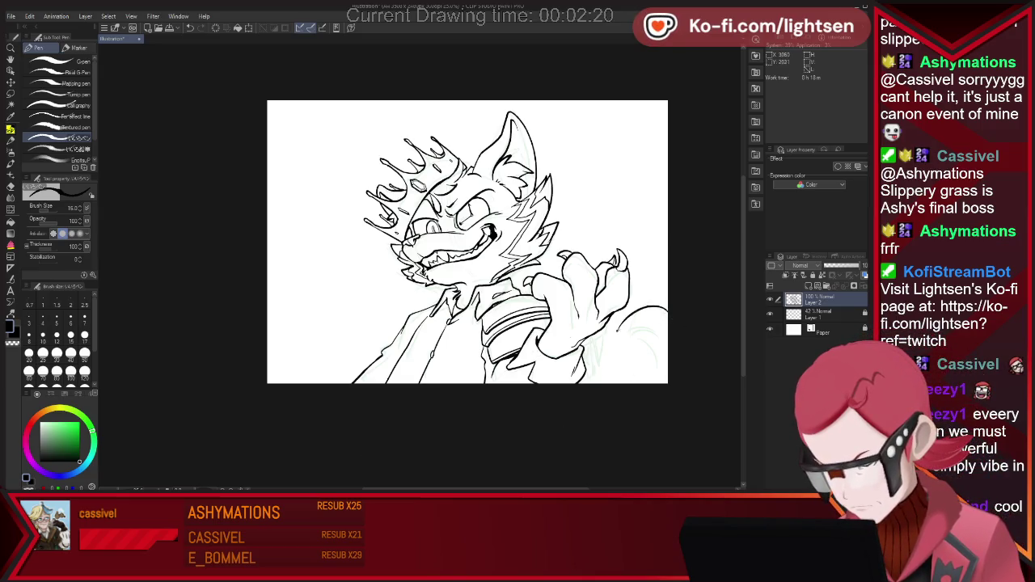
key("e")
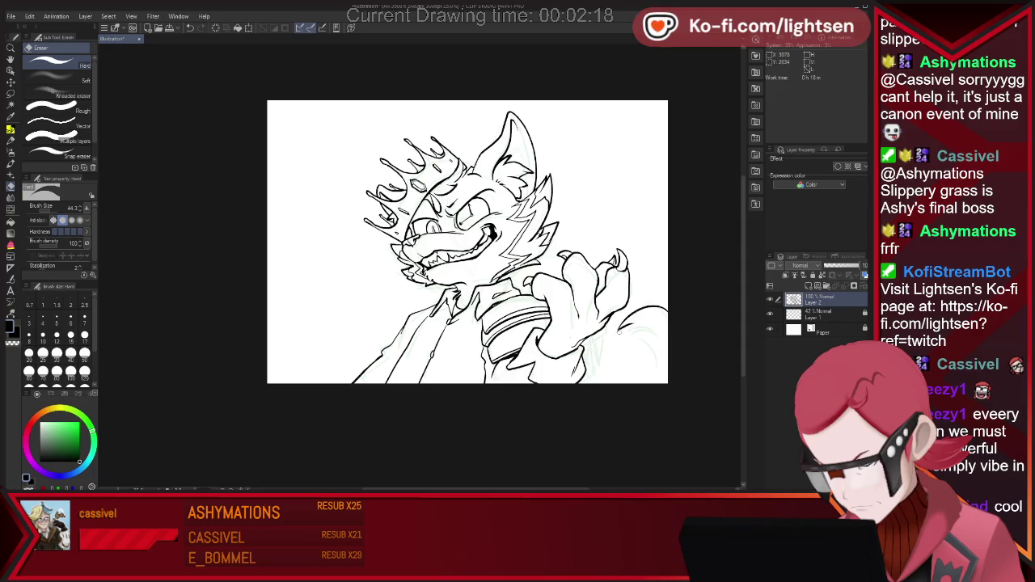
key("p")
mouse_move(657, 339)
left_mouse_down()
mouse_move(618, 349)
mouse_move(686, 372)
left_mouse_up()
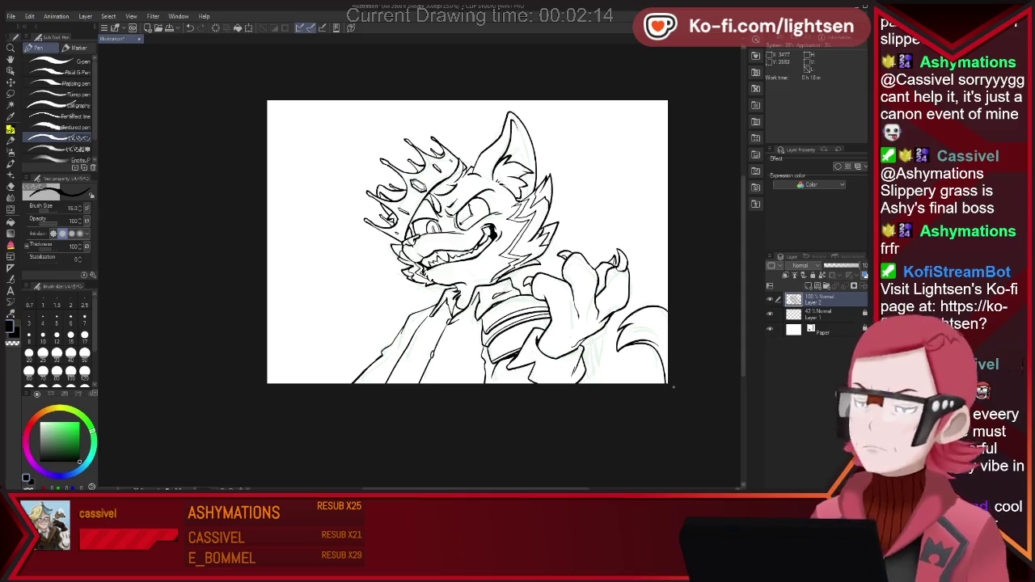
key("e")
key("p")
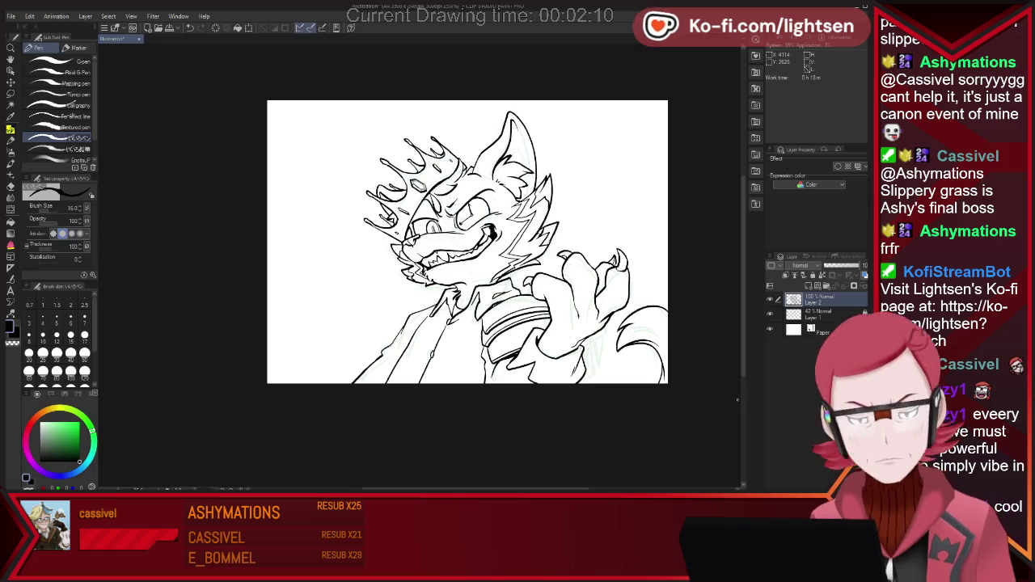
- Briefly hide the Paper layer to check the lines, then add a new raster layer
left_click(769, 329)
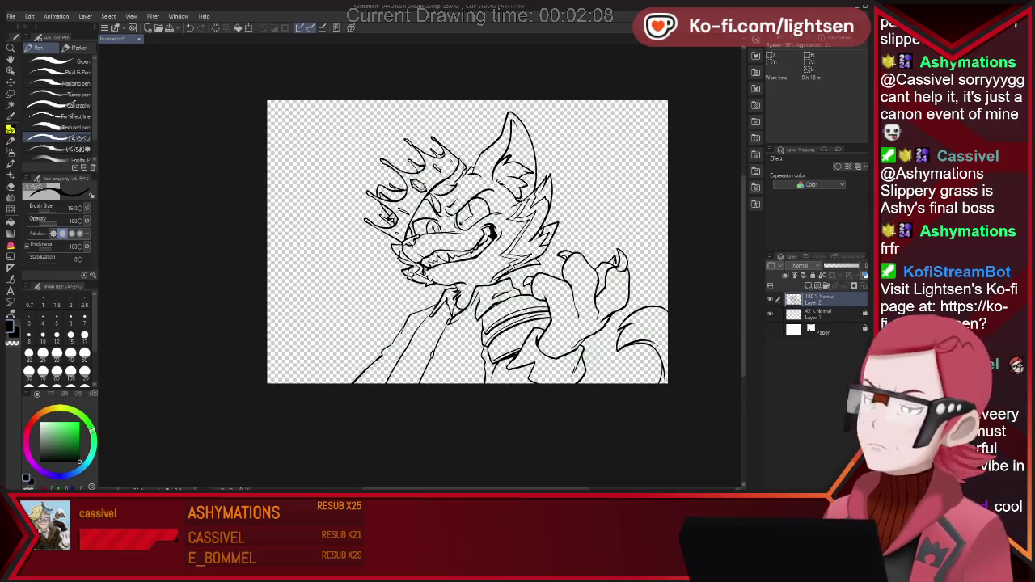
left_click(769, 329)
key("ctrl+shift+n")
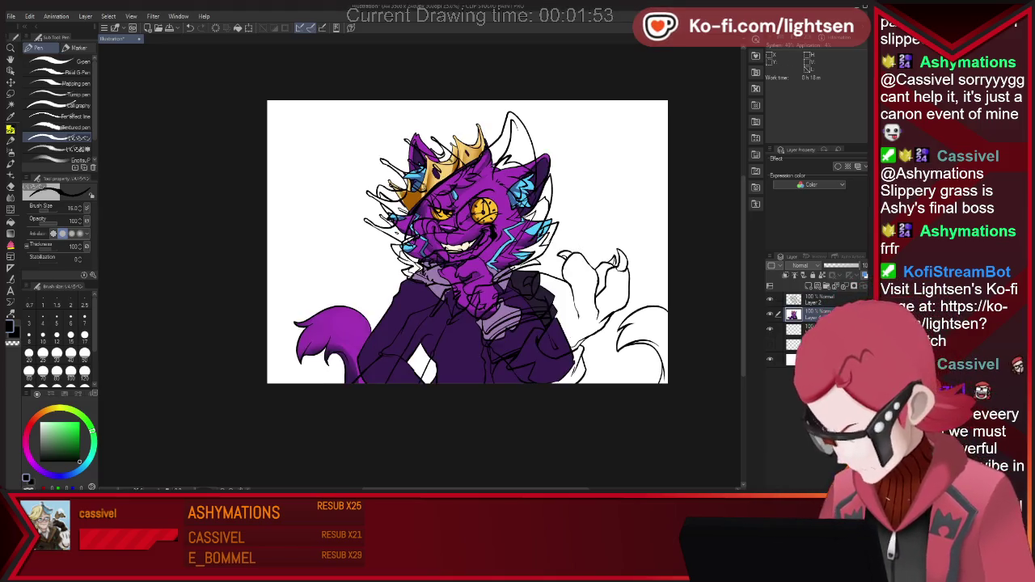
- Show the purple coloured version of the cat with the line art hidden
left_click(770, 298)
key("i")
left_click(332, 339)
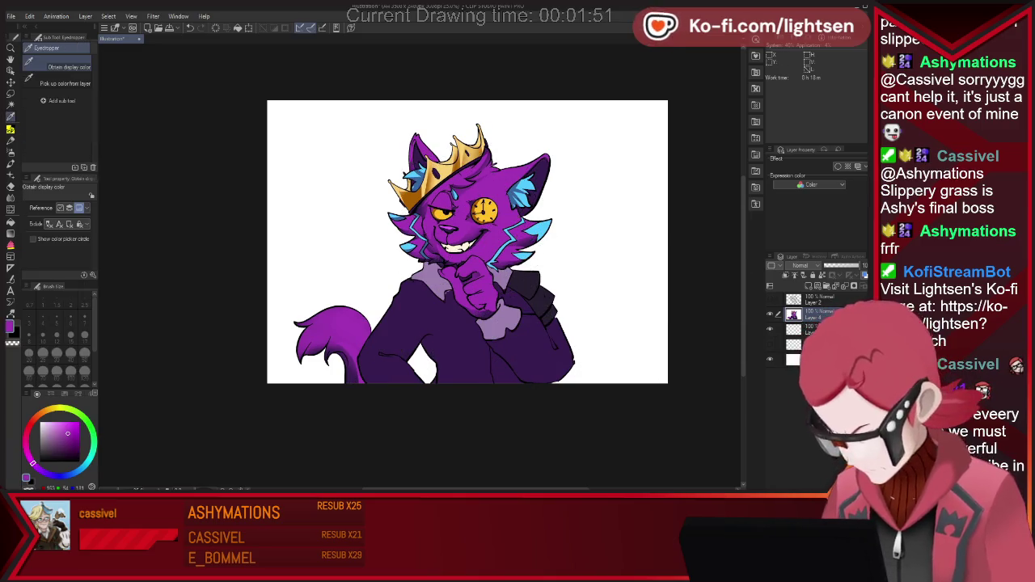
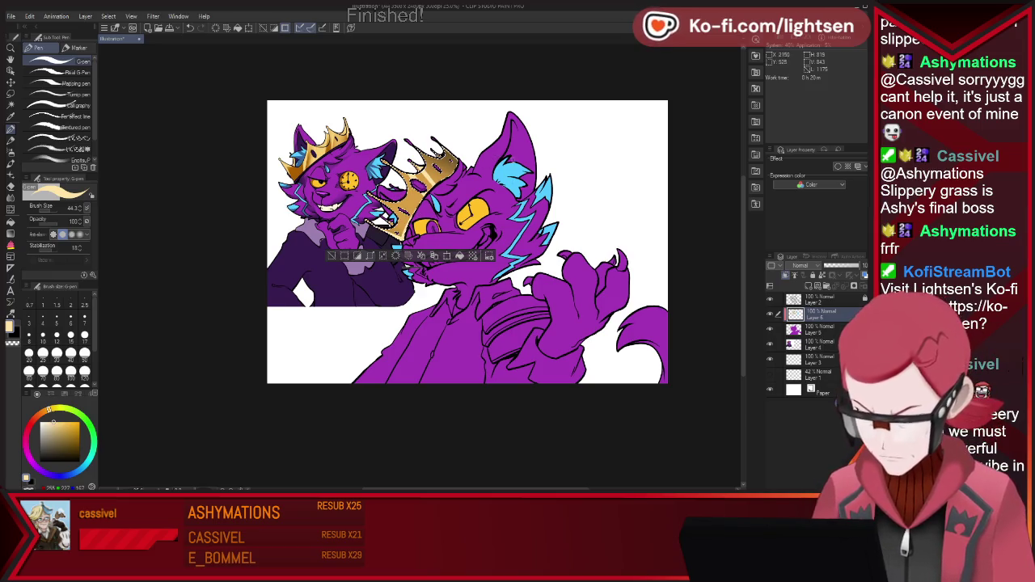
- Clear the selection and auto-select the right cat's purple head and nearby regions
left_click(330, 255)
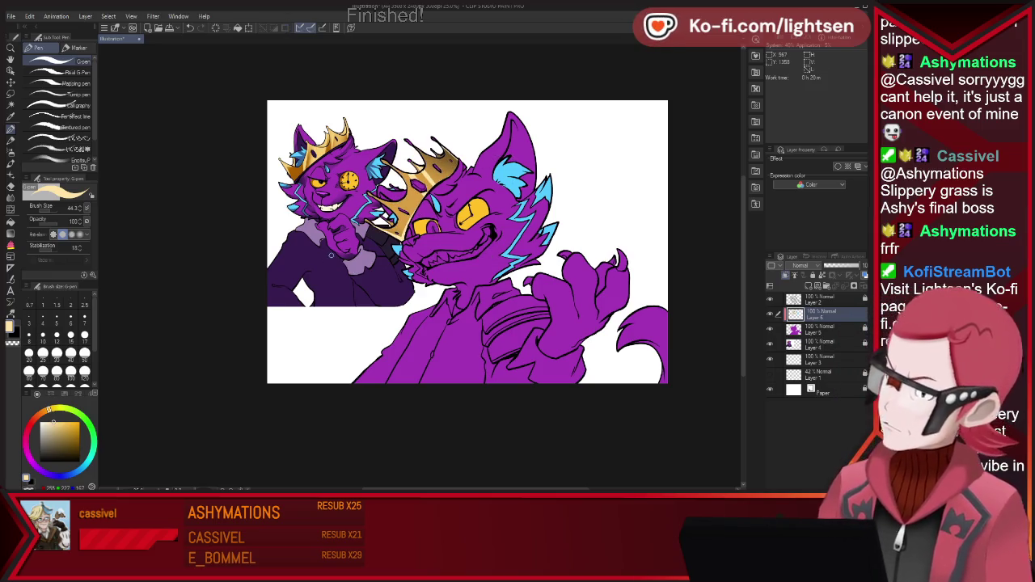
key("w")
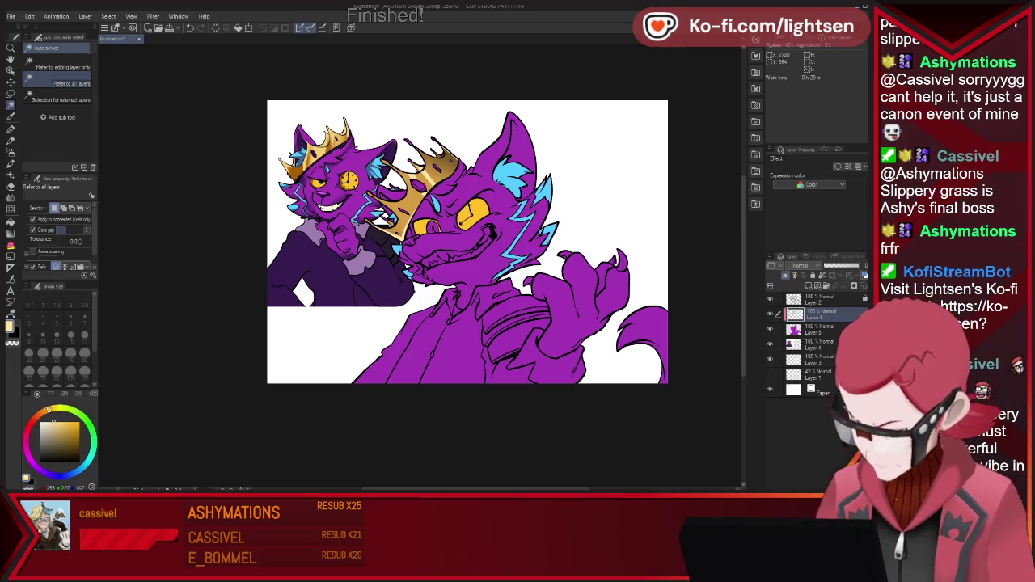
left_click(493, 186)
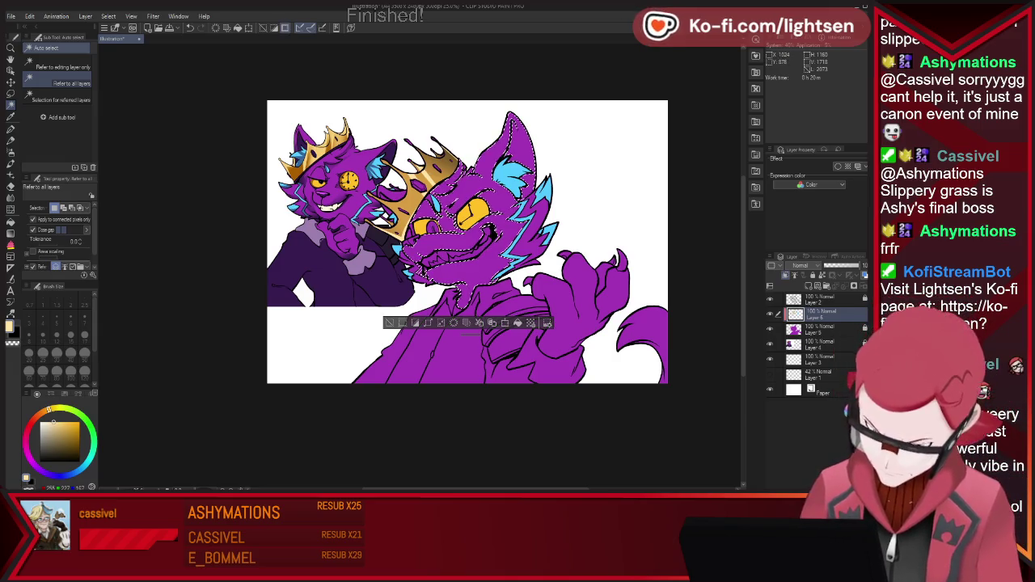
left_click(390, 212)
left_click(292, 323)
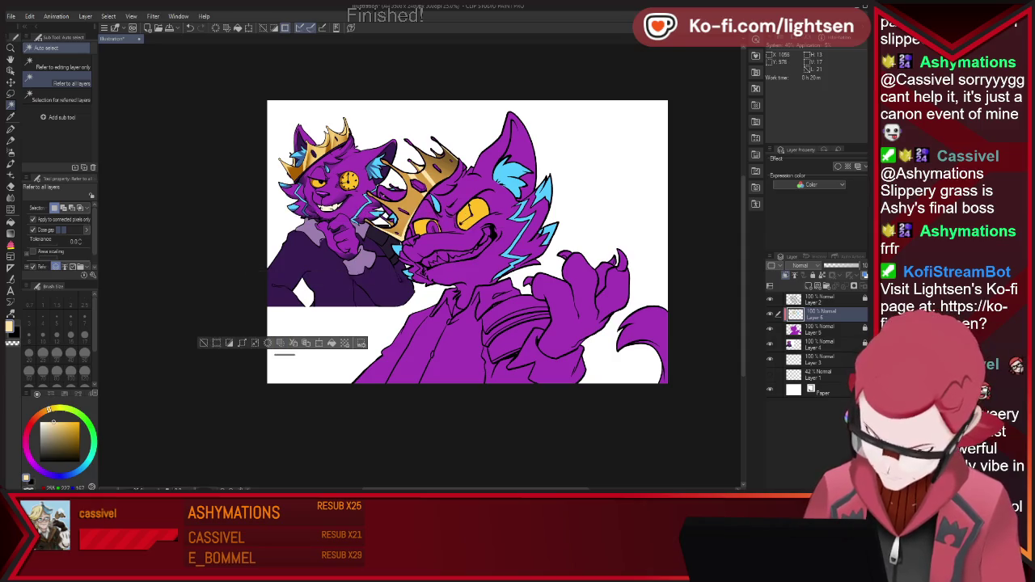
key("p")
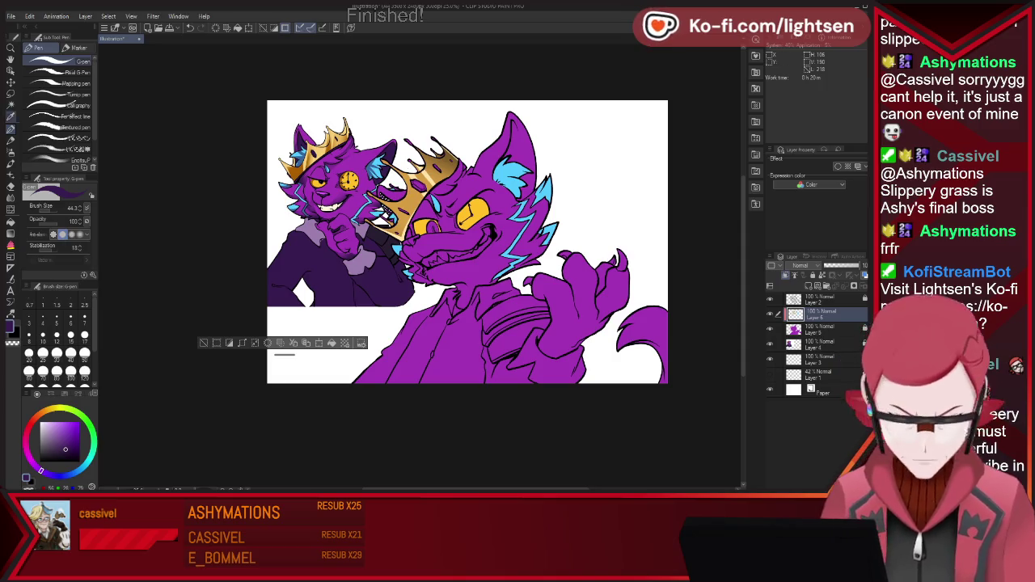
- Deselect and alternate between pen and eraser to touch up the drawing
key("w")
key("ctrl+d")
key("p")
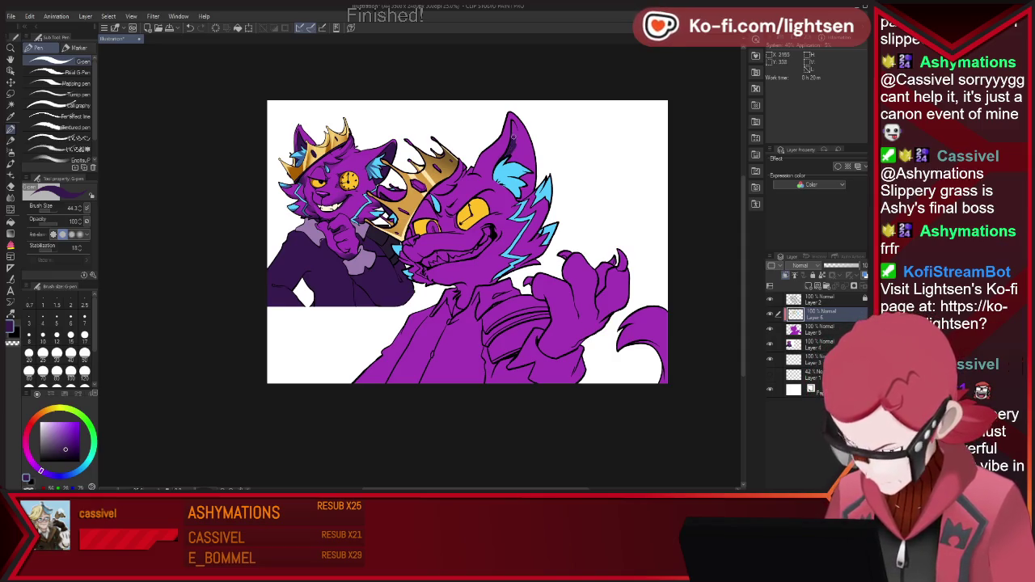
key("e")
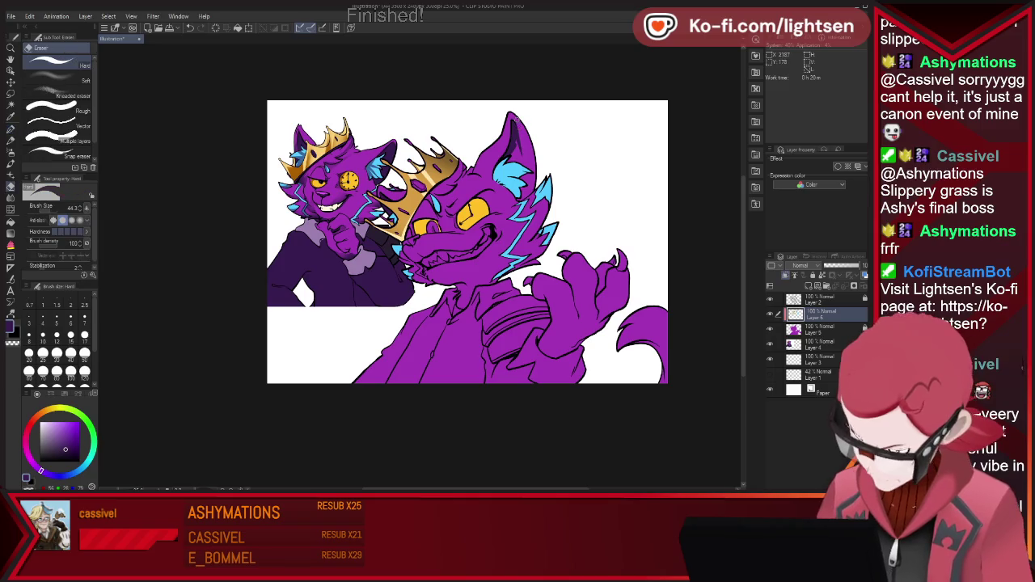
key("p")
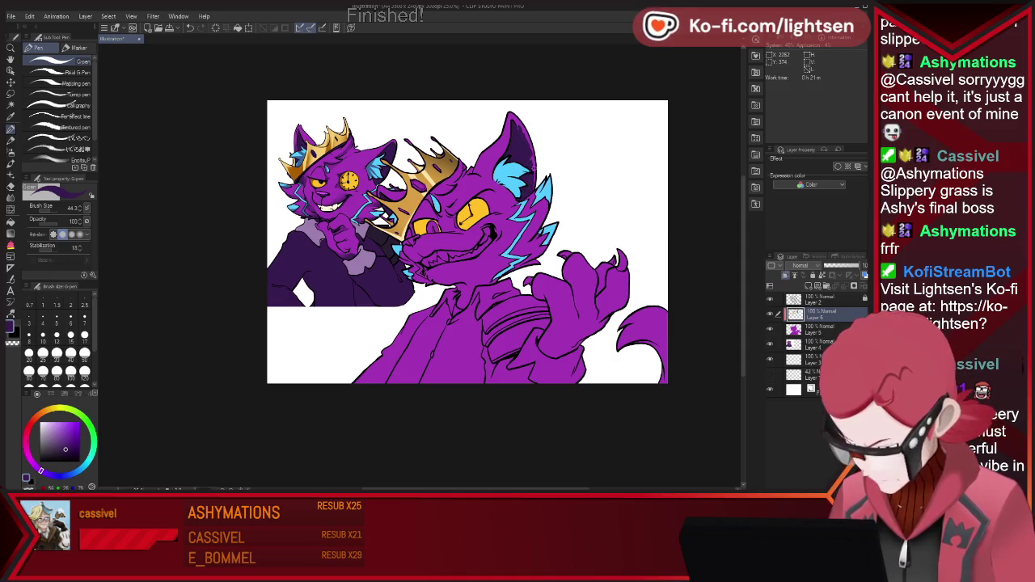
key("e")
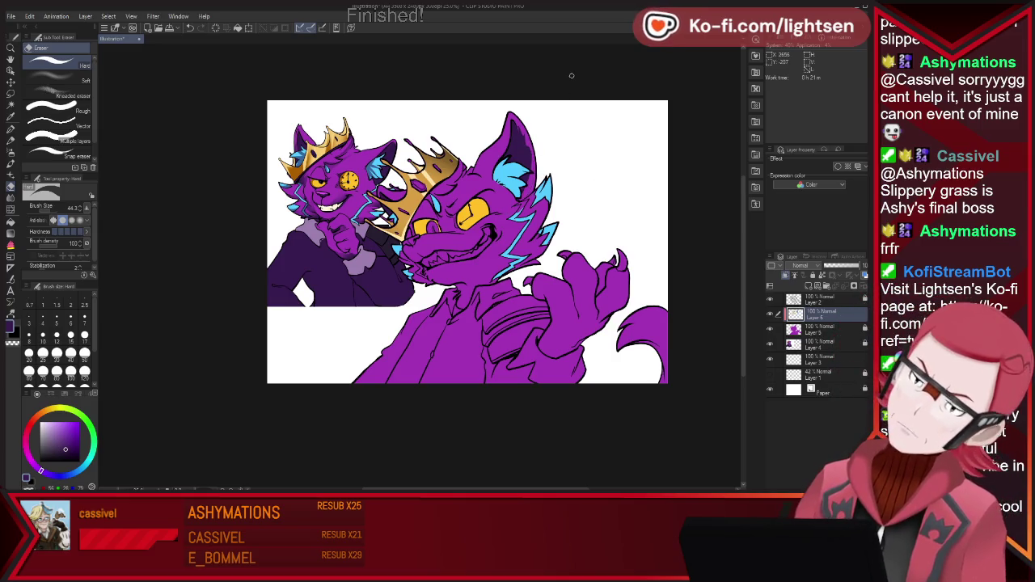
- Sample the cyan colour and auto-select the area around the right cat's eye
key("i")
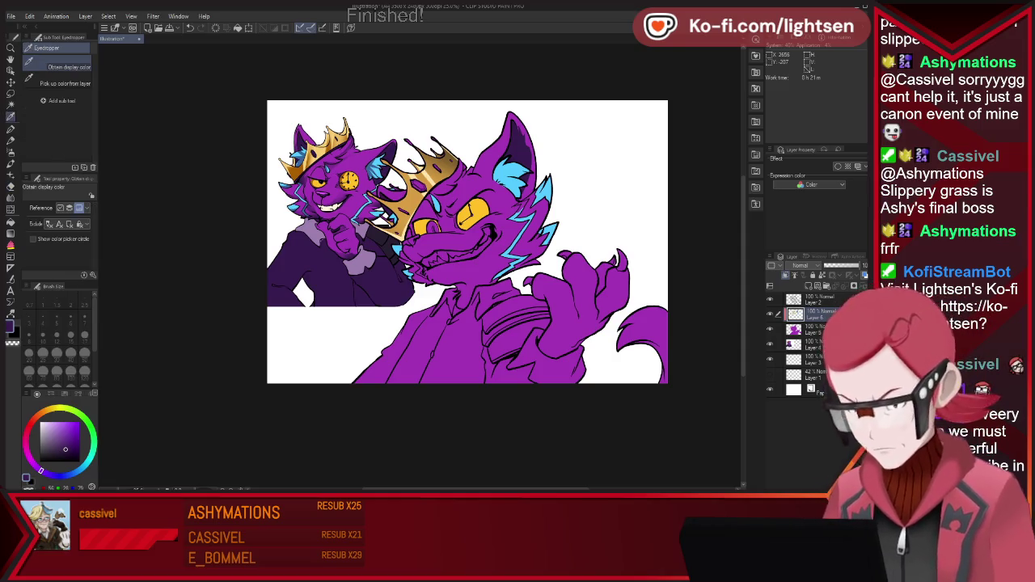
left_click(515, 205)
key("p")
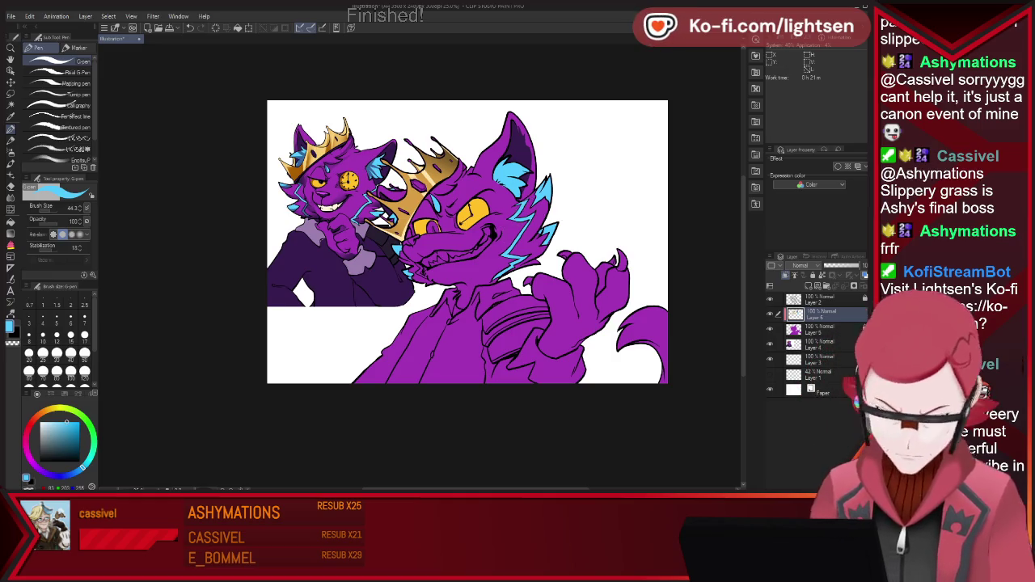
key("w")
left_click(433, 228)
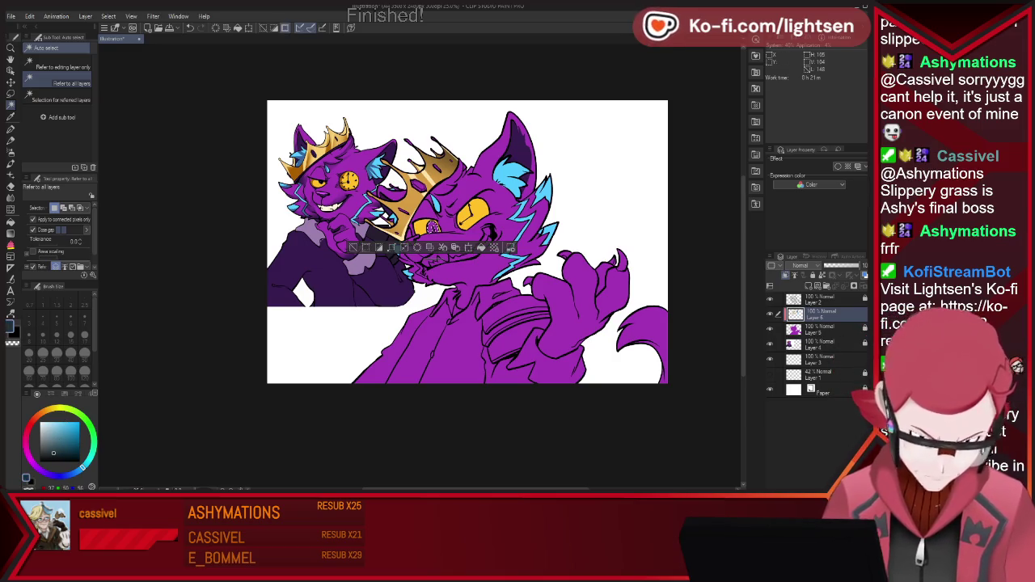
key("p")
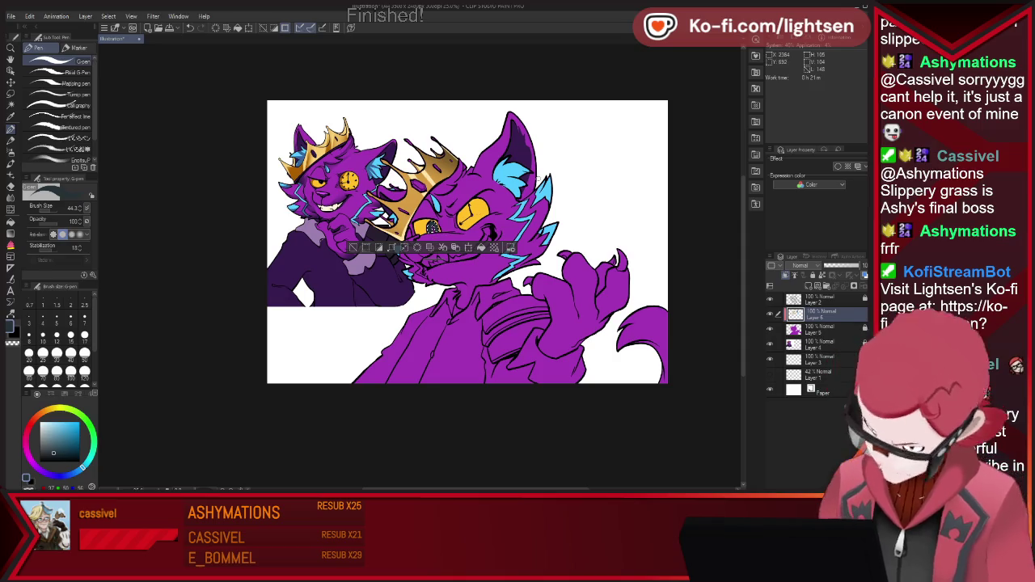
- Pick a dark shading colour for the soft airbrush, then clear the selection
key("b")
left_click(80, 463)
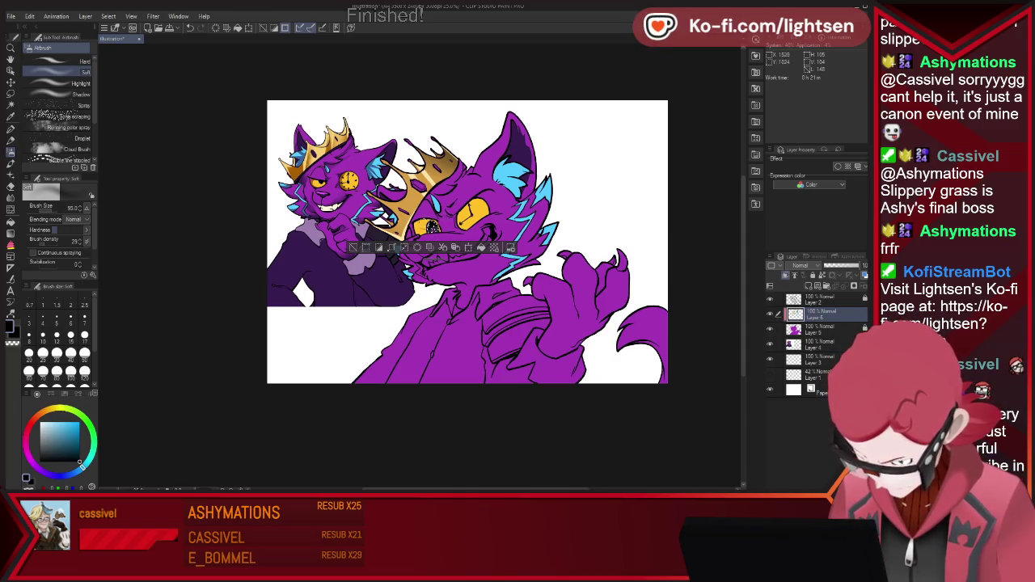
key("ctrl+d")
key("p")
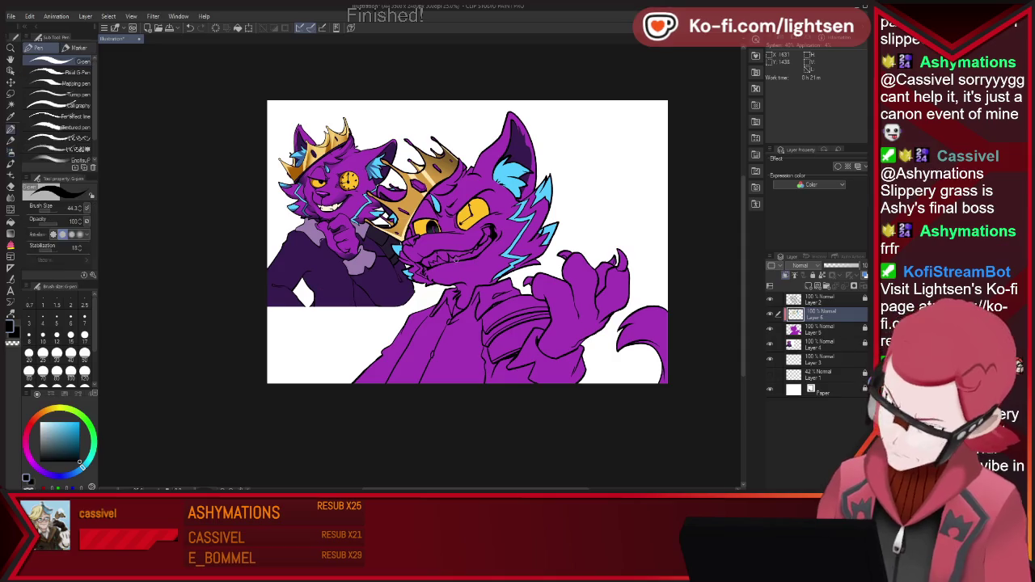
- Zoom in, sample the golden yellow of the right cat's eye, and zoom back out
scroll(477, 234, "up", 2)
scroll(493, 258, "up", 2)
key("i")
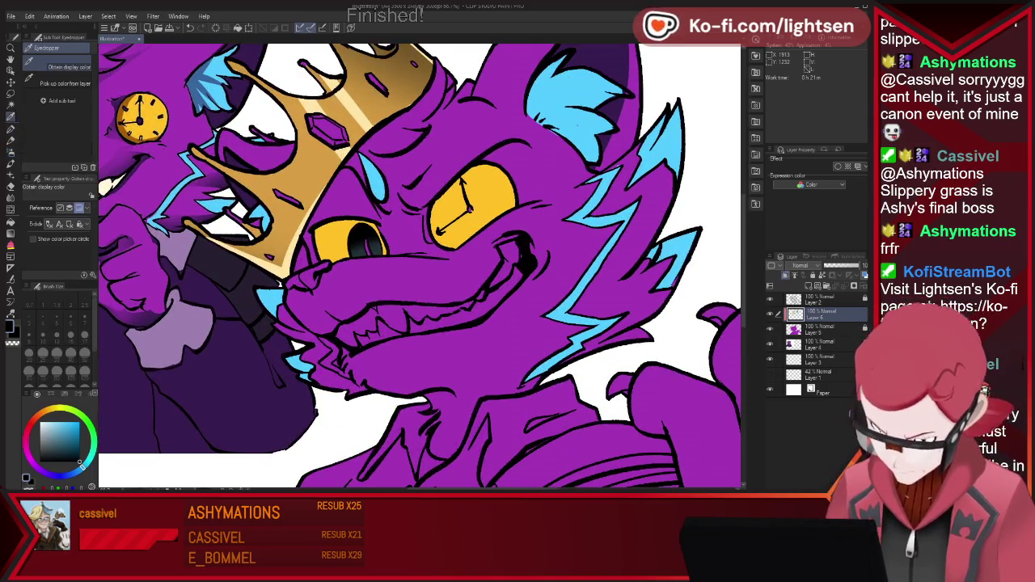
key("p")
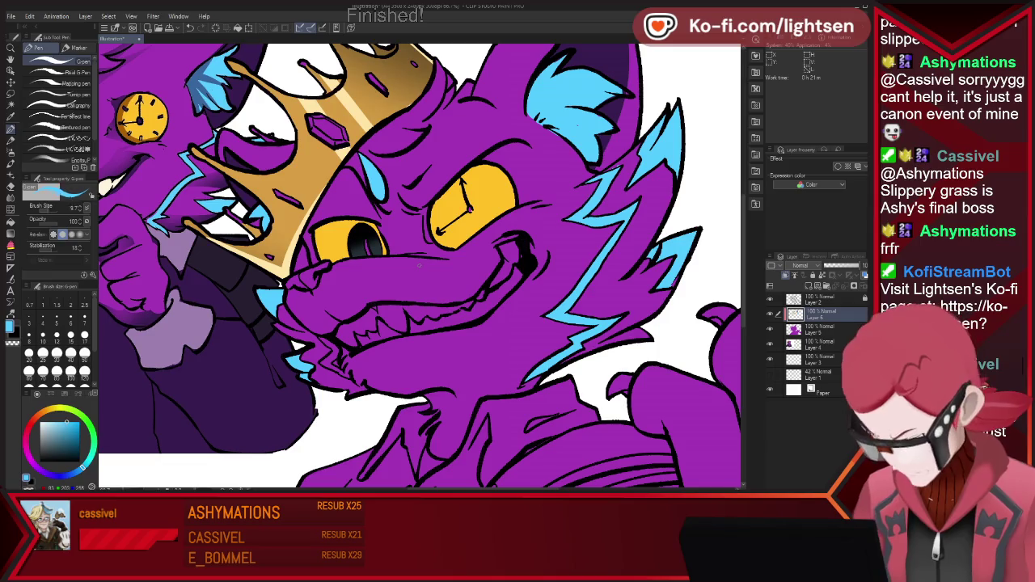
left_click(366, 241, "alt")
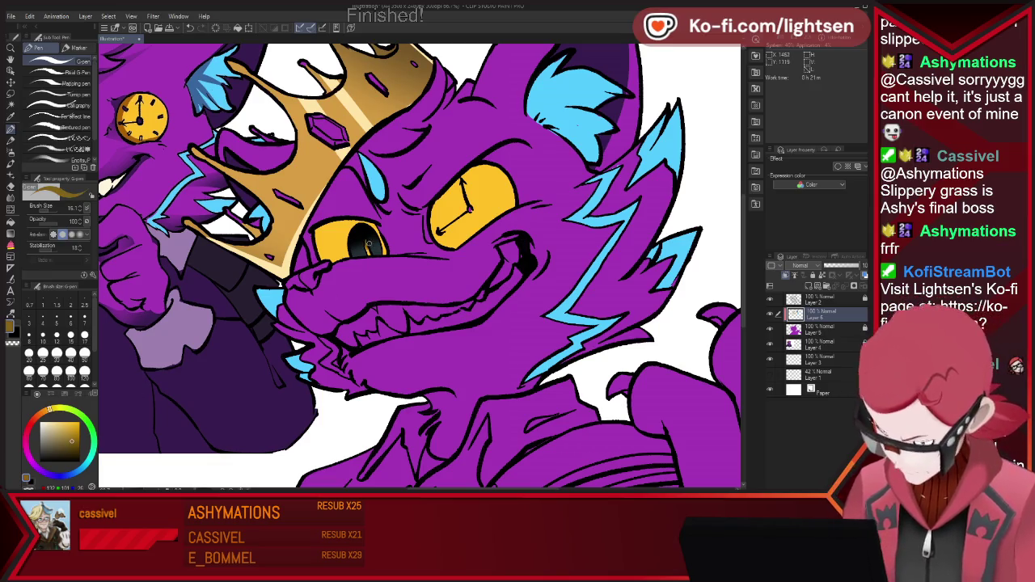
key("ctrl+minus")
key("ctrl+minus")
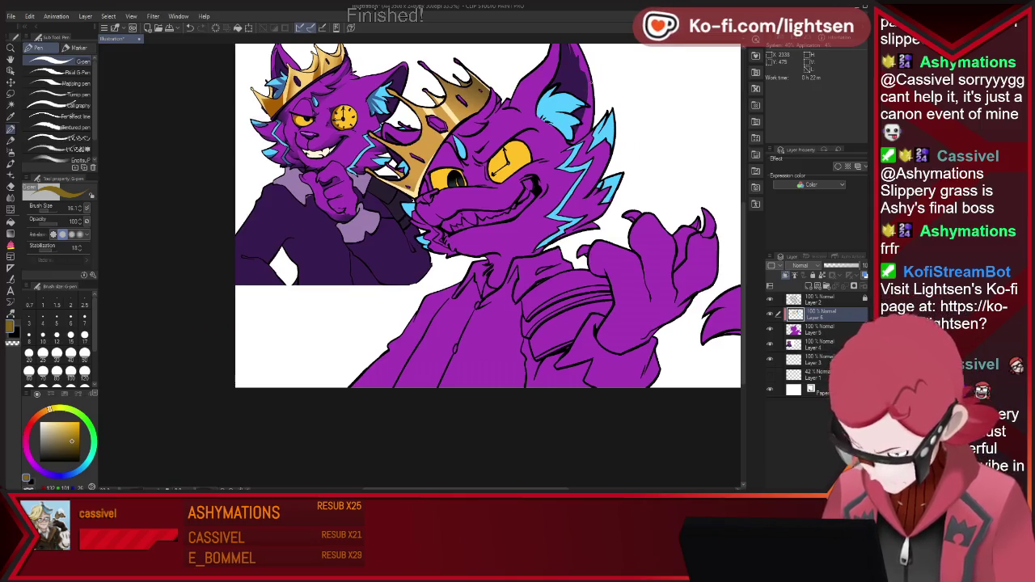
key("w")
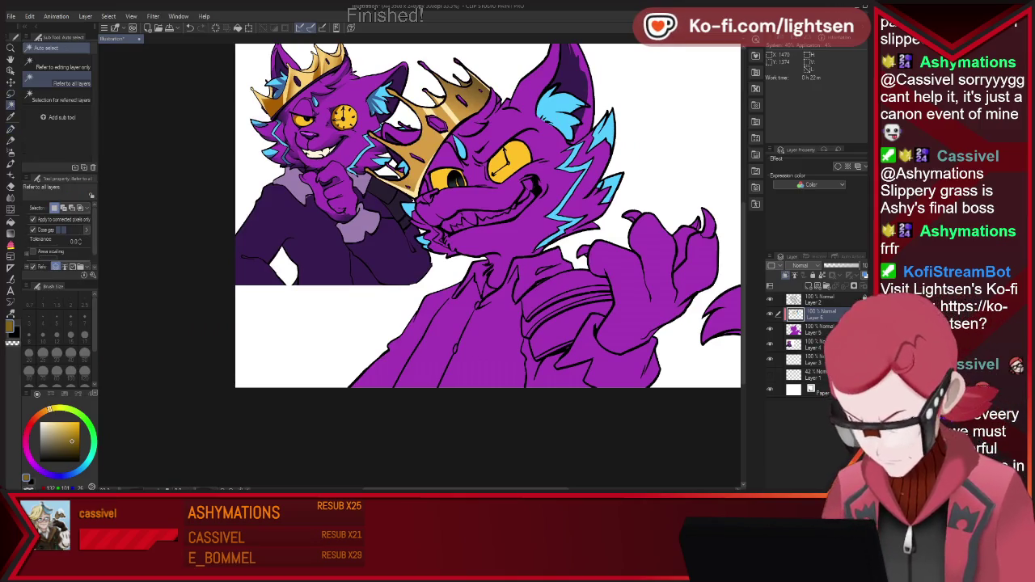
- Fill the right cat's teeth white, then auto-select its shirt front
left_click(478, 215)
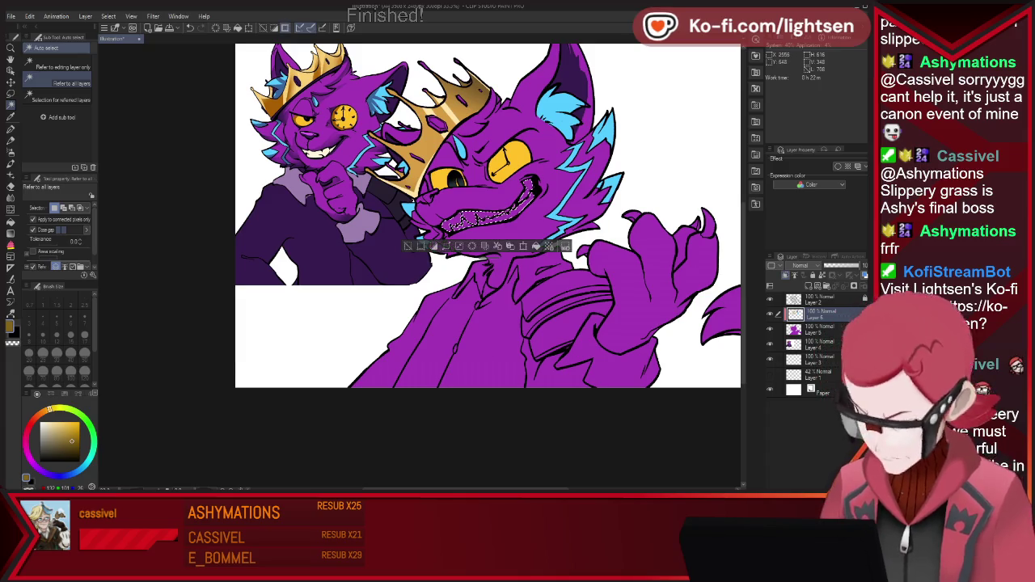
key("p")
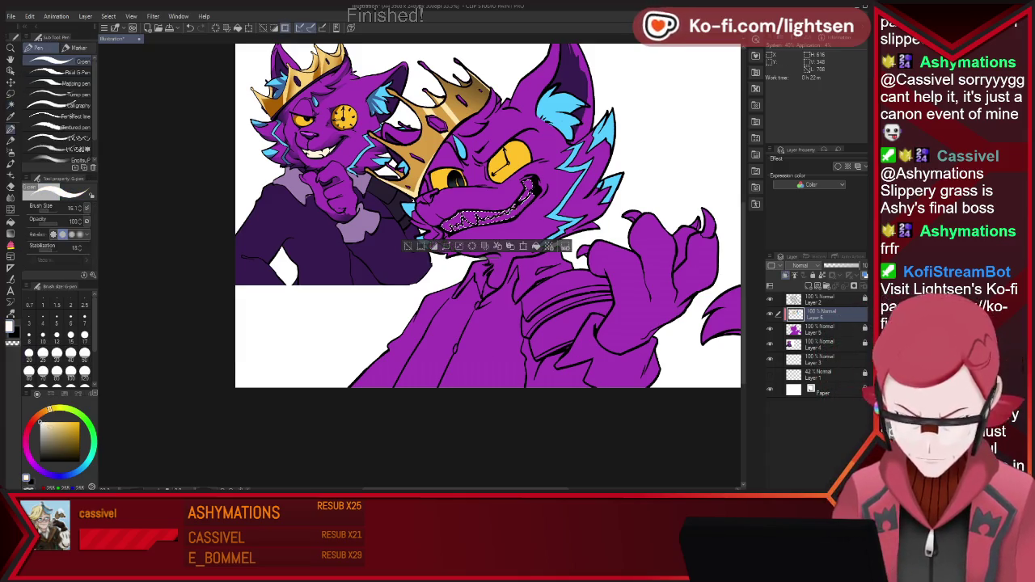
left_click(517, 198)
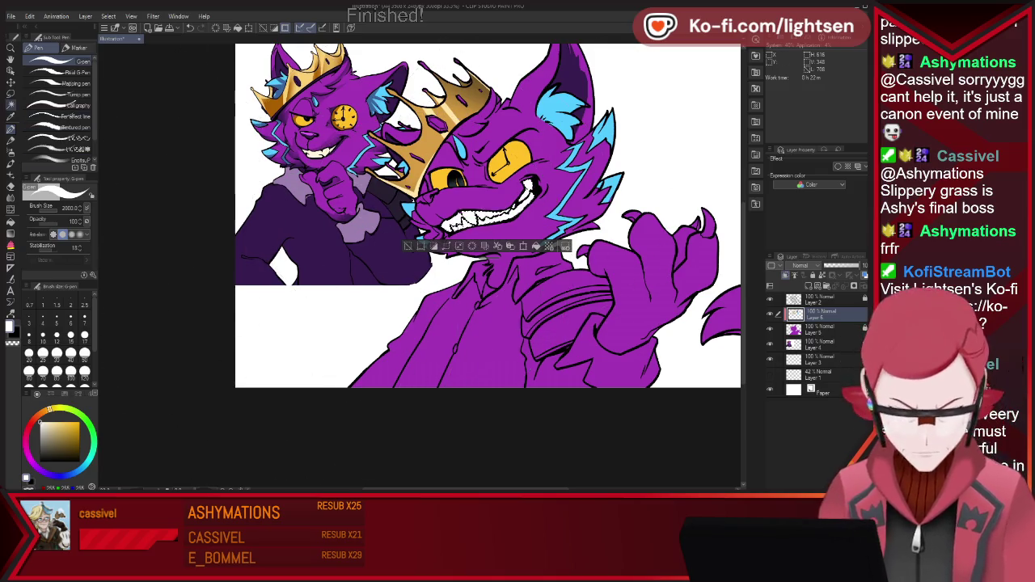
key("w")
left_click(485, 340)
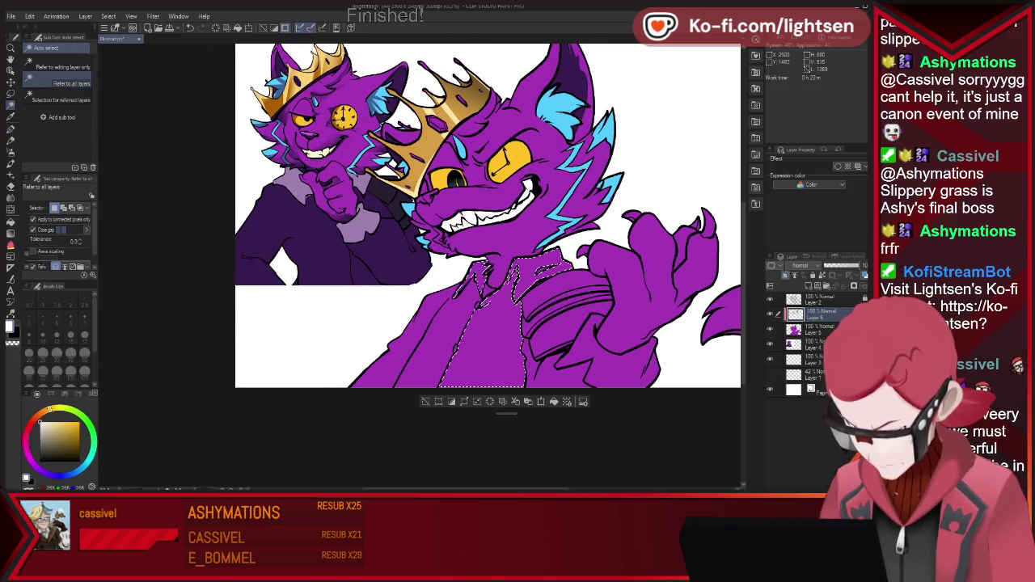
- Sample lavender from the collar, halve the brush size, and mark the lower right sleeve area
key("i")
left_click(348, 235)
key("p")
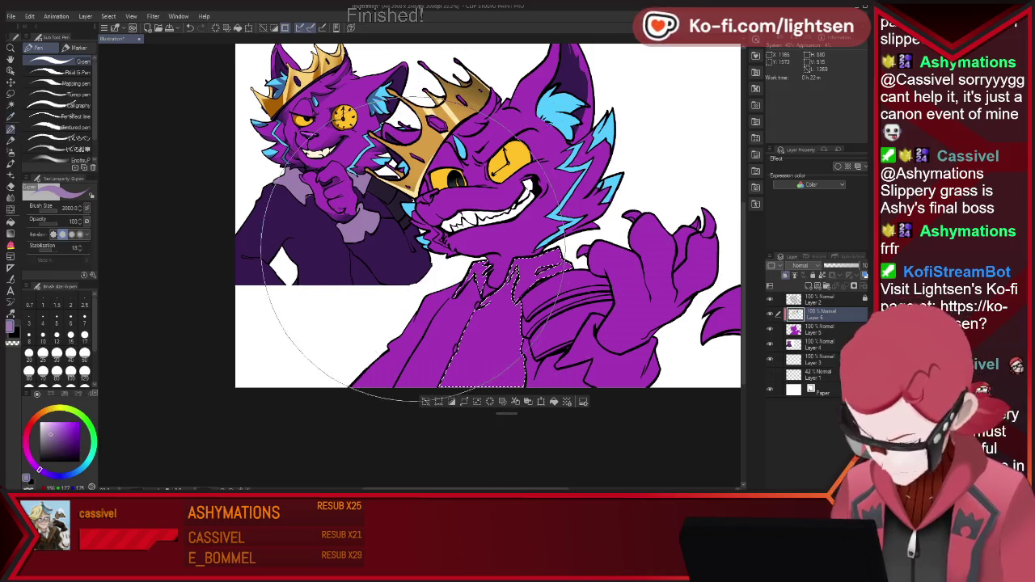
key("bracketleft")
key("bracketleft")
key("bracketleft")
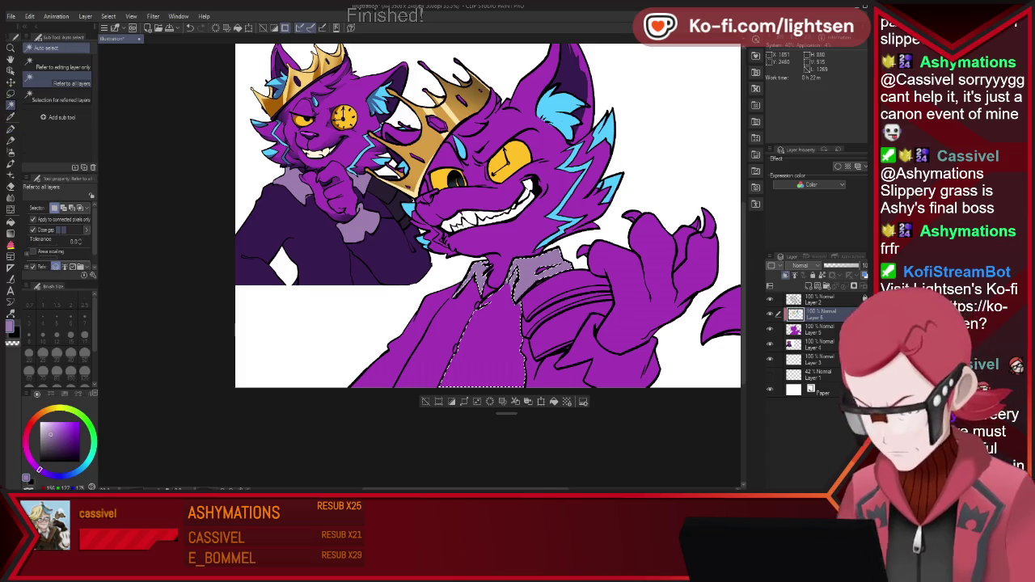
mouse_move(597, 322)
left_mouse_down()
mouse_move(614, 314)
mouse_move(655, 376)
left_mouse_up()
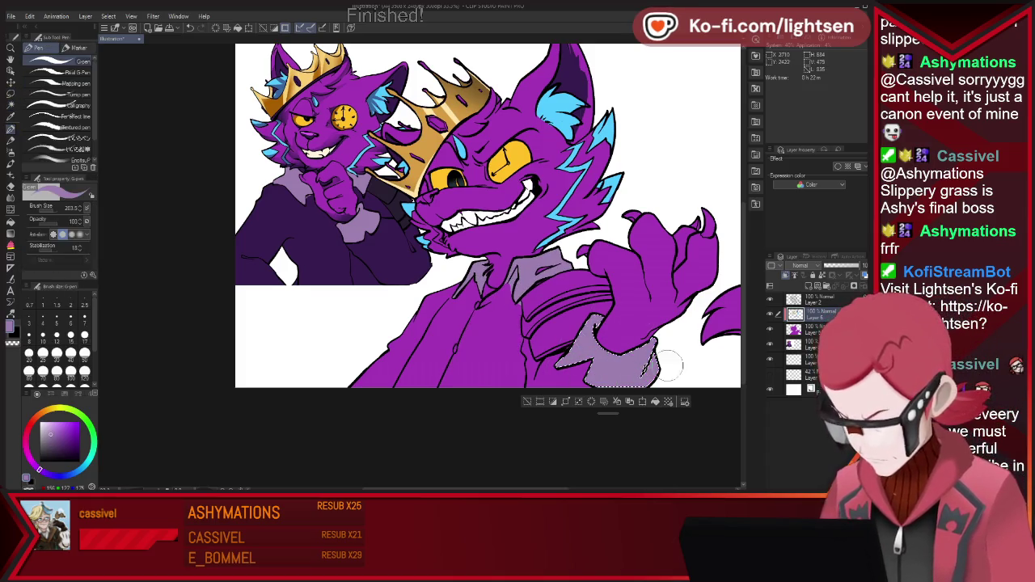
- Fill the striped sleeve band dark purple, deselect, and resample lavender and dark purple
key("w")
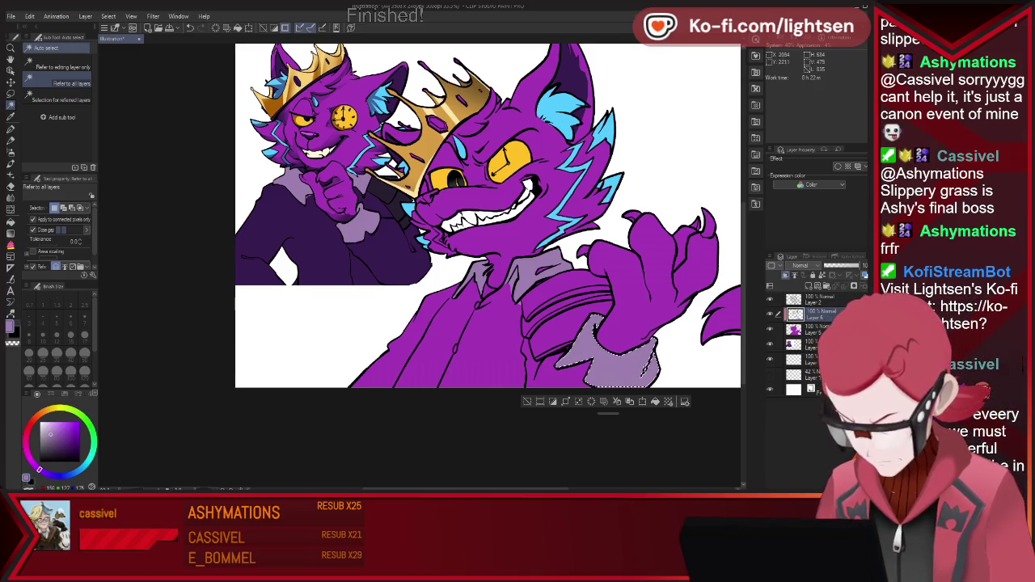
left_click(594, 299)
key("p")
mouse_move(530, 279)
left_mouse_down()
mouse_move(607, 344)
mouse_move(598, 355)
left_mouse_up()
key("ctrl+d")
left_click(537, 275, "alt")
left_click(538, 297, "alt")
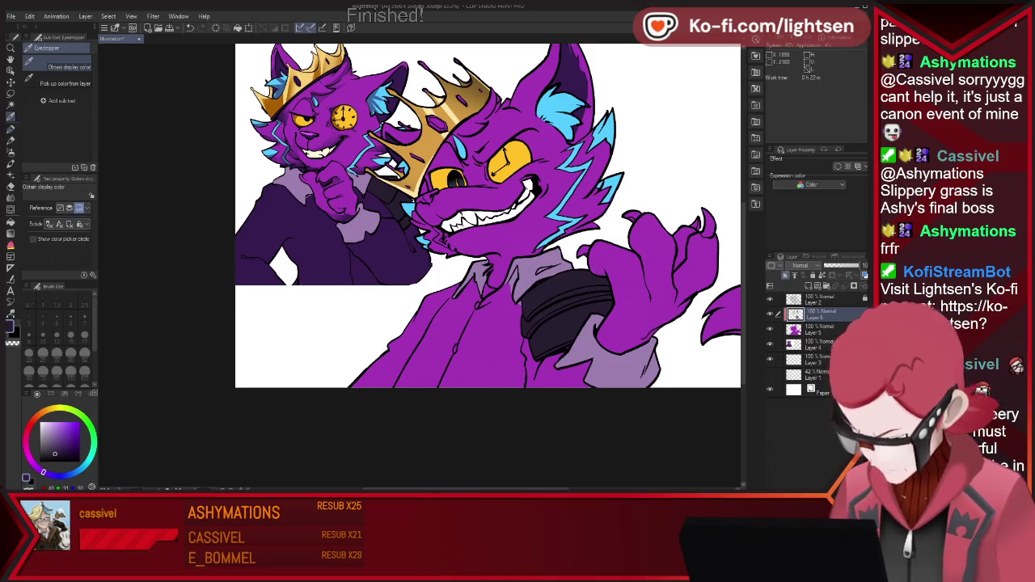
- Auto-select the jacket front and lower-right jacket and paint both dark purple, then deselect
left_click(606, 284, "alt")
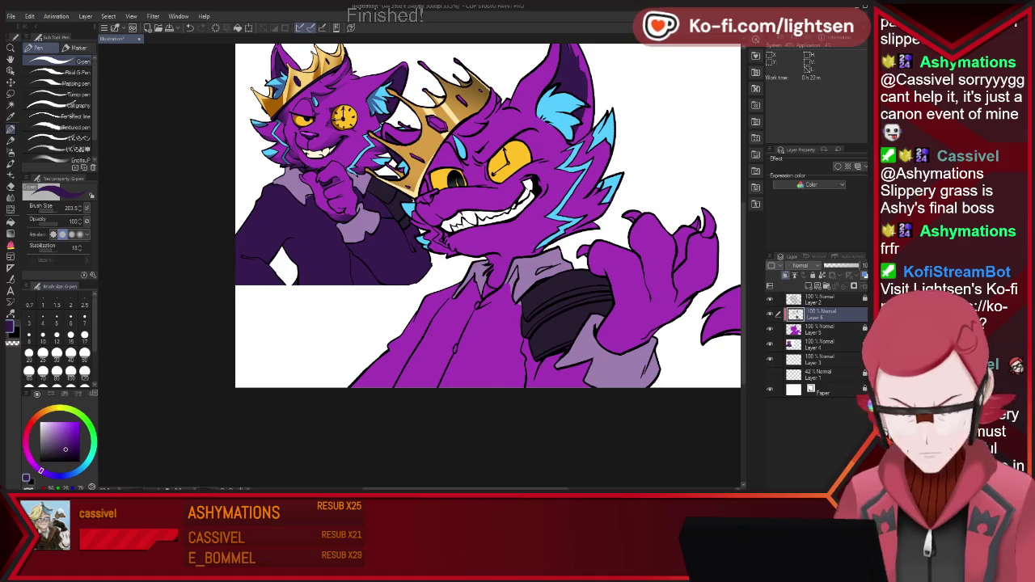
key("w")
left_click(428, 347)
key("p")
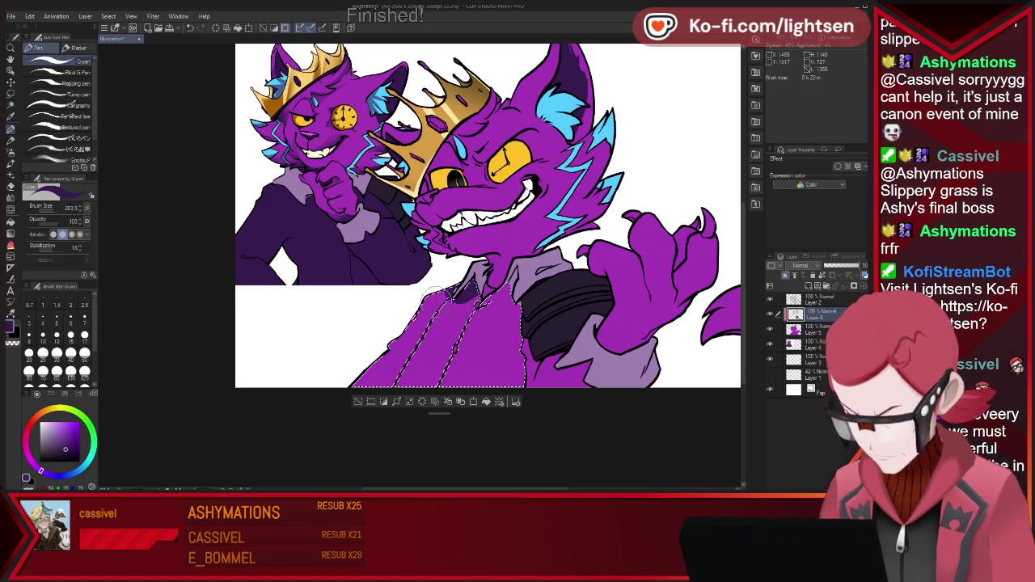
left_click_drag(380, 364, 485, 291)
mouse_move(421, 372)
left_mouse_down()
mouse_move(471, 349)
mouse_move(509, 384)
left_mouse_up()
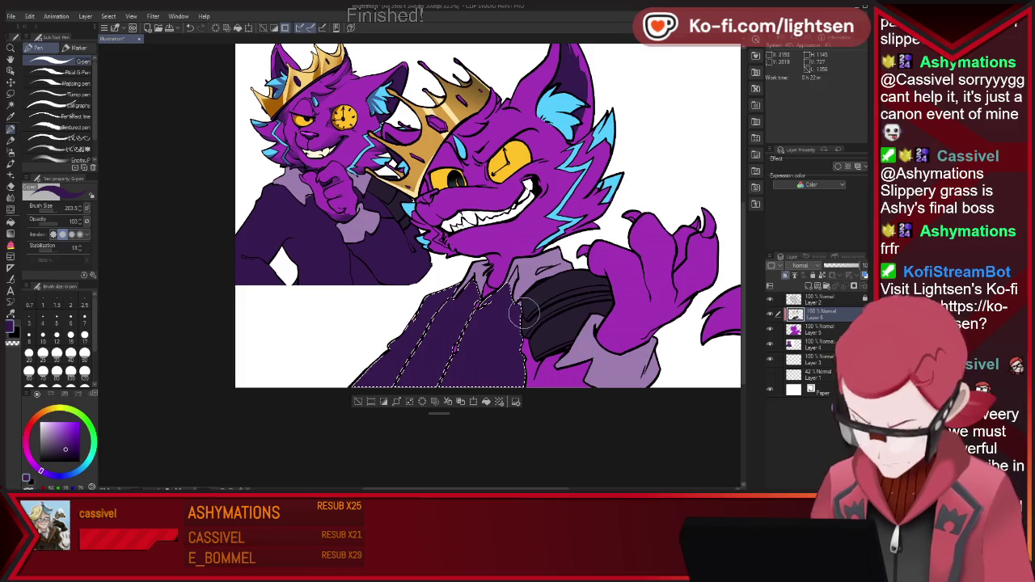
key("w")
left_click(558, 368)
key("p")
mouse_move(526, 339)
left_mouse_down()
mouse_move(549, 388)
mouse_move(586, 380)
left_mouse_up()
key("ctrl+d")
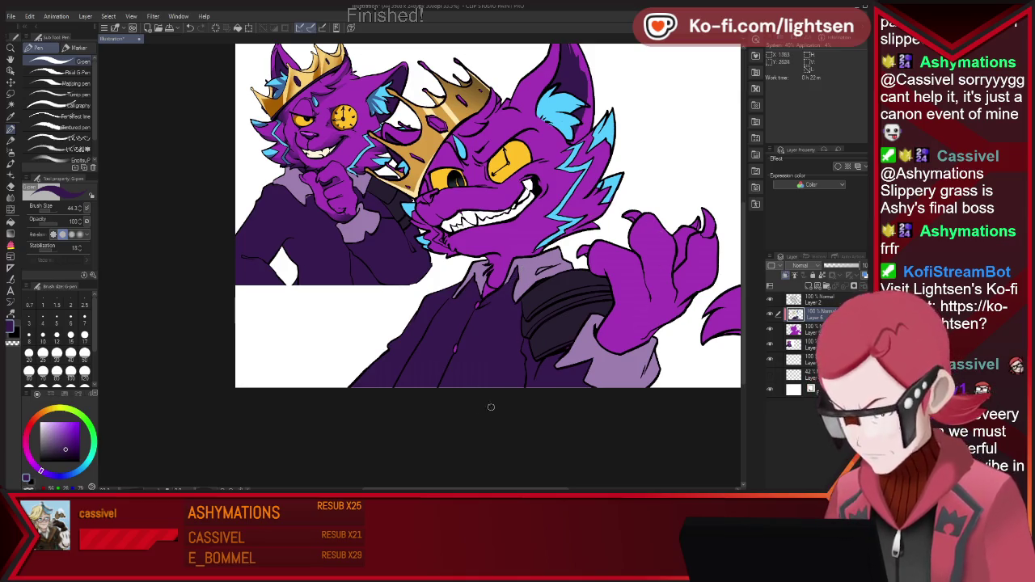
scroll(525, 312, "down", 2)
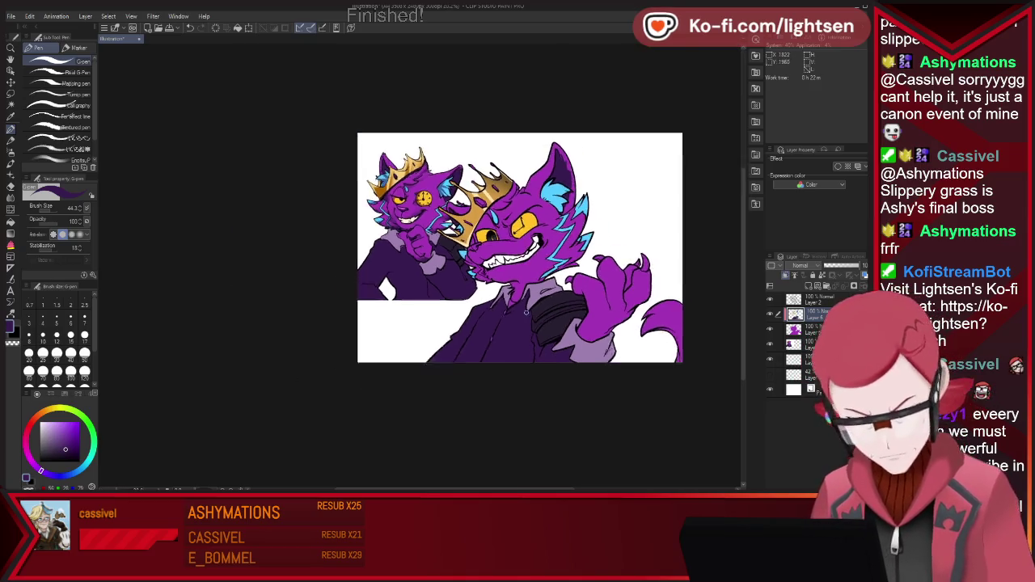
- Pick a light pink, then a slightly darker pink, from the cat artwork
scroll(526, 312, "up", 1)
scroll(560, 277, "up", 1)
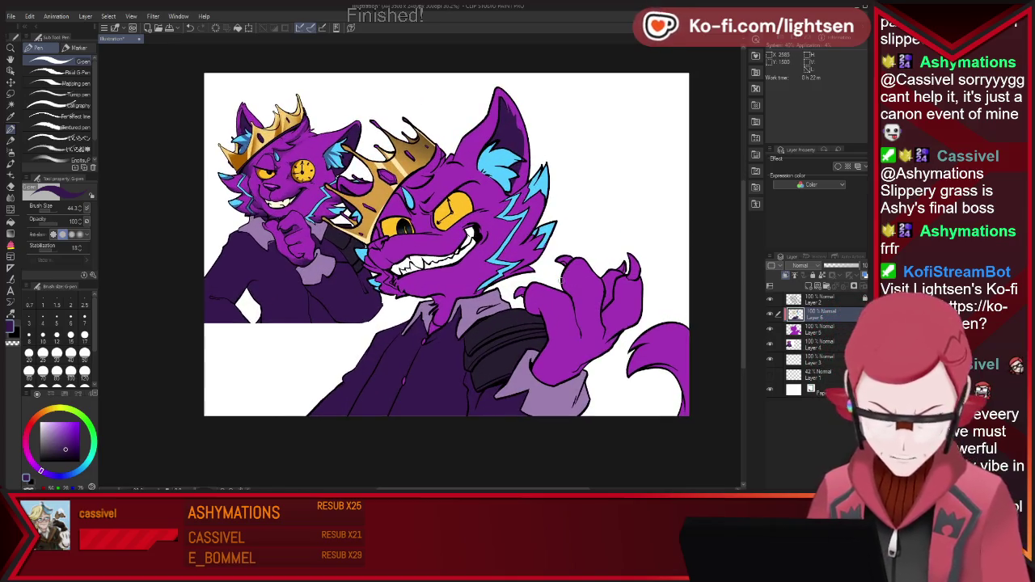
key("i")
key("p")
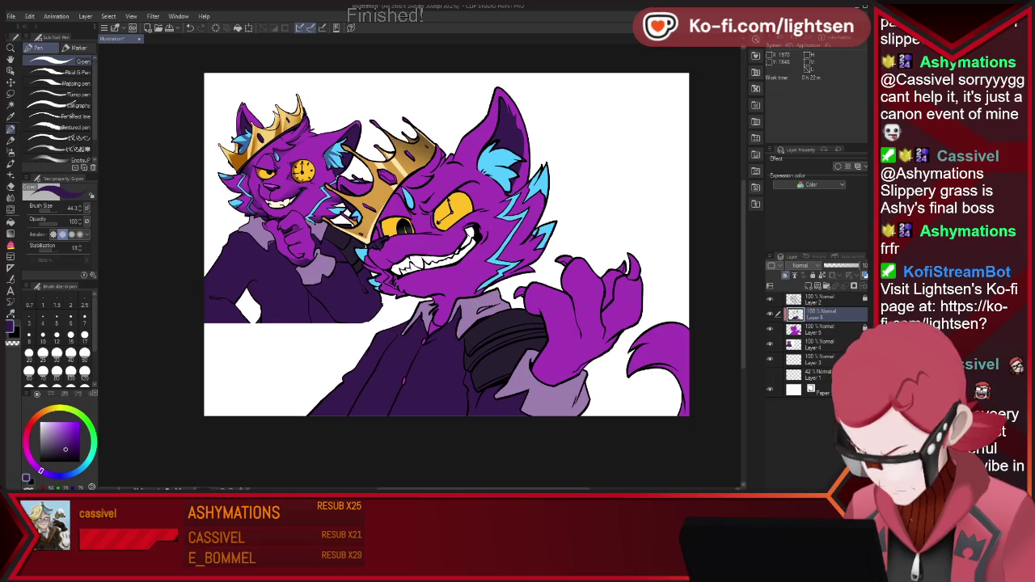
left_click(368, 243, "alt")
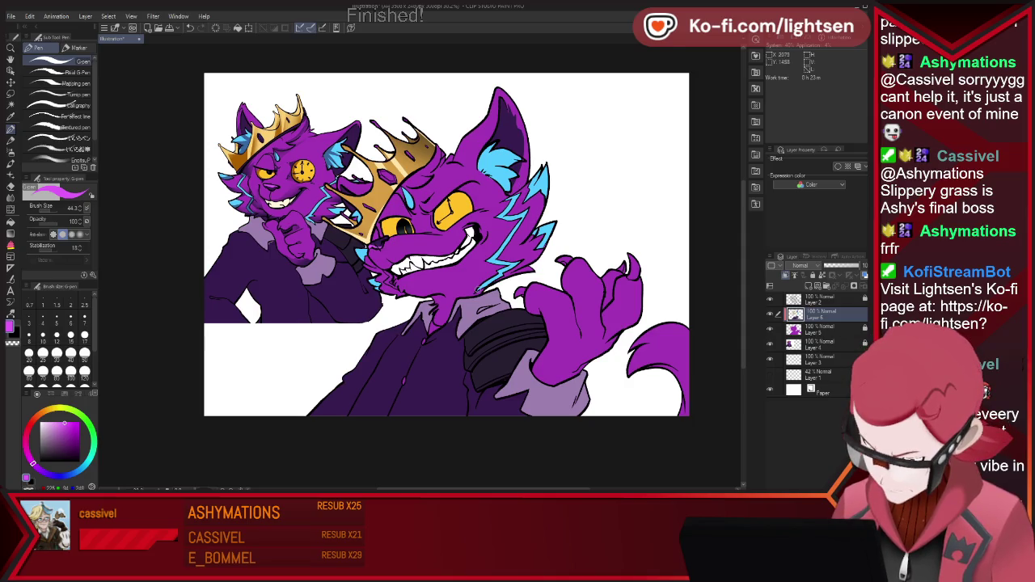
key("i")
left_click(418, 296)
key("p")
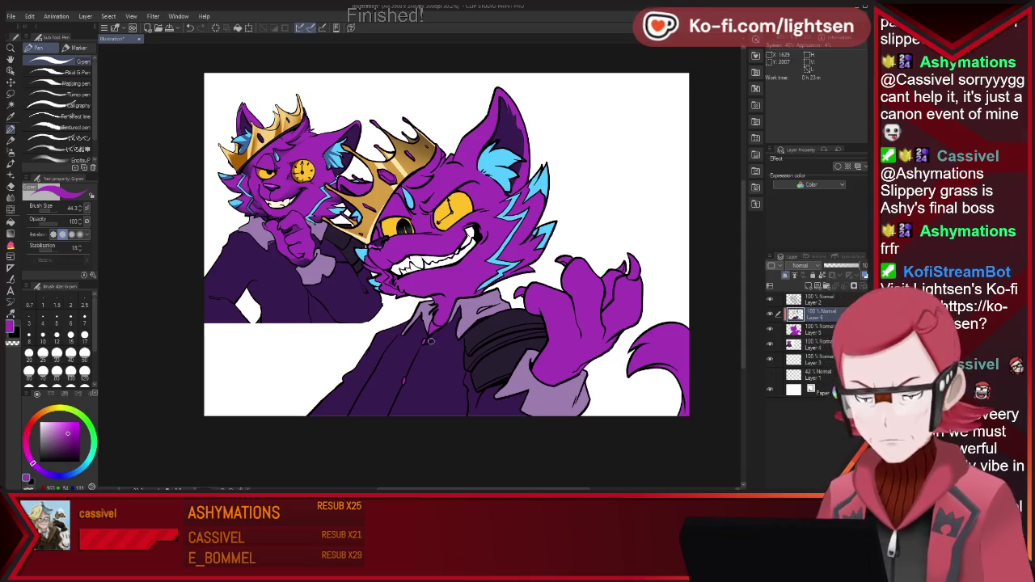
- Sample a darker purple, then hide the layer holding the clock-eyed cat
key("i")
left_click(426, 342)
key("p")
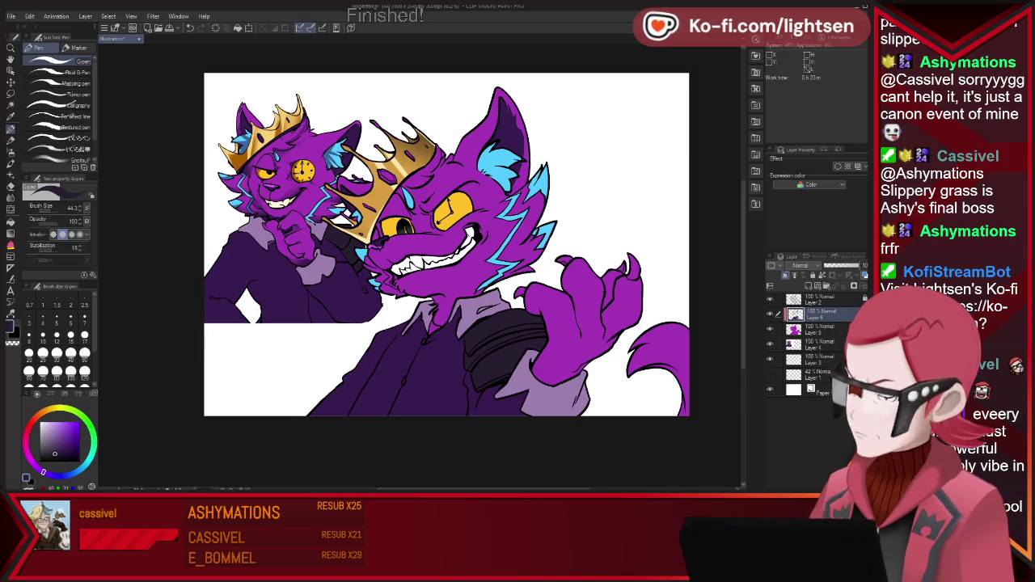
left_click(769, 344)
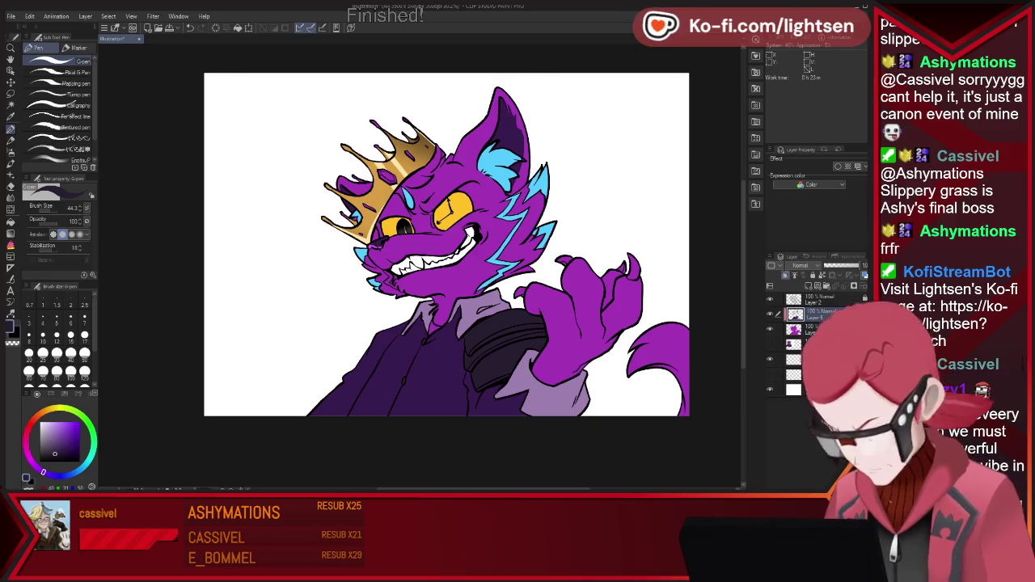
- Add a Multiply layer at about 47% and airbrush dark shading over the crown and upper head
key("ctrl+shift+n")
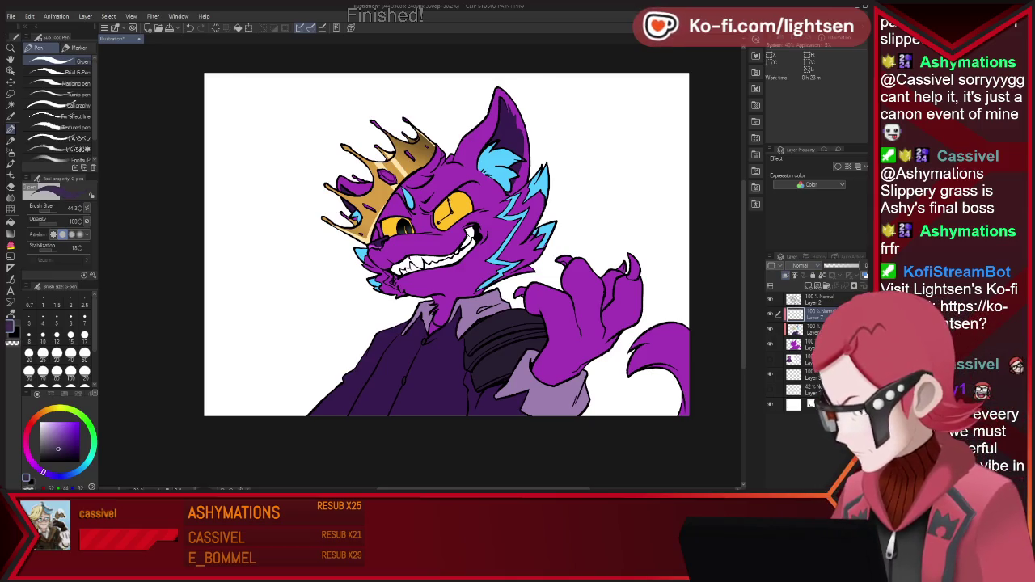
left_click_drag(857, 266, 833, 266)
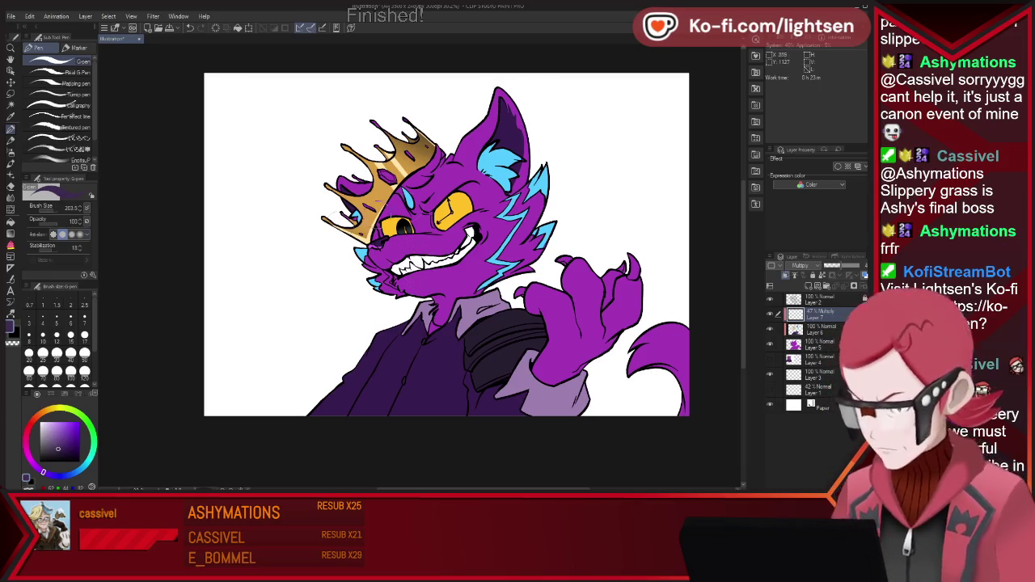
key("bracketleft")
key("b")
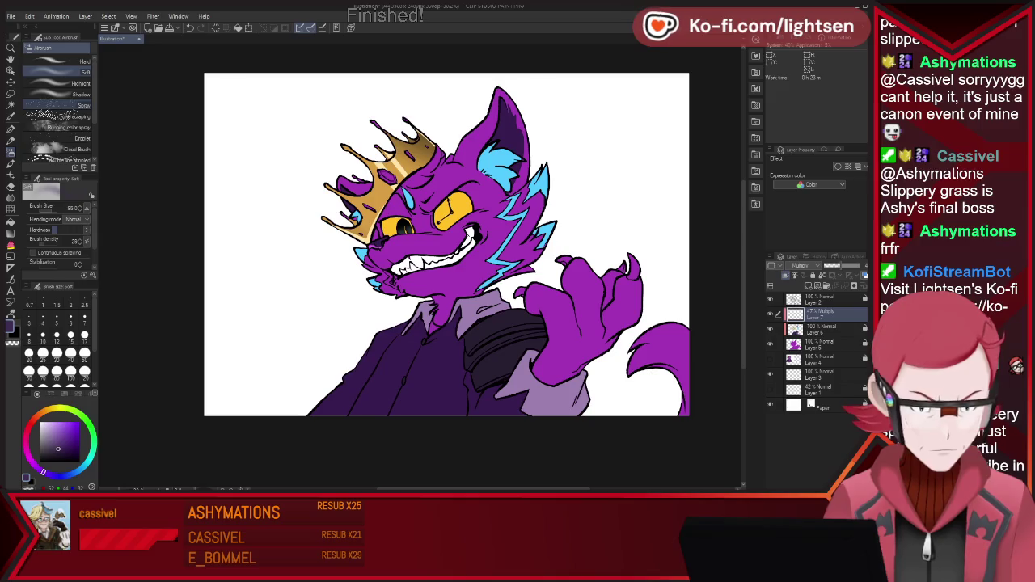
key("bracketright")
key("bracketright")
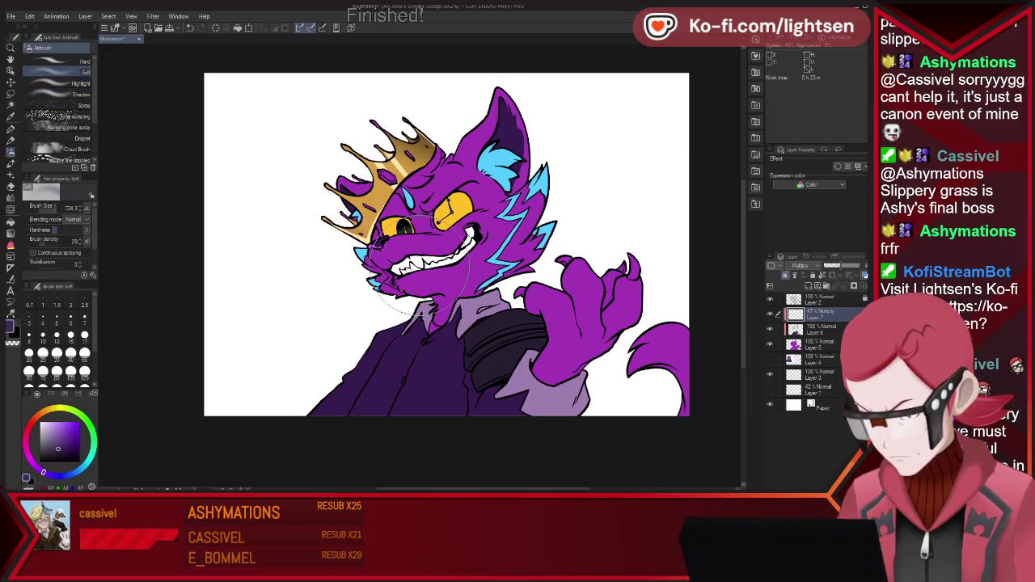
left_click_drag(388, 146, 453, 202)
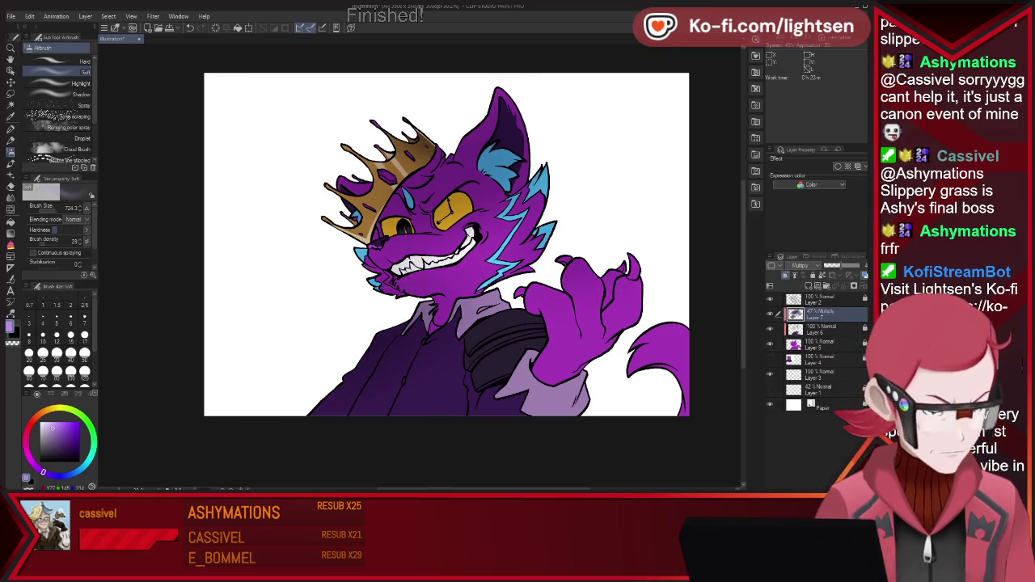
- Pick a light blue and add a new layer set to Glow dodge
left_click(502, 170, "alt")
key("ctrl+shift+n")
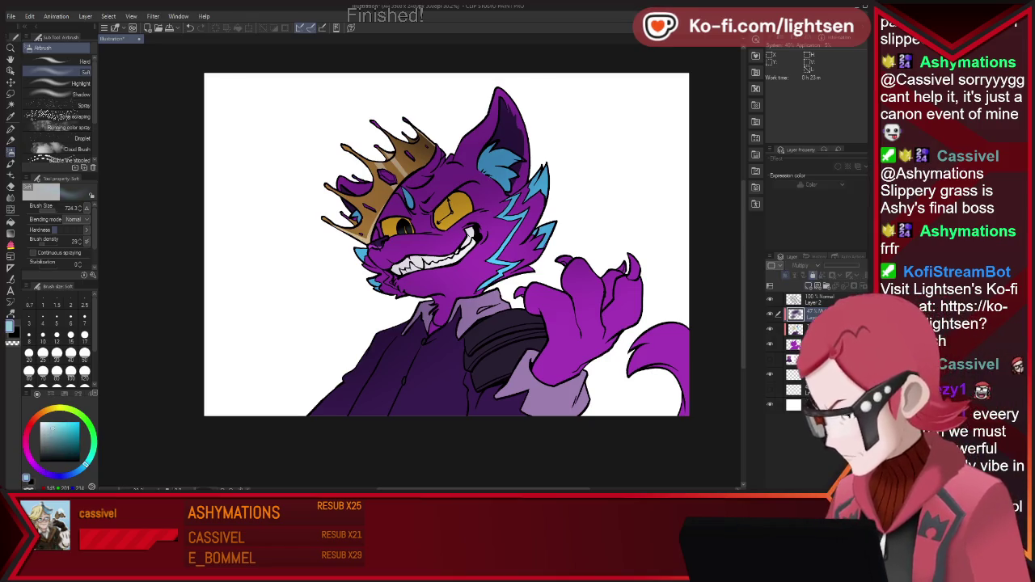
left_click(801, 265)
left_click(801, 389)
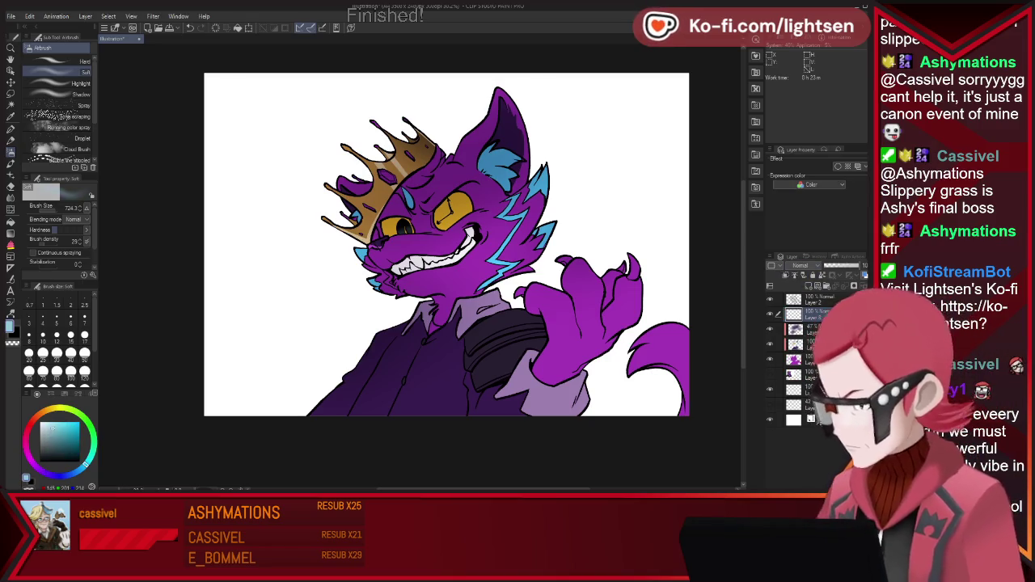
scroll(800, 265, "down", 2)
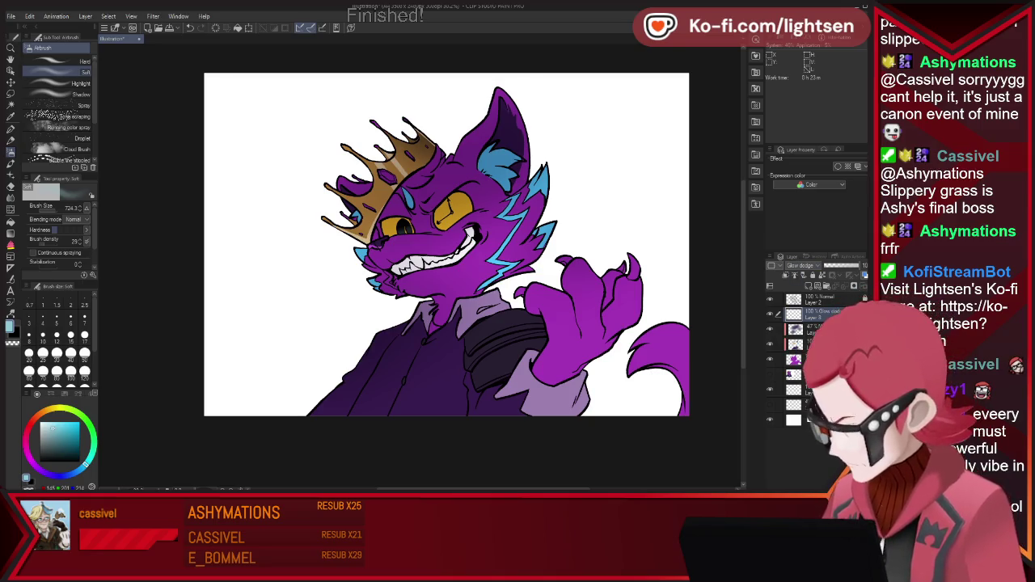
- Draw a white highlight across the eye at brush size 158 and set glow opacity to about 33%
left_click_drag(485, 265, 404, 265)
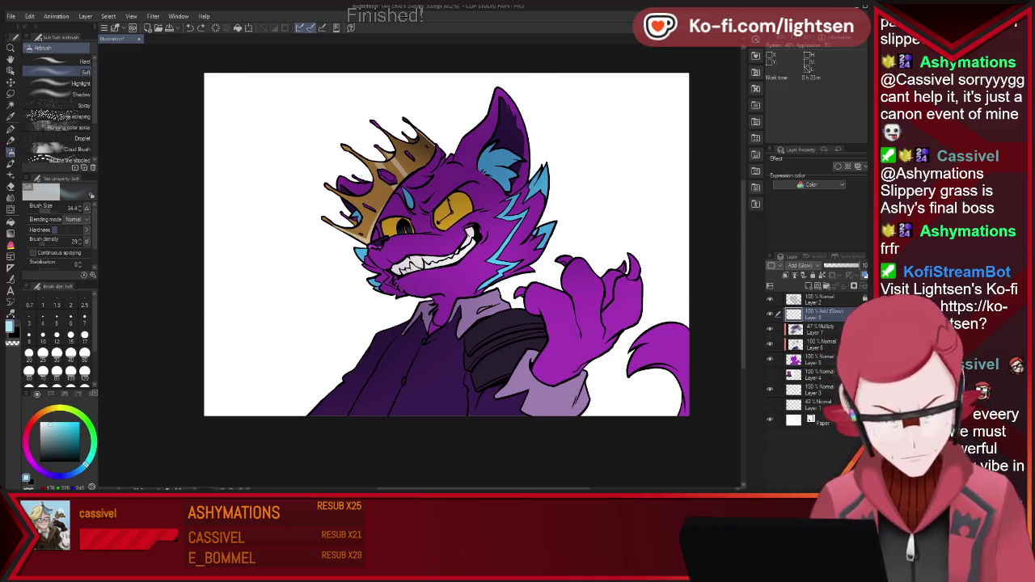
left_click(401, 228)
key("p")
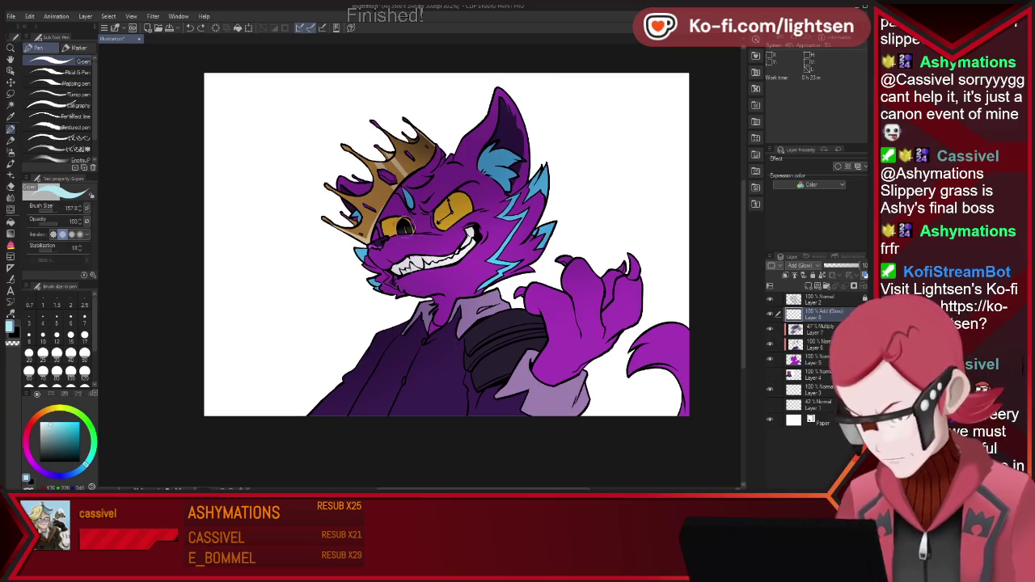
key("ctrl+z")
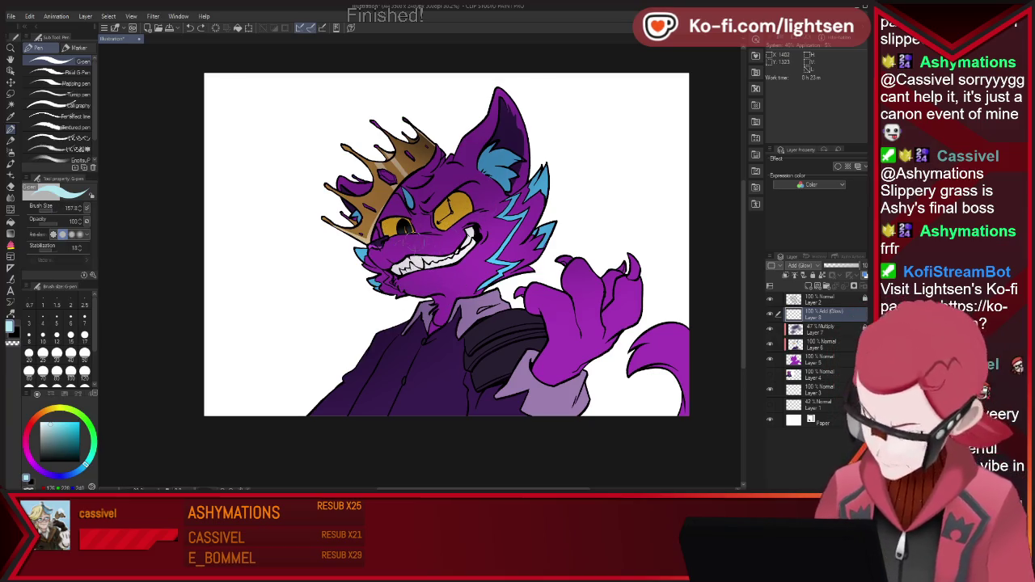
left_click_drag(374, 246, 420, 236)
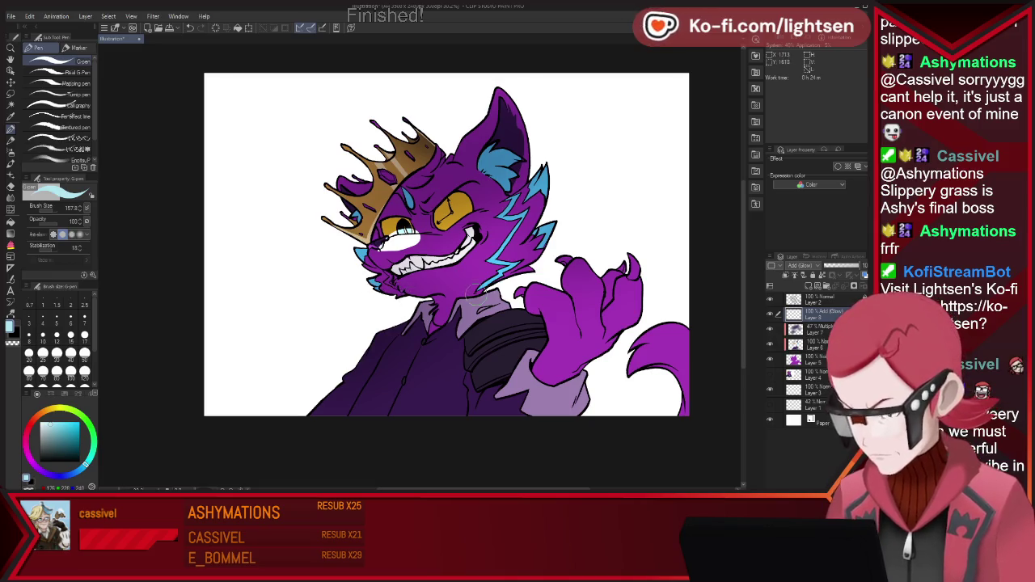
left_click(831, 265)
left_click_drag(833, 265, 836, 265)
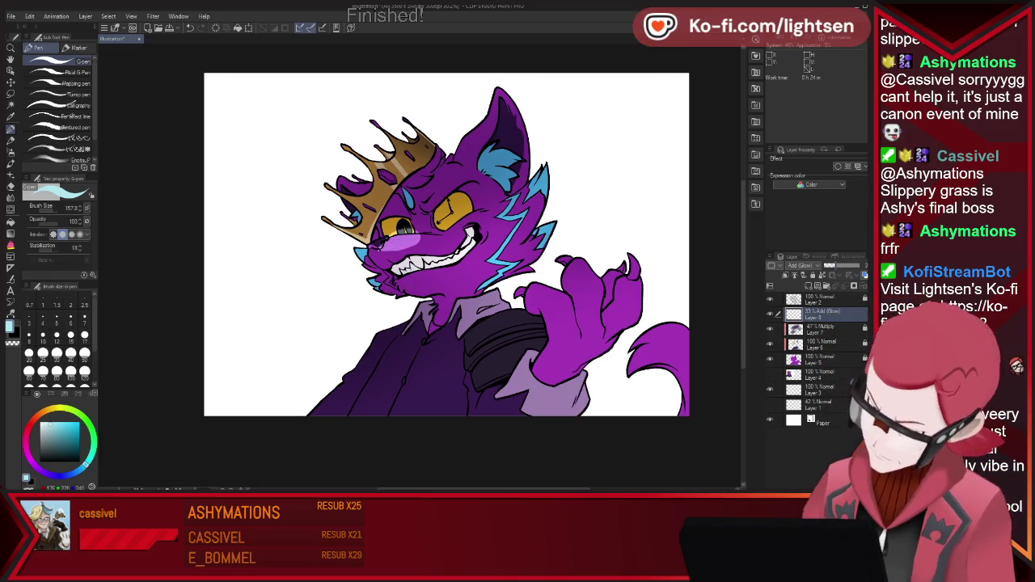
- Paint glow over the cat's jaw, neck, cheek stripes, eye, jacket bottom and raised paw
left_click_drag(414, 288, 517, 267)
left_click_drag(444, 275, 542, 239)
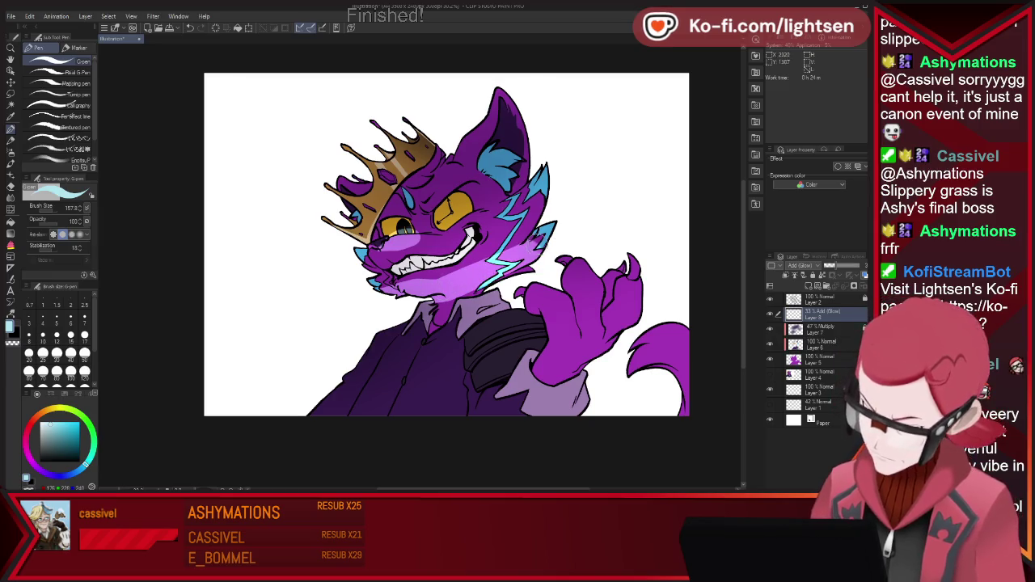
mouse_move(421, 275)
left_mouse_down()
mouse_move(505, 270)
mouse_move(554, 186)
left_mouse_up()
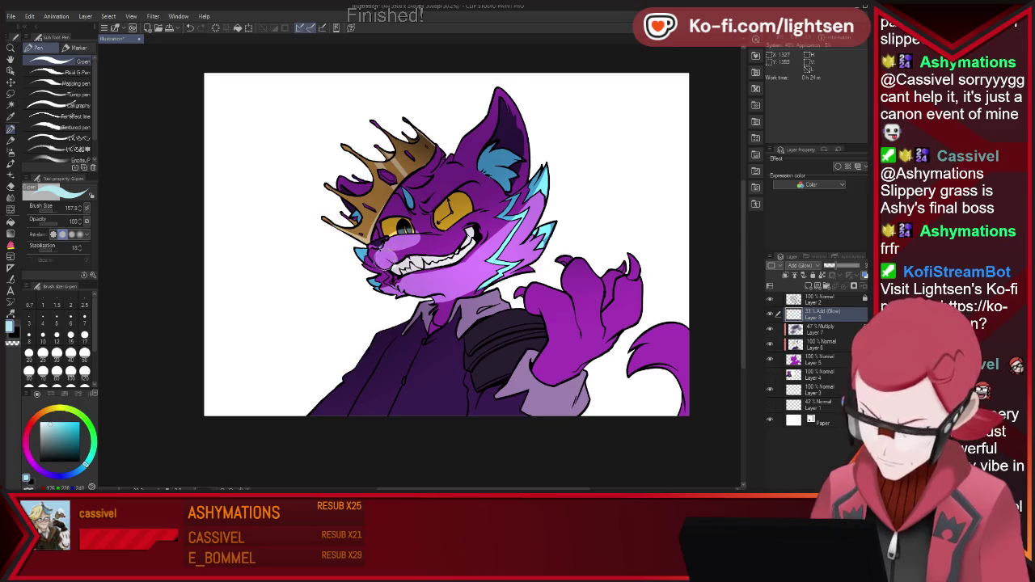
left_click_drag(435, 234, 506, 226)
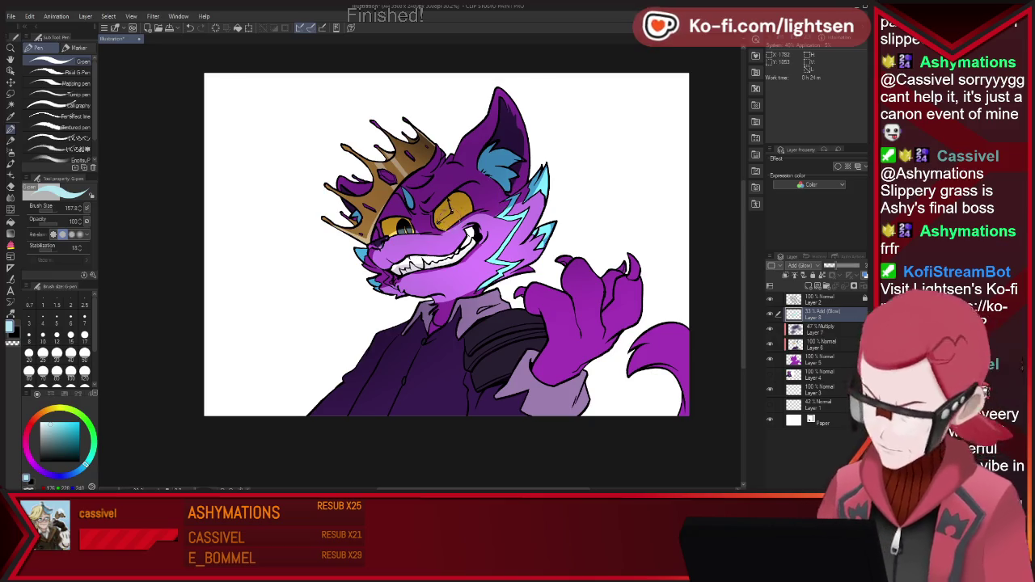
left_click_drag(443, 217, 473, 204)
mouse_move(372, 393)
left_mouse_down()
mouse_move(450, 420)
mouse_move(526, 404)
mouse_move(591, 339)
left_mouse_up()
mouse_move(541, 389)
left_mouse_down()
mouse_move(598, 340)
mouse_move(578, 315)
mouse_move(619, 350)
mouse_move(534, 408)
mouse_move(578, 396)
left_mouse_up()
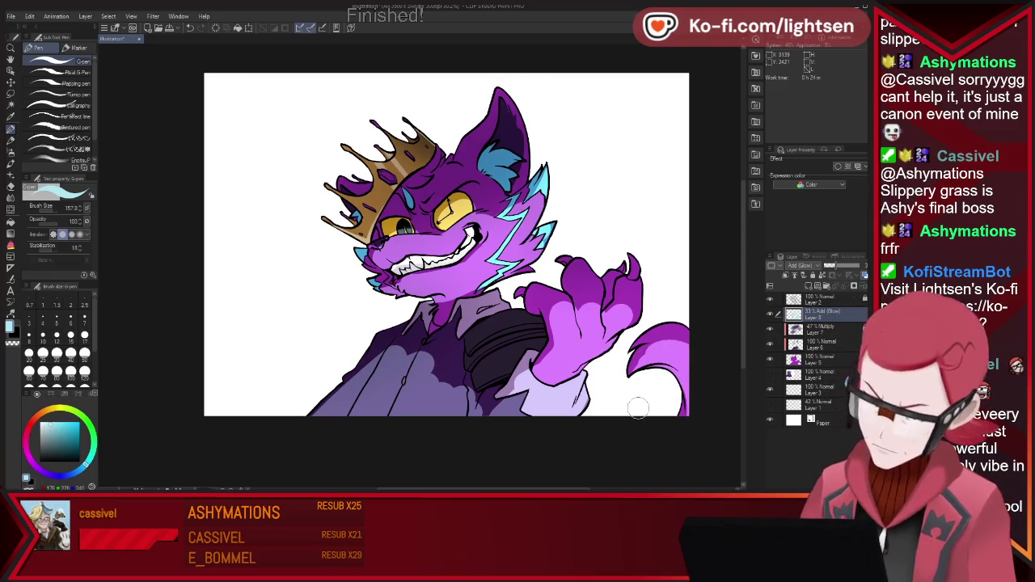
- Add a soft lighter glow over the dark shirt and collar with pen and airbrush
mouse_move(427, 402)
left_mouse_down()
mouse_move(453, 364)
mouse_move(464, 437)
left_mouse_up()
mouse_move(469, 396)
left_mouse_down()
mouse_move(510, 364)
mouse_move(461, 377)
left_mouse_up()
key("ctrl+z")
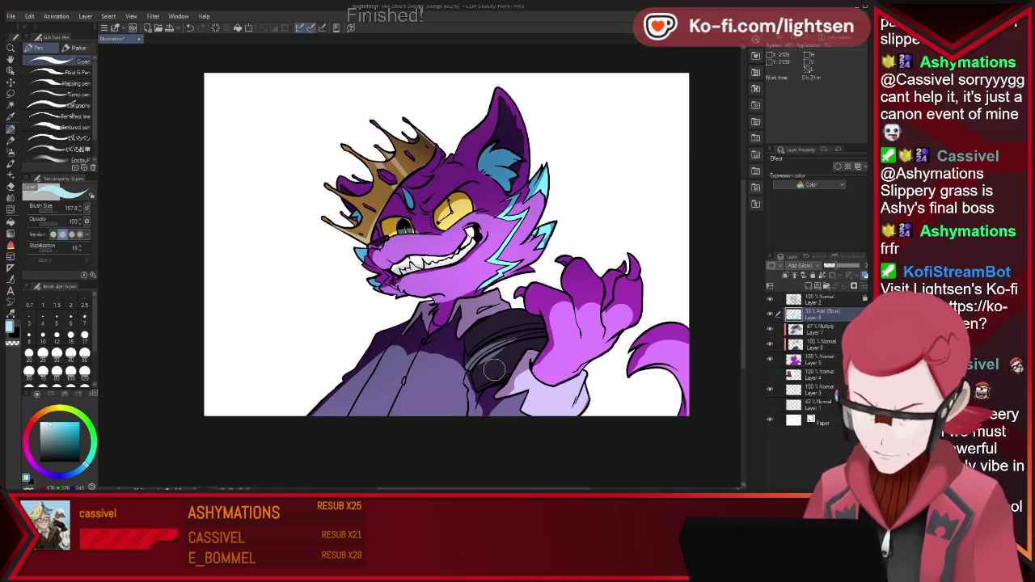
left_click_drag(507, 362, 476, 391)
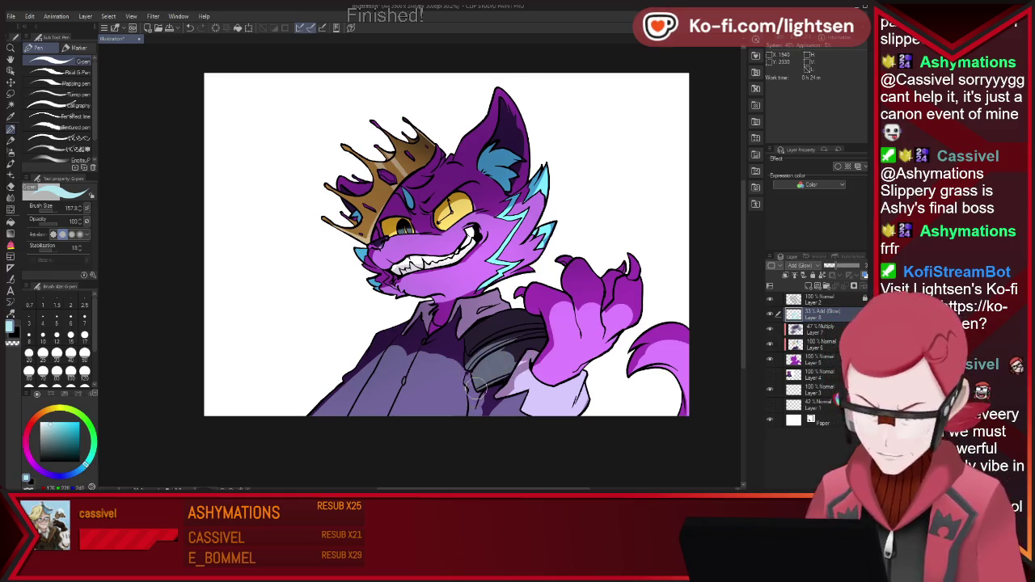
key("b")
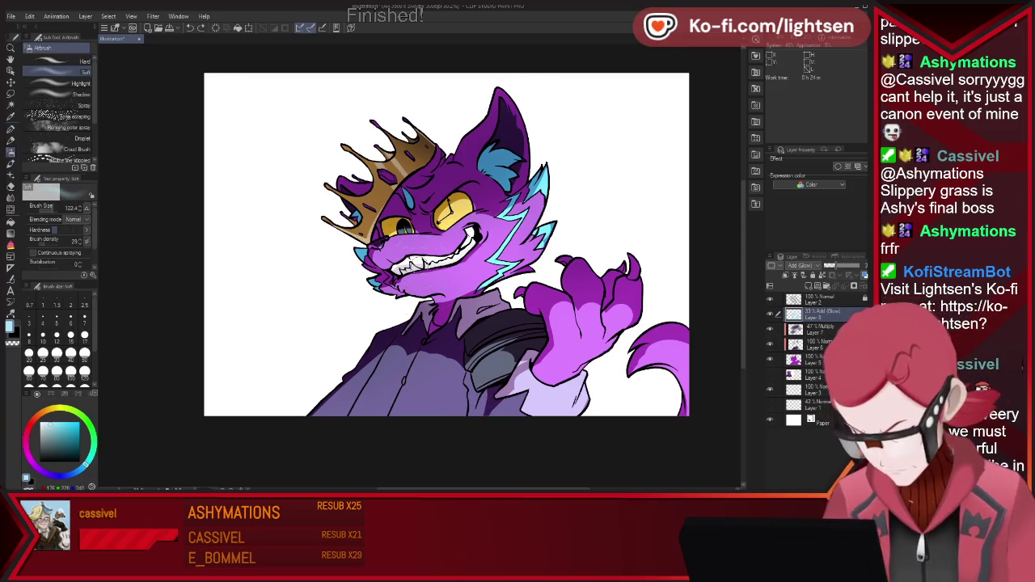
left_click_drag(364, 380, 485, 416)
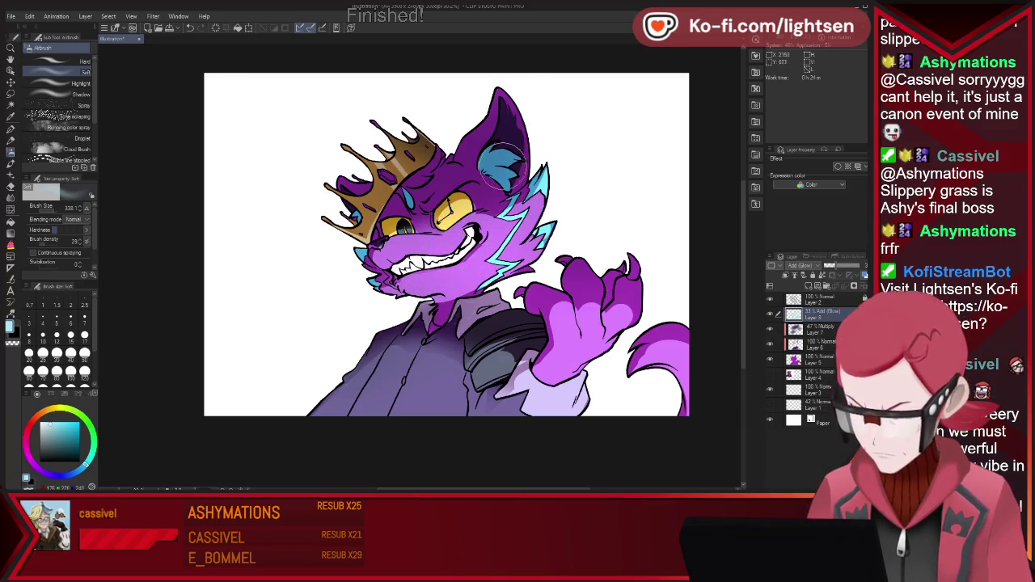
key("p")
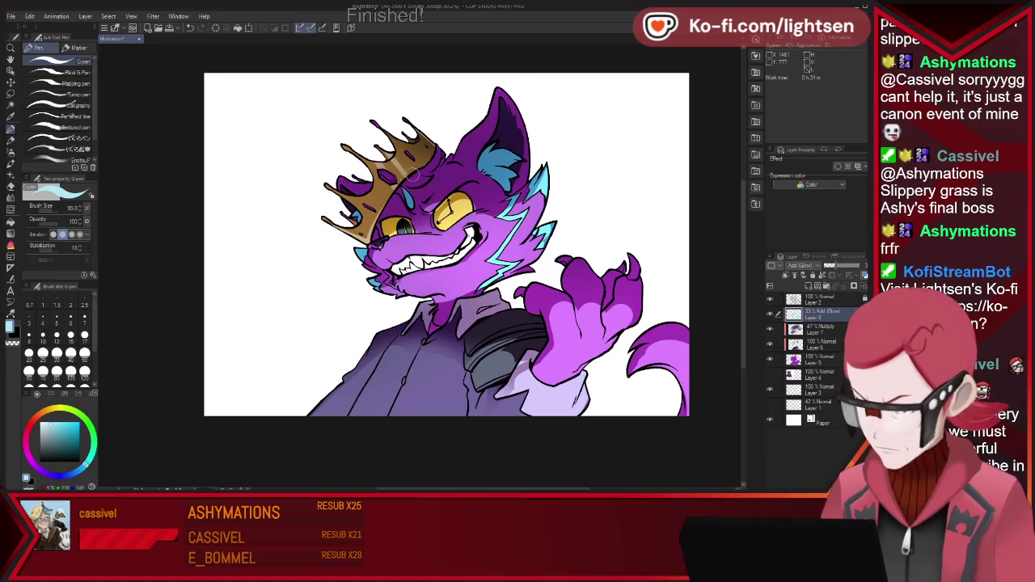
- Highlight the crown in light pink and the ear in light blue, then add a layer above Paper
left_click_drag(400, 162, 374, 193)
left_click_drag(374, 194, 360, 209)
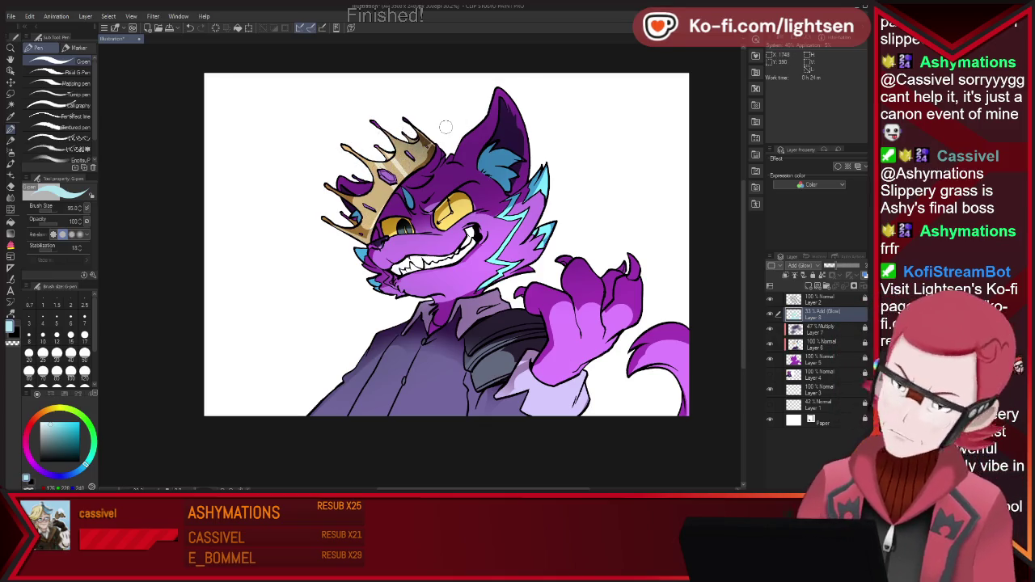
left_click_drag(487, 163, 505, 172)
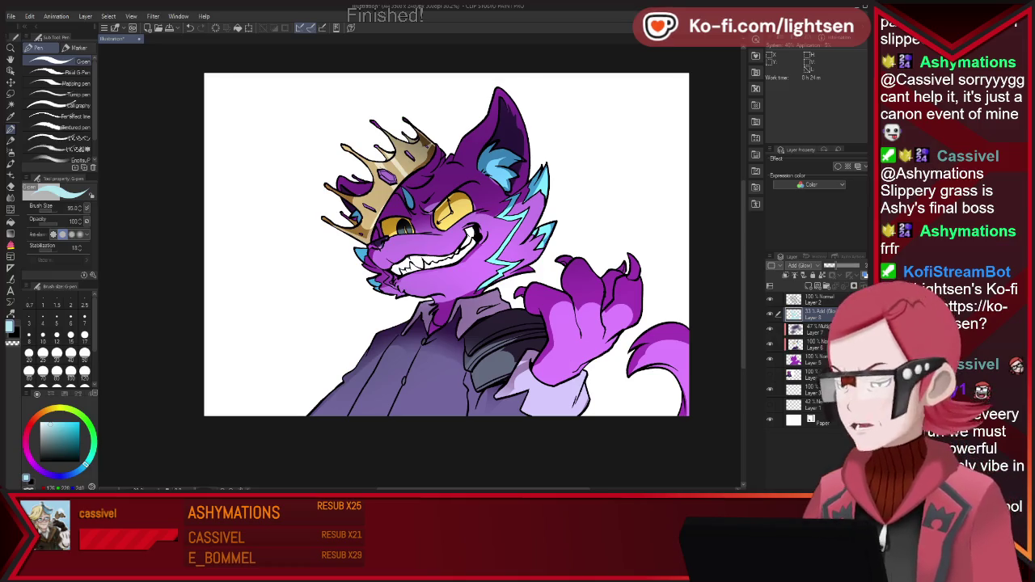
left_click(813, 404)
key("ctrl+shift+n")
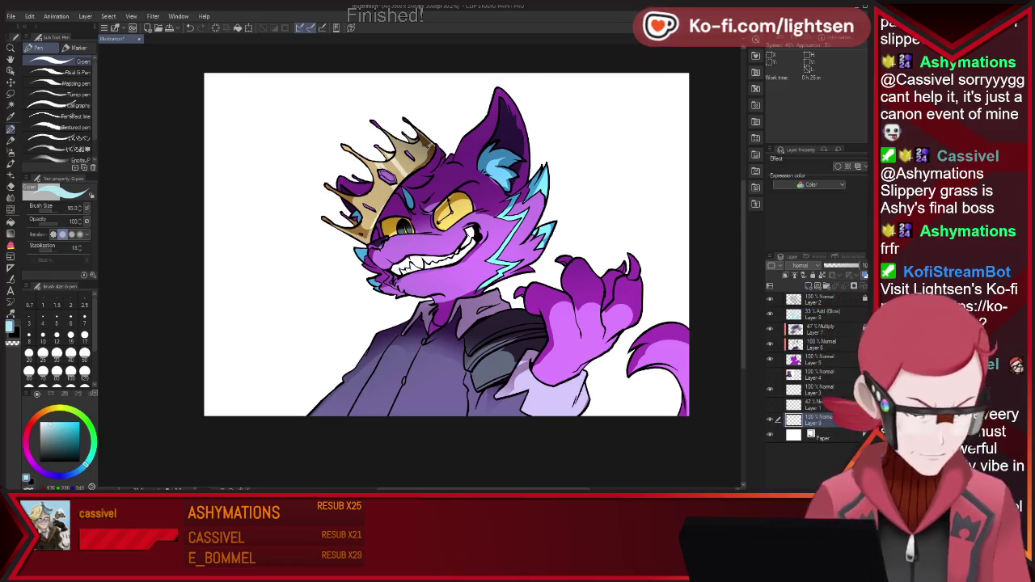
- Fill the new background layer dark teal and delete the teal spill on the Add (Glow) layer
left_click(50, 455)
left_click_drag(486, 243, 623, 420)
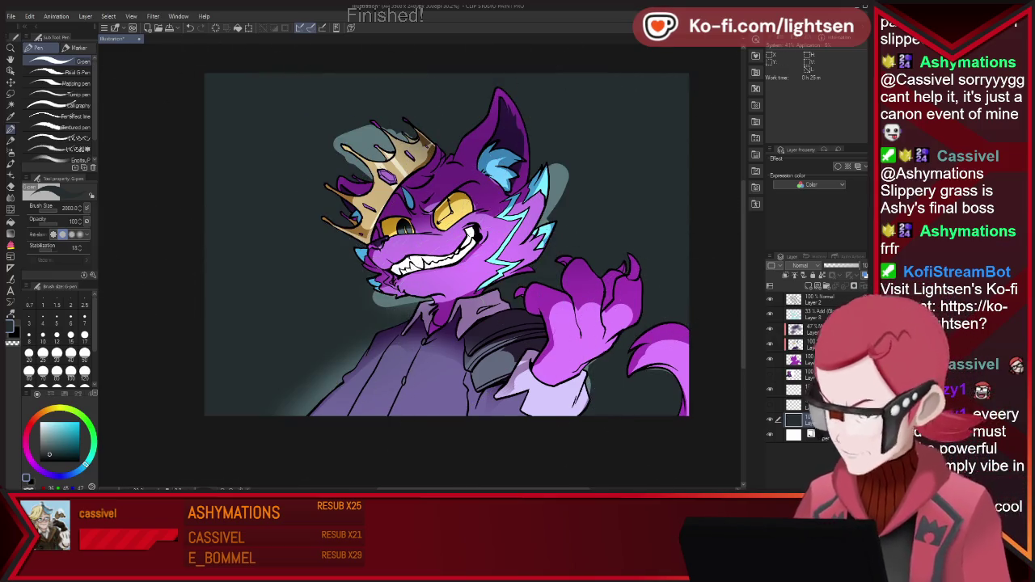
left_click(816, 313)
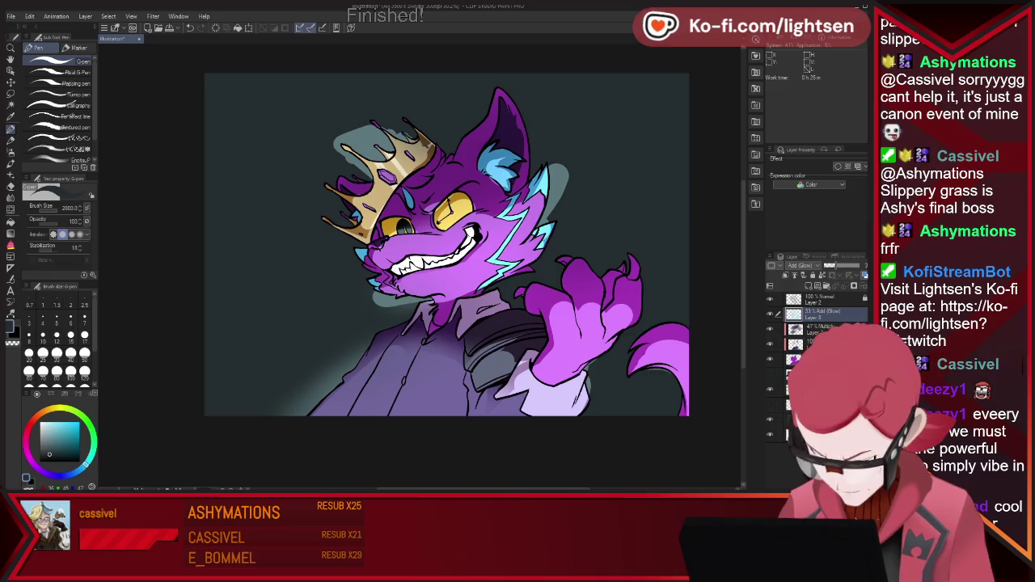
key("Delete")
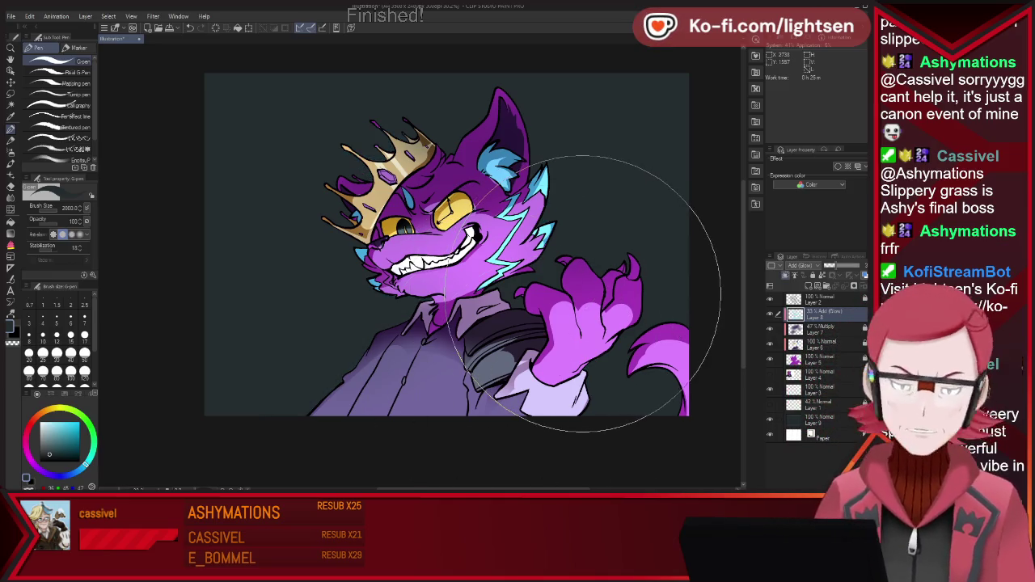
- Set up a huge soft airbrush in dark purple, undoing a trial stroke on the body
left_click(10, 152)
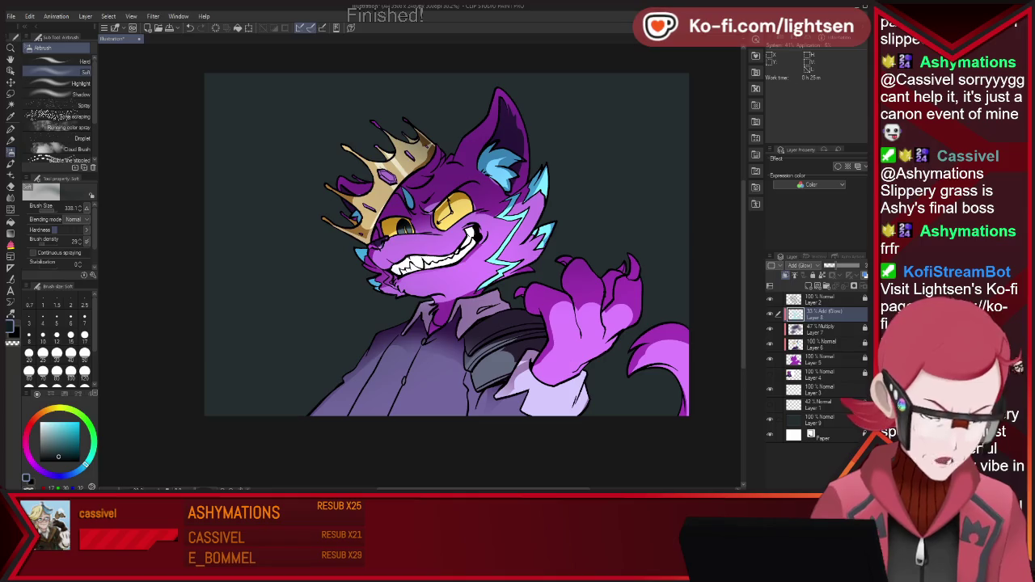
left_click_drag(86, 466, 77, 472)
left_click_drag(174, 287, 243, 287)
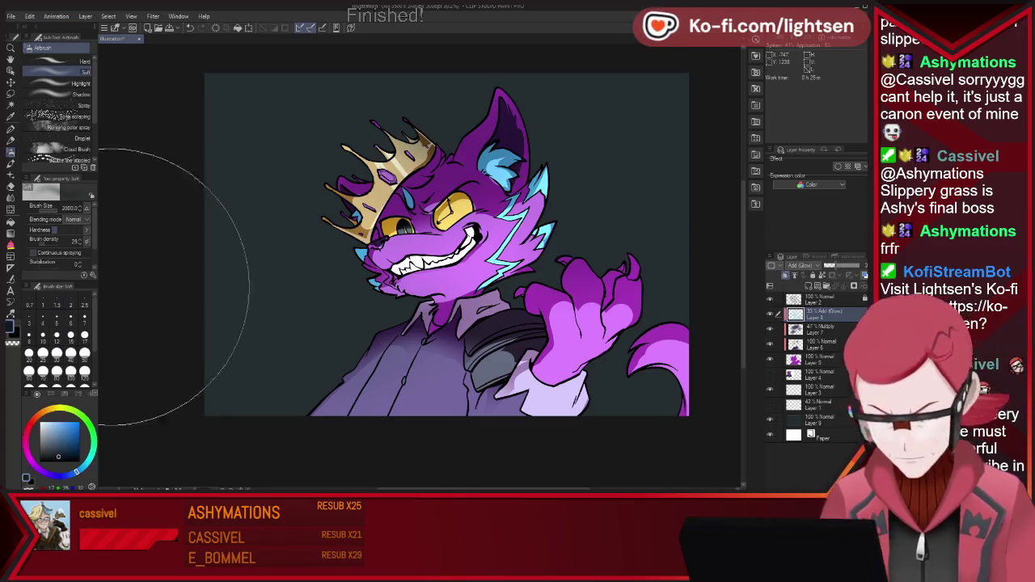
left_click(46, 473)
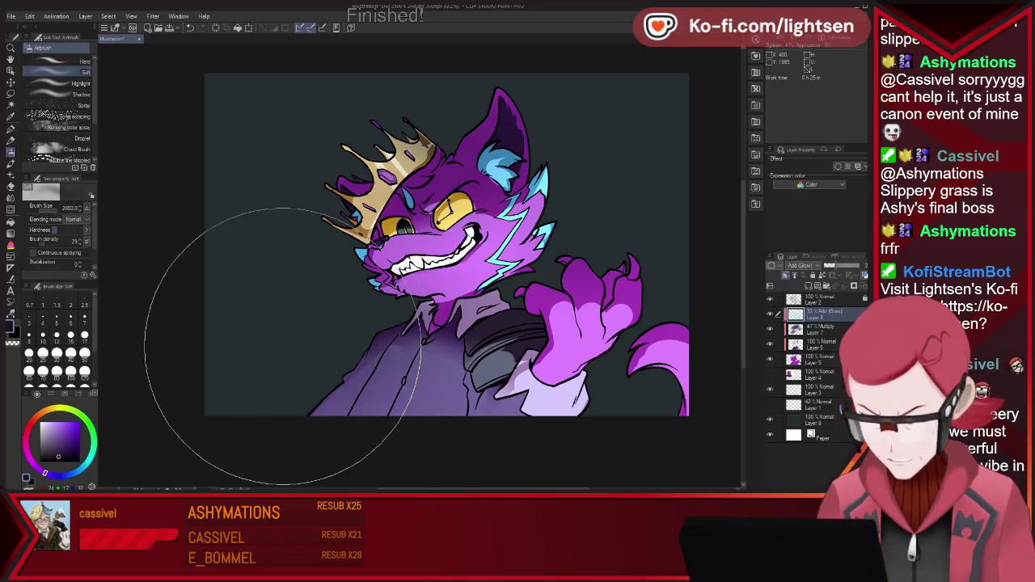
left_click_drag(254, 358, 324, 323)
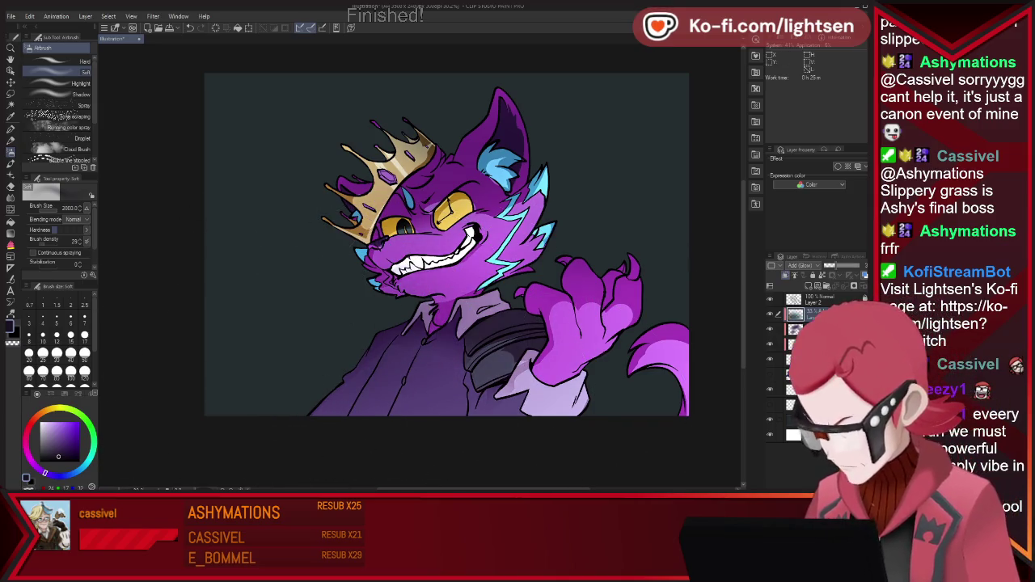
key("ctrl+z")
- Airbrush dark purple over the upper-left background on Layer 10, then sample tan on Layer 6
left_click(817, 420)
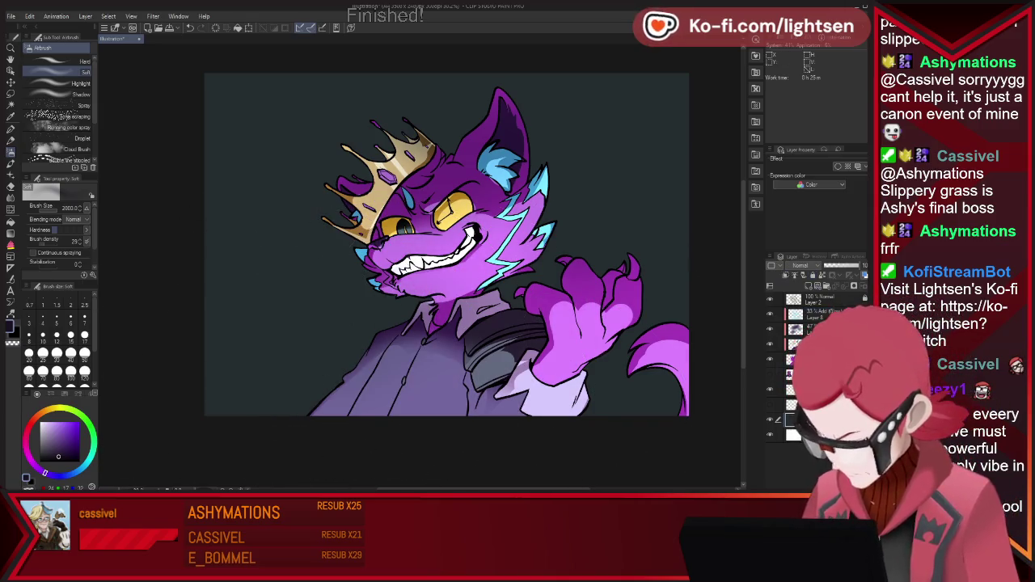
left_click_drag(425, 169, 182, 187)
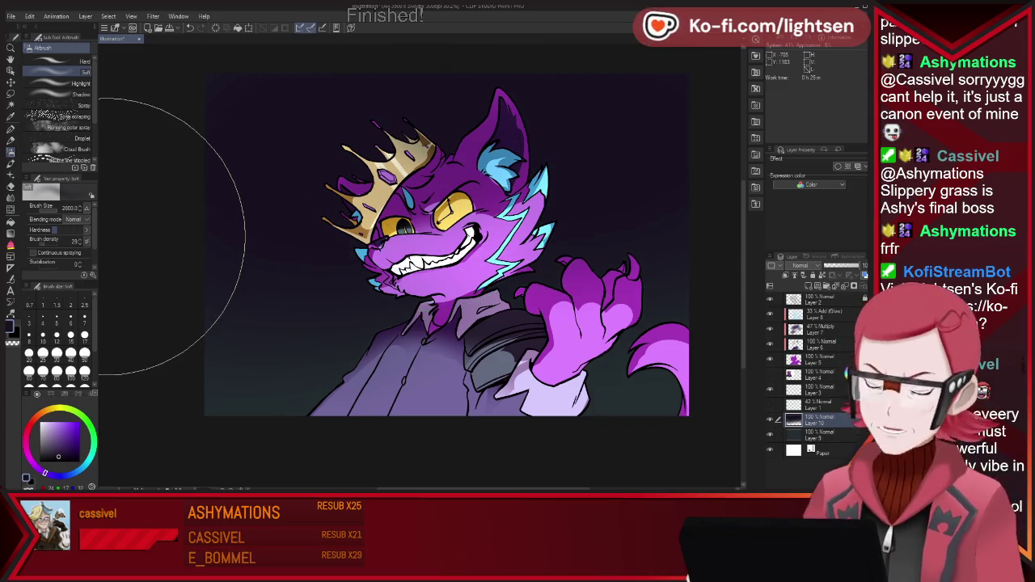
left_click_drag(358, 254, 300, 219)
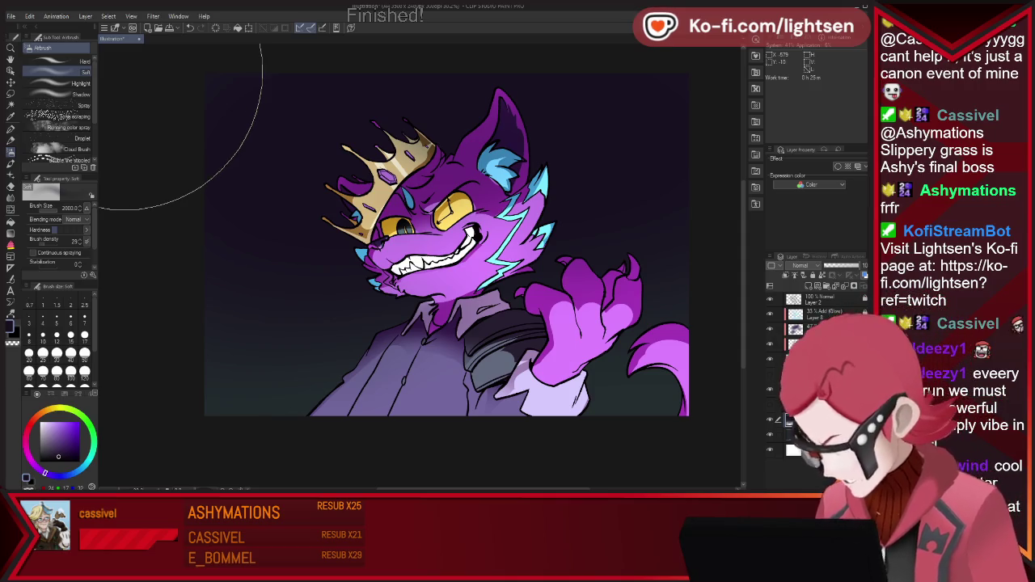
left_click(817, 344)
key("i")
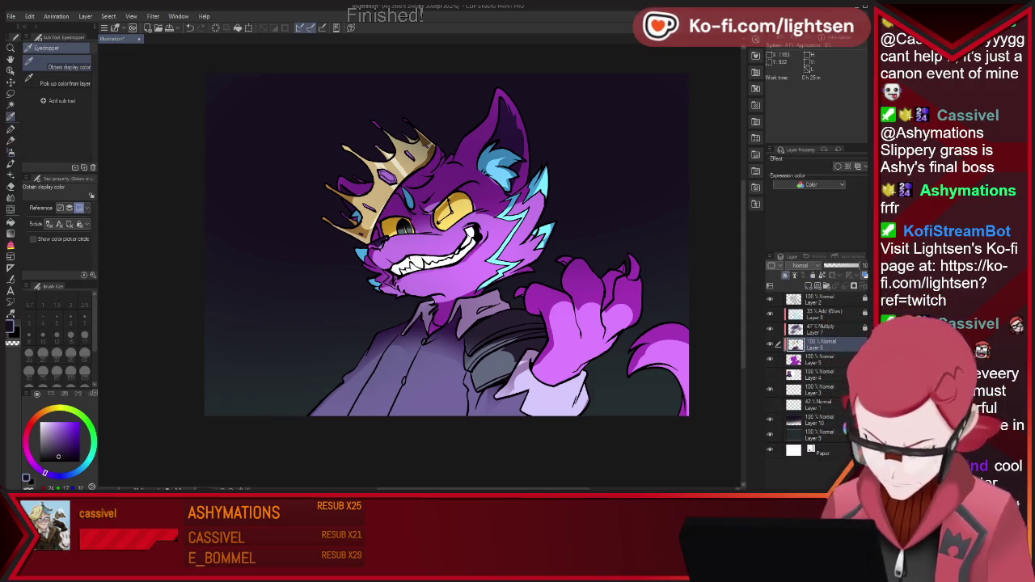
left_click(356, 174)
- Shrink the pen to about 262 and close the finished cat illustration with Ctrl+W
key("p")
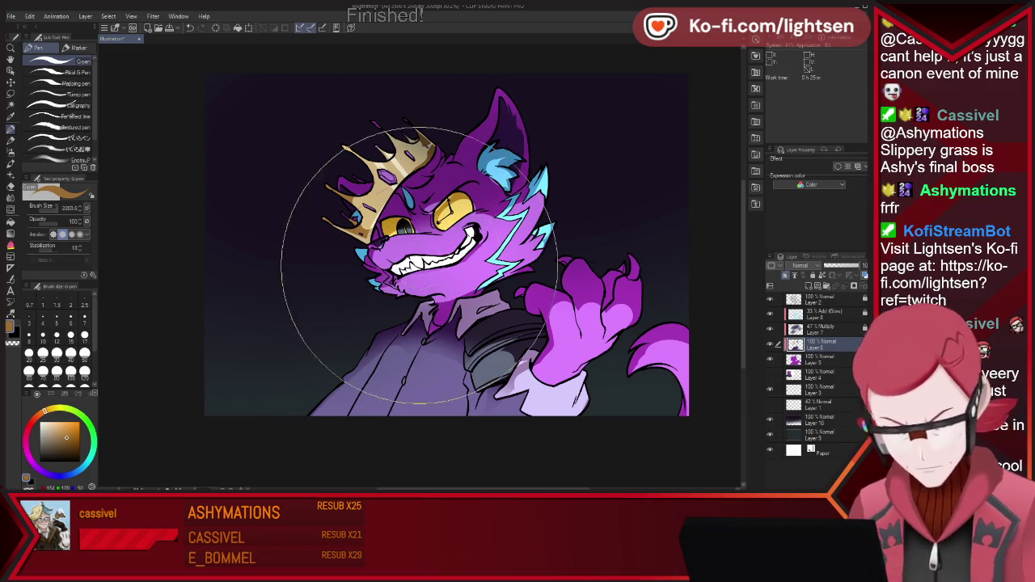
left_click_drag(526, 275, 418, 265)
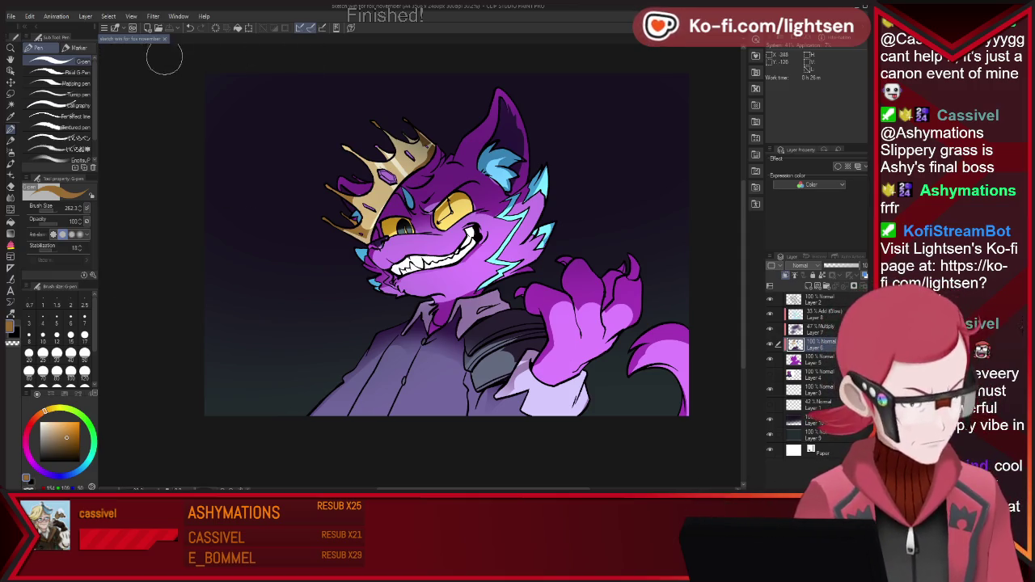
key("ctrl+w")
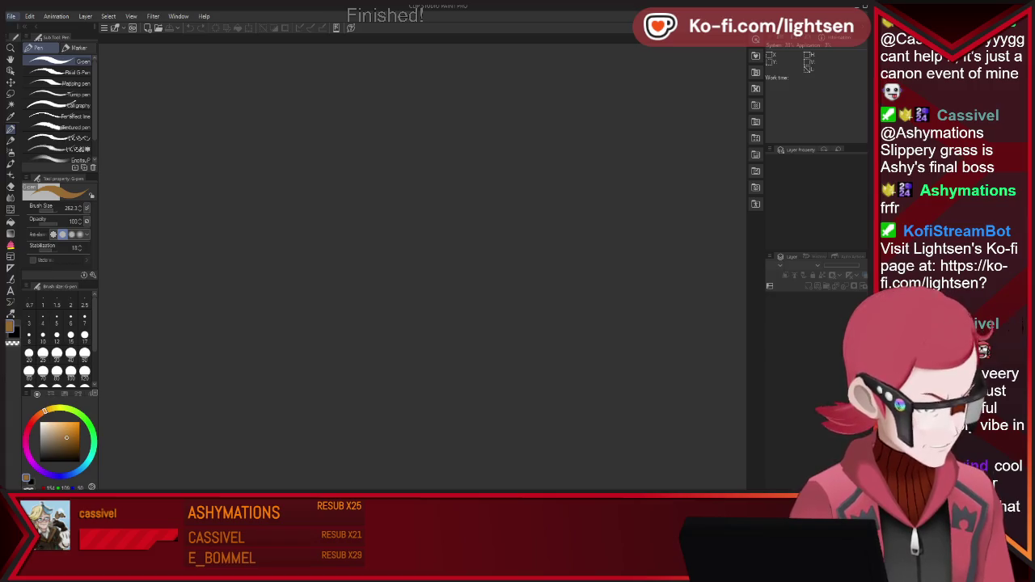